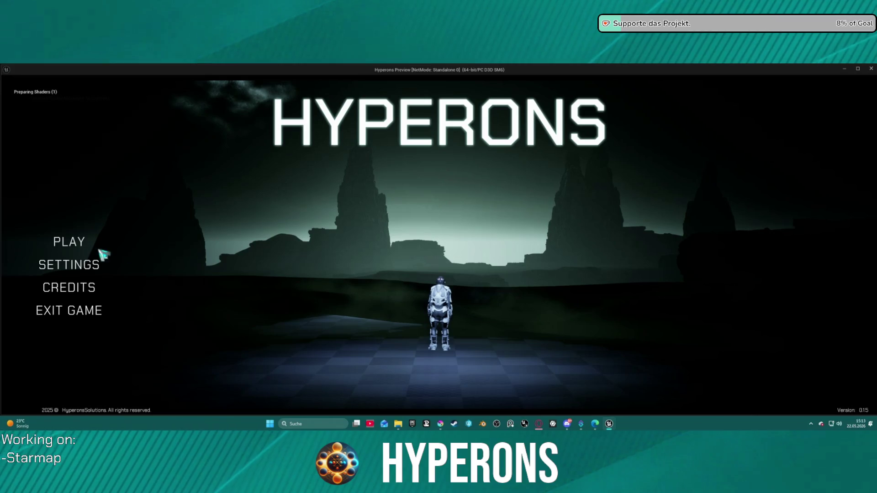
Step: Start a play-test as the Mining character
click(78, 249)
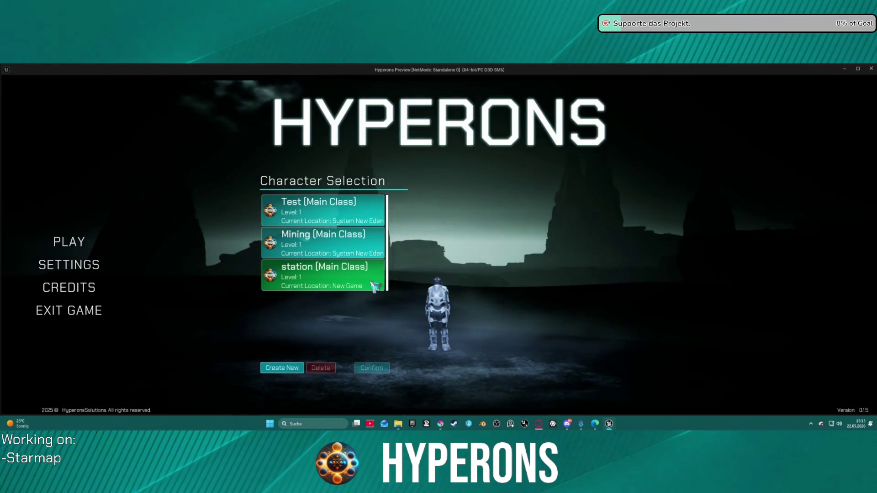
click(370, 248)
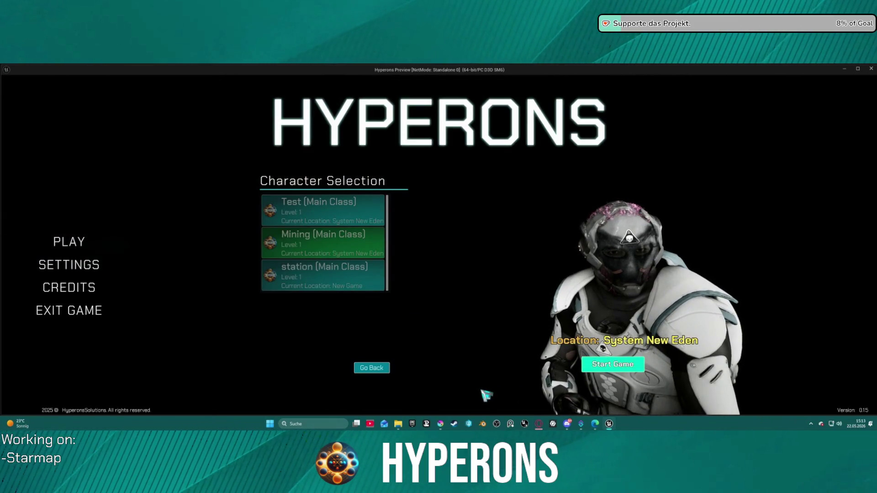
click(612, 364)
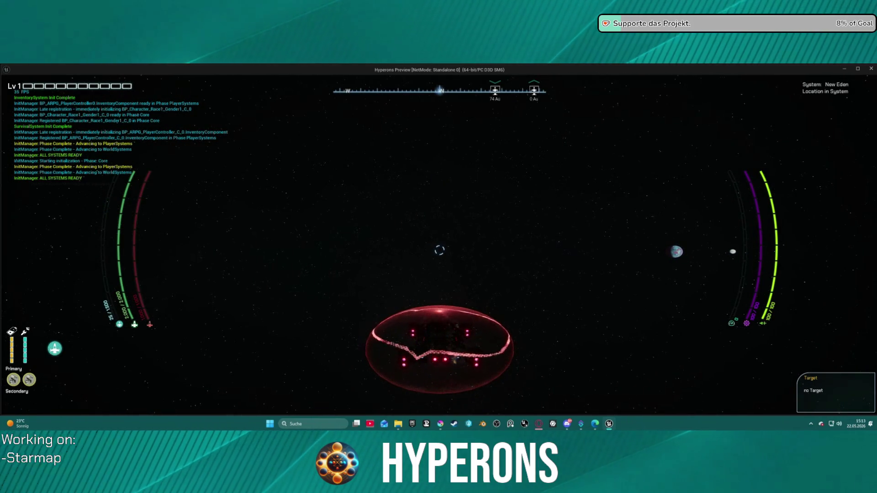
Step: On the starmap, select Pollux and then New Eden, then stop the play session
key(m)
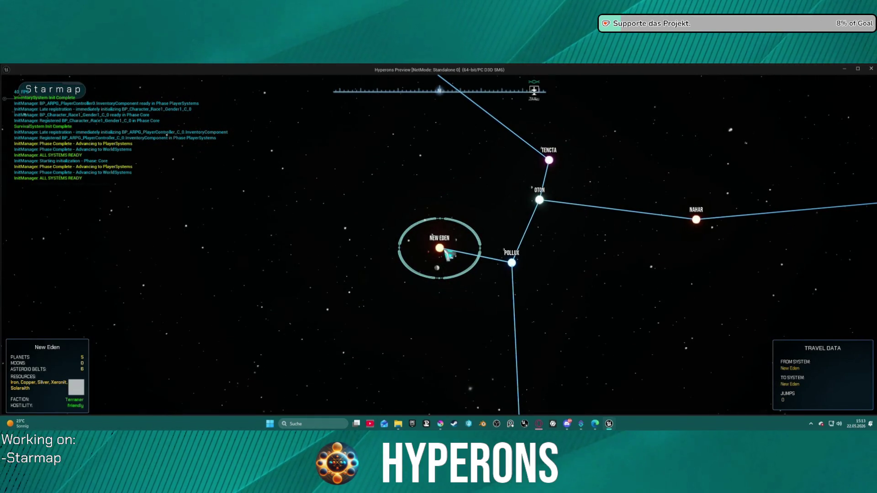
click(512, 264)
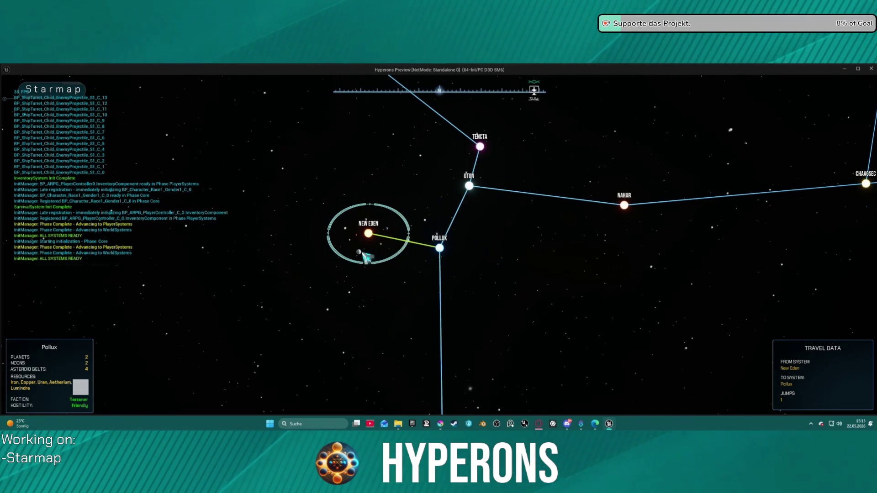
mouse_move(364, 256)
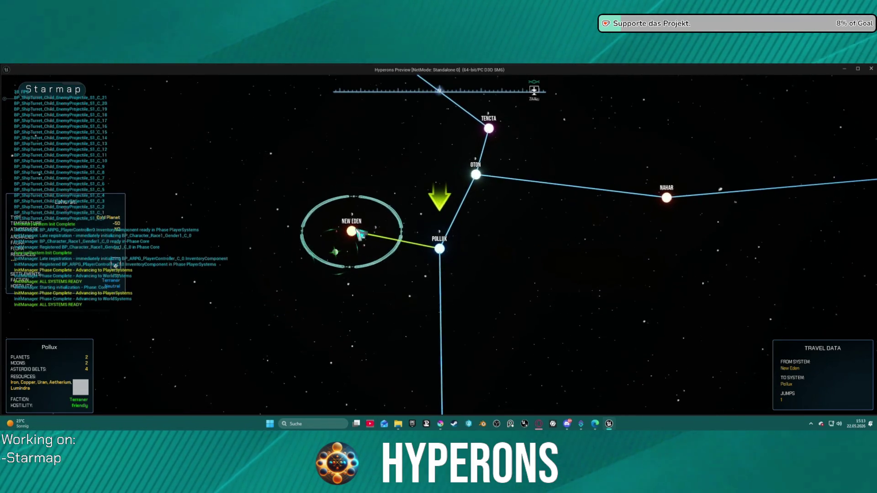
click(371, 248)
key(Escape)
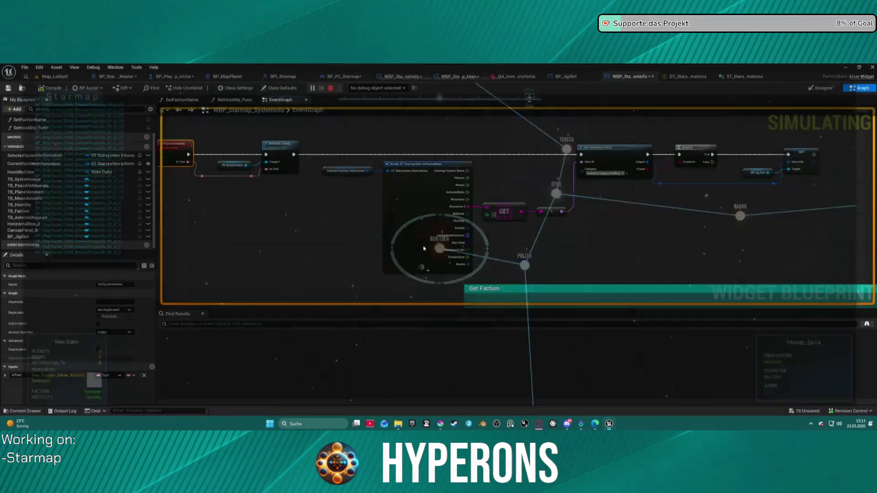
Step: Clear Get Inventory Item's Crafting category to None and wire it straight to the BP_JigSlot SET
scroll(379, 228, up, 3)
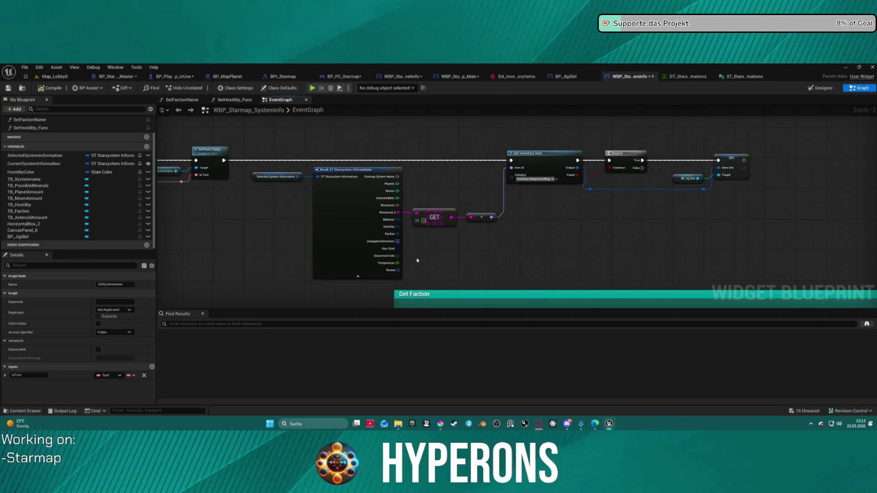
scroll(570, 158, up, 2)
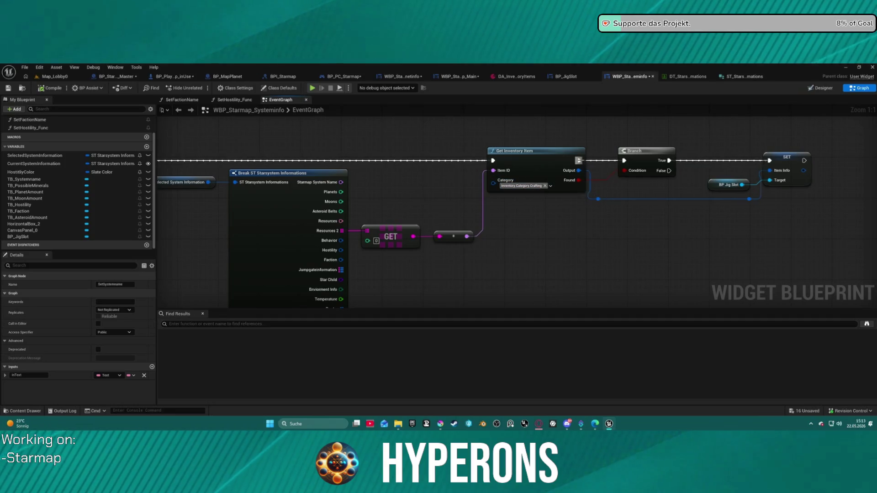
click(518, 186)
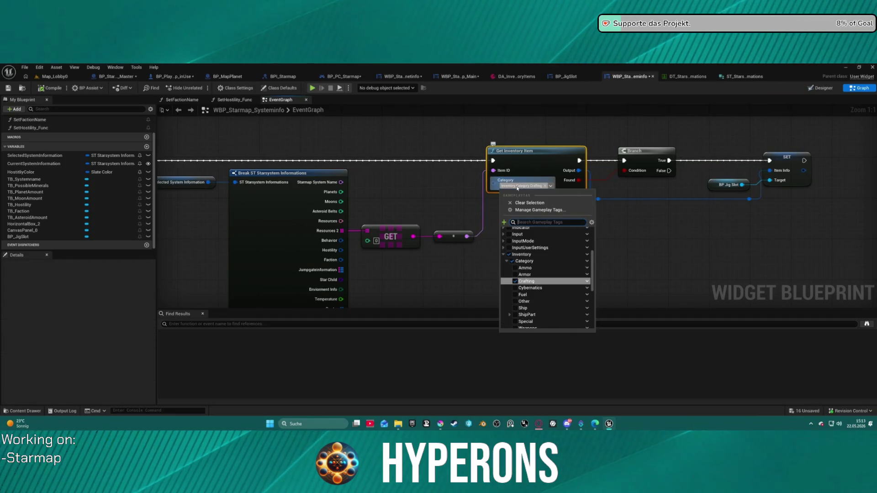
click(556, 204)
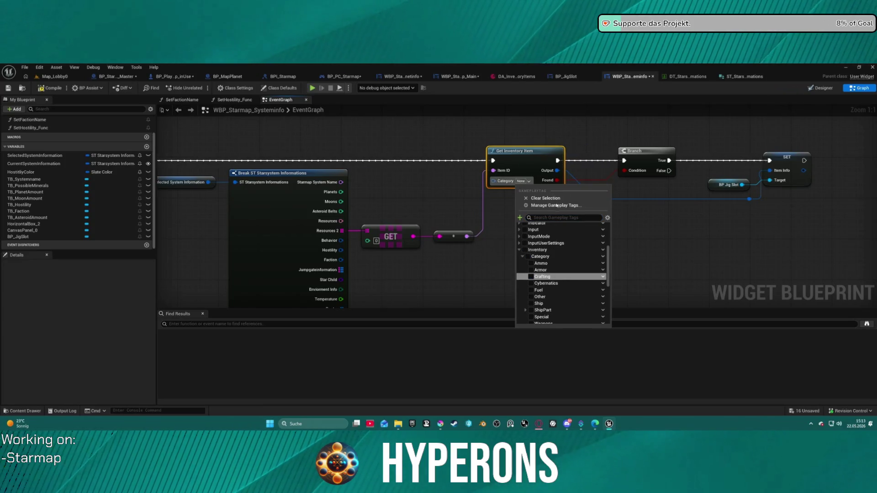
click(585, 158)
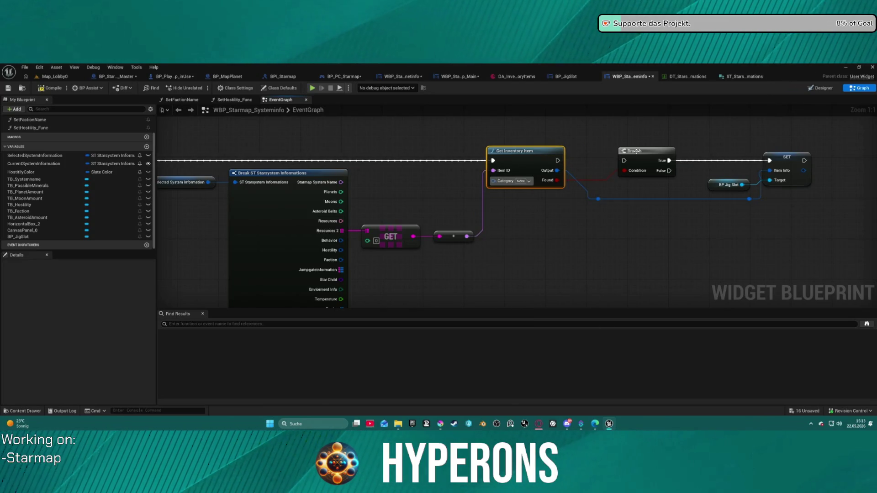
drag(557, 160, 771, 161)
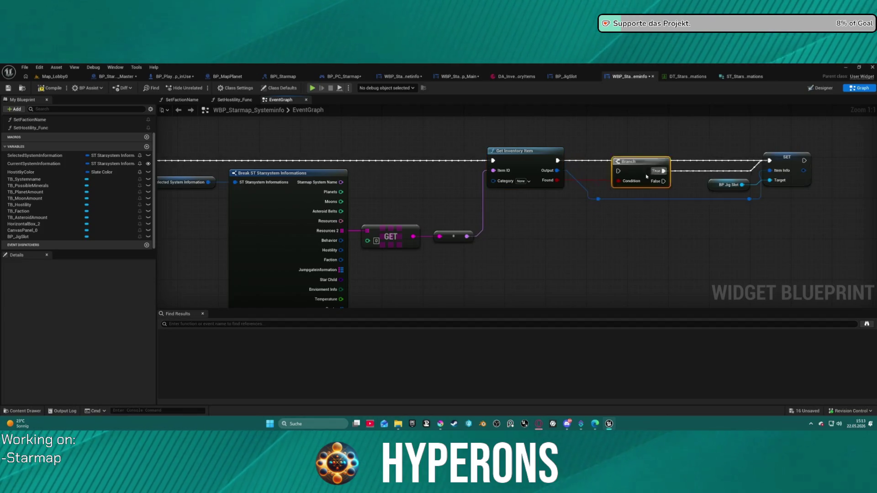
drag(635, 151, 613, 198)
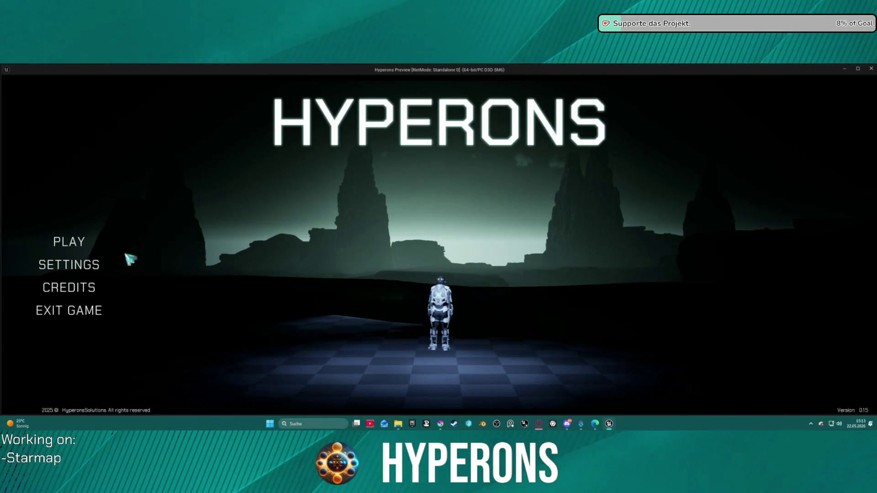
Step: Relaunch the game, look at the station character's details, and start as Mining
click(158, 247)
click(319, 284)
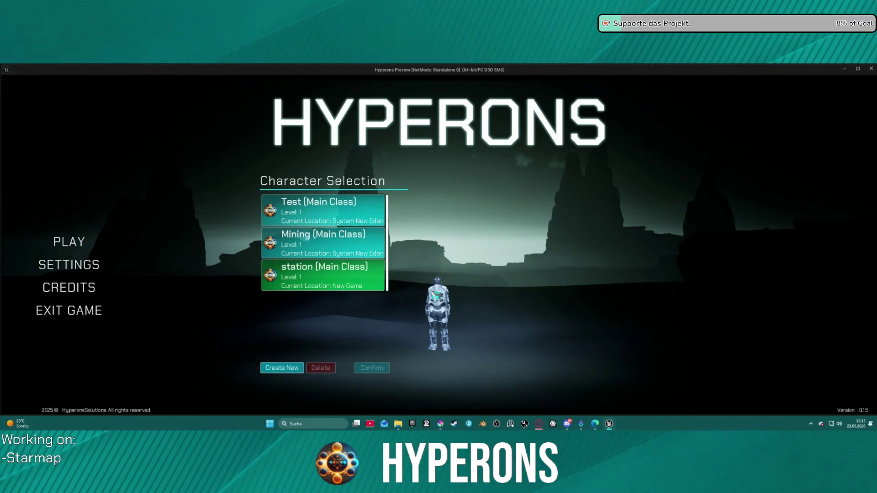
click(436, 296)
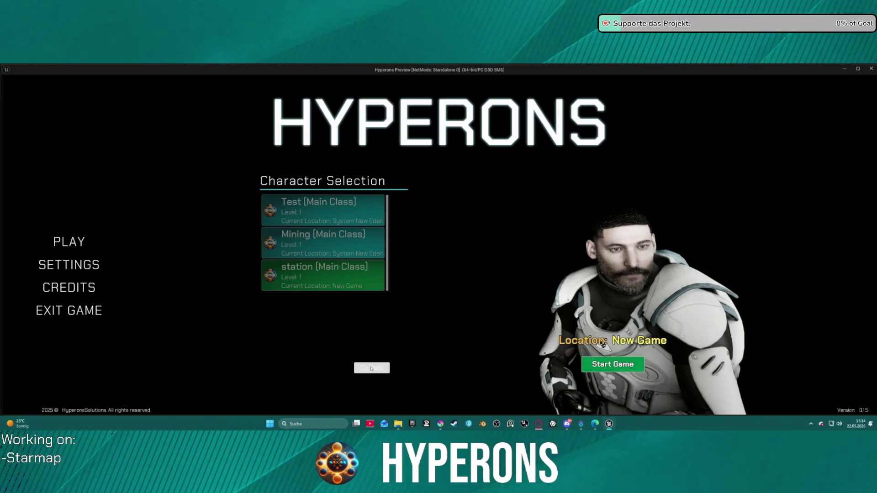
click(371, 367)
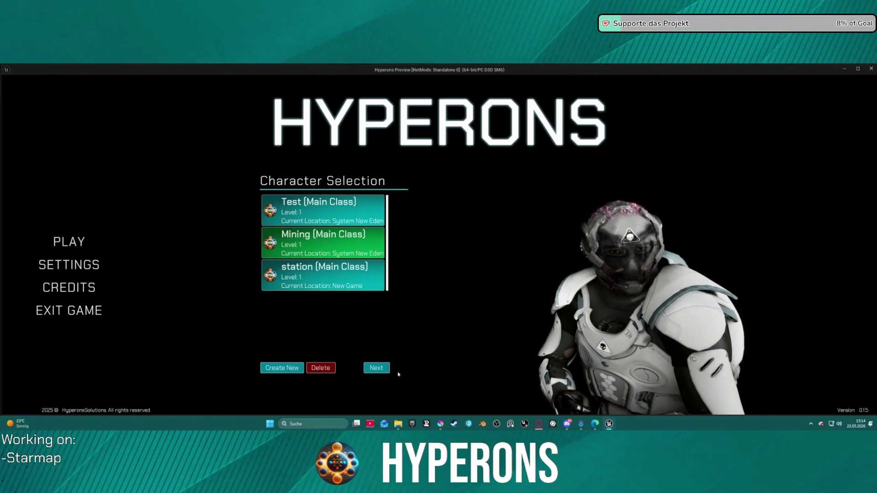
click(376, 367)
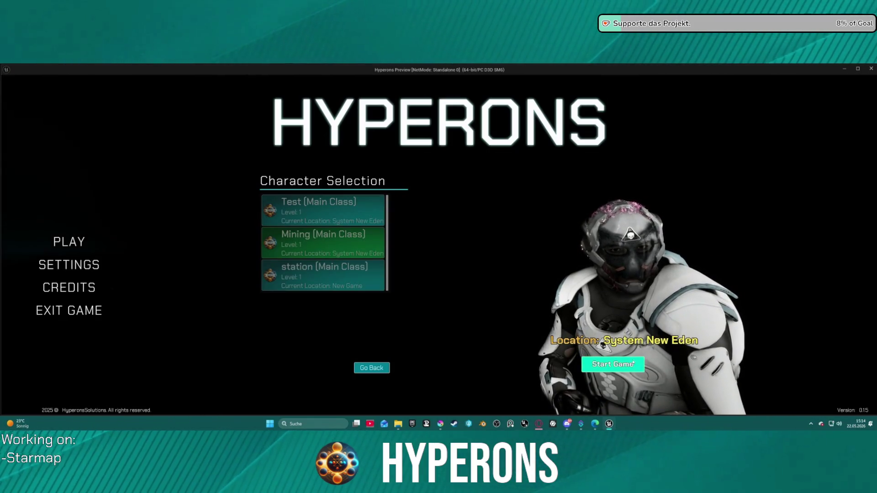
click(612, 364)
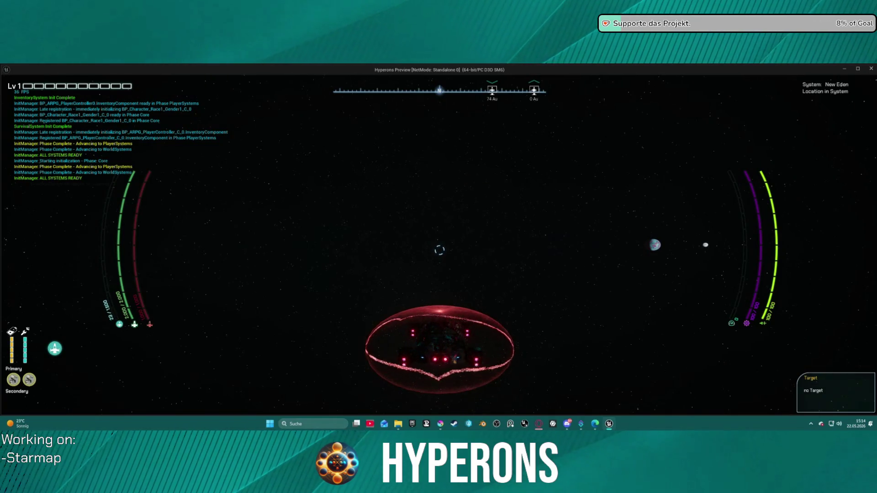
Step: Open the starmap showing New Eden's resources, then bring the blueprint editor forward
key(m)
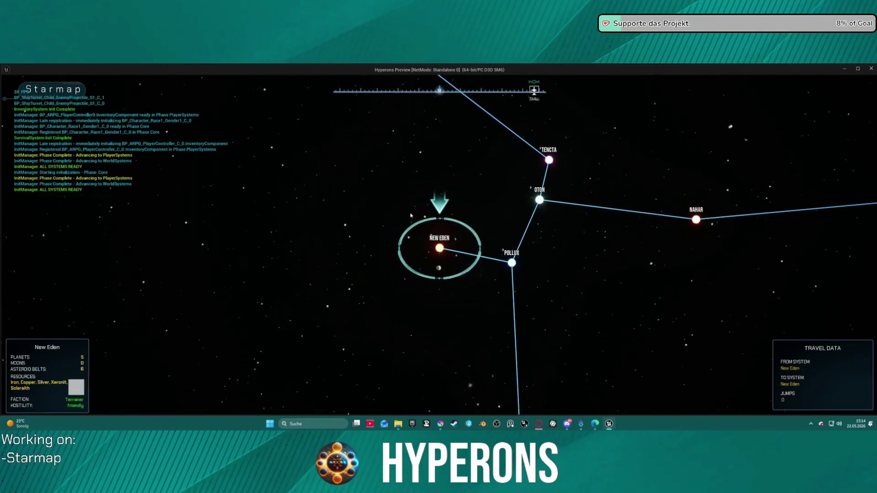
scroll(424, 247, up, 2)
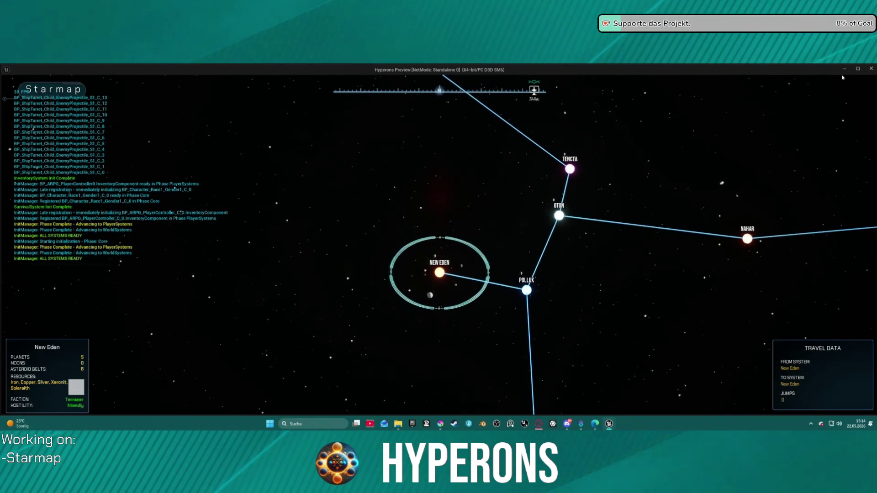
key(super)
click(812, 105)
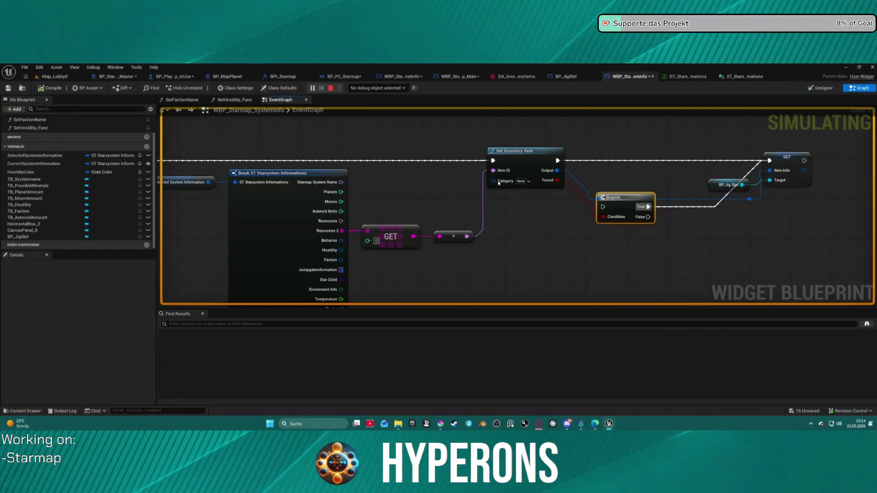
Step: Add a breakpoint on Get Inventory Item and trigger it from the starmap
right_click(528, 155)
click(554, 286)
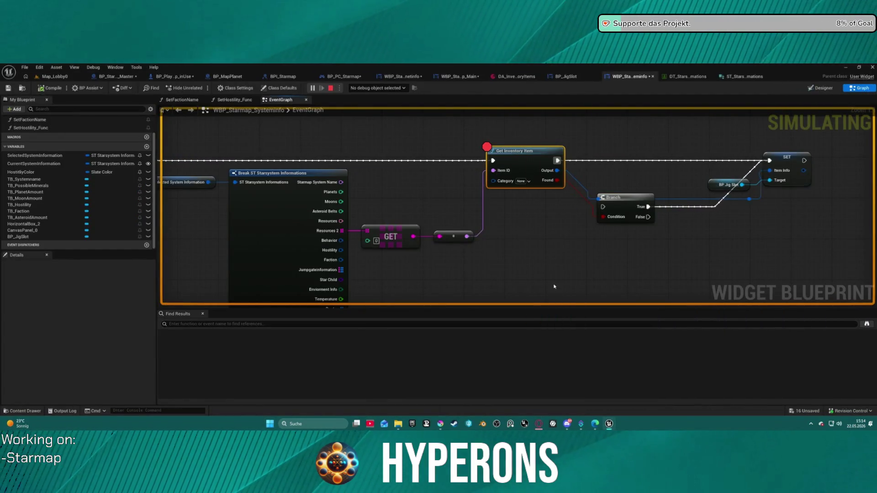
mouse_move(608, 424)
click(644, 388)
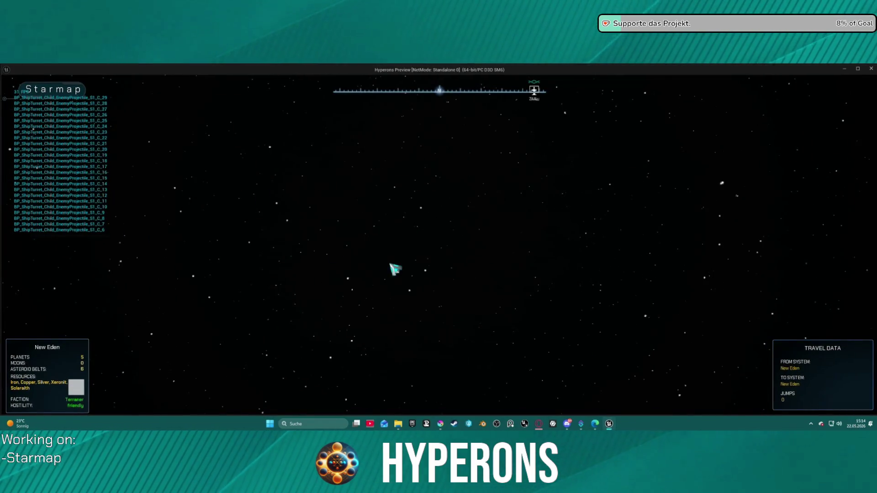
click(441, 279)
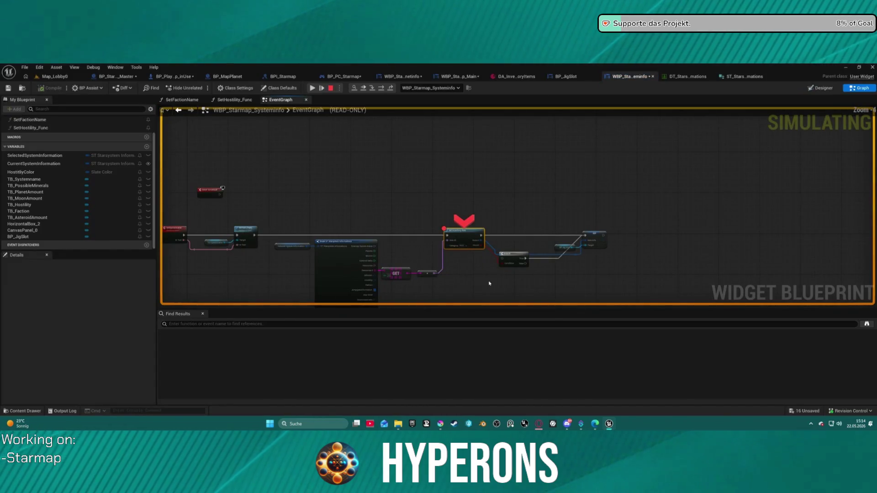
Step: Inspect the paused graph, including the Selected System Information node and the event start
scroll(450, 225, up, 2)
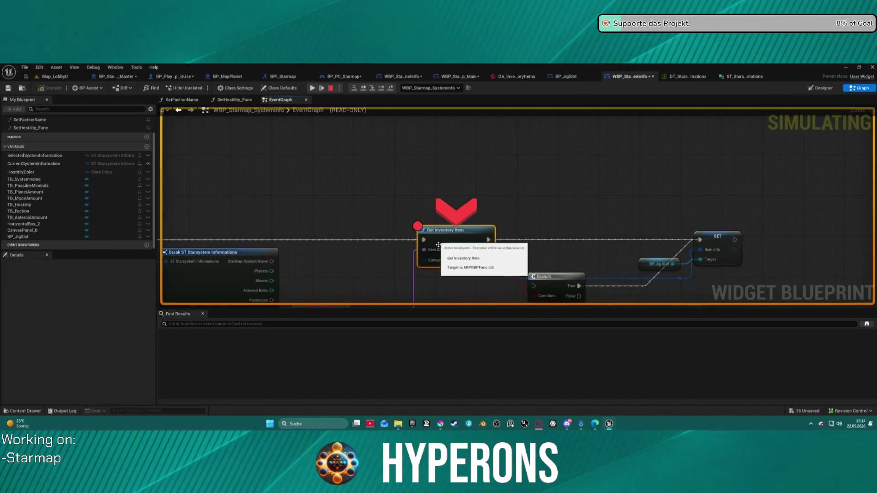
mouse_move(435, 251)
mouse_move(435, 251)
mouse_down()
mouse_move(546, 106)
mouse_move(585, 156)
mouse_move(648, 207)
mouse_up()
mouse_move(331, 210)
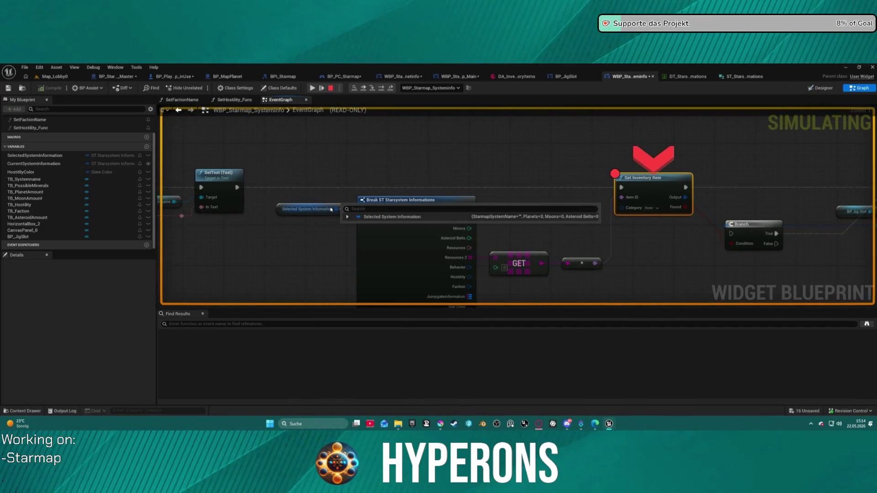
mouse_move(297, 208)
mouse_down()
mouse_move(450, 199)
mouse_move(457, 166)
mouse_move(477, 149)
mouse_up()
scroll(456, 187, down, 1)
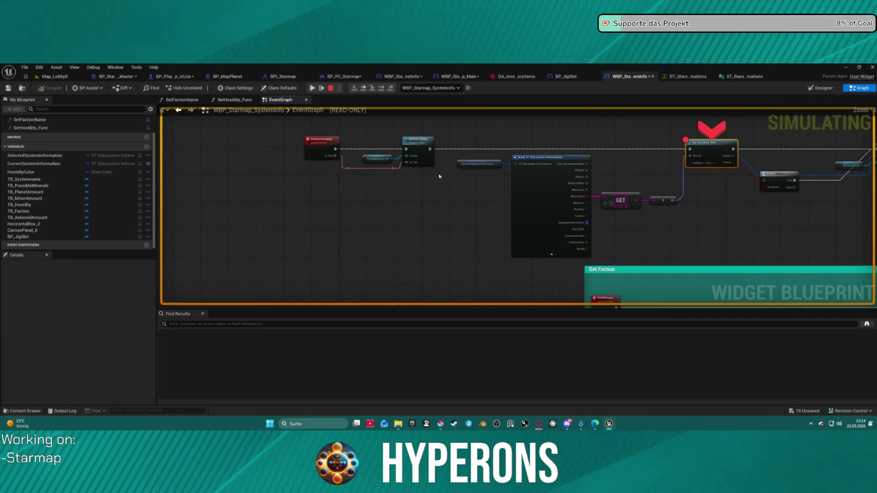
Step: Resume the game from the breakpoint and stop the play session
key(alt+Tab)
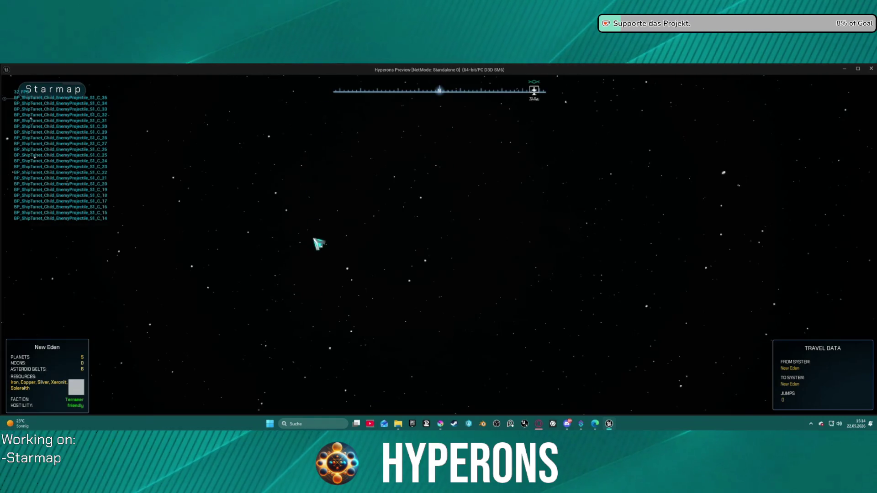
key(alt+Tab)
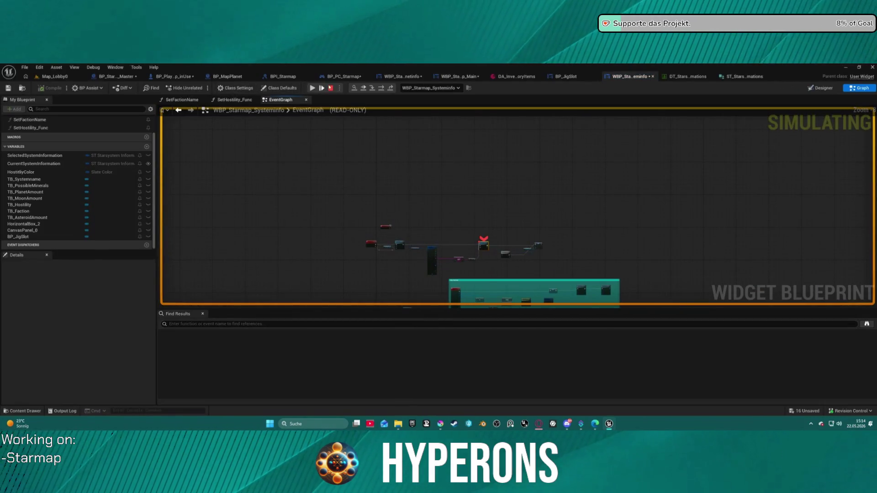
key(alt+Tab)
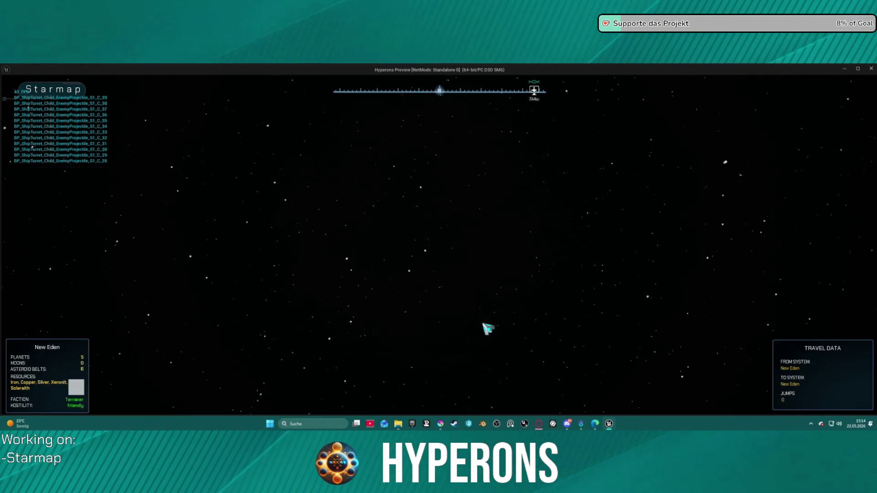
key(Escape)
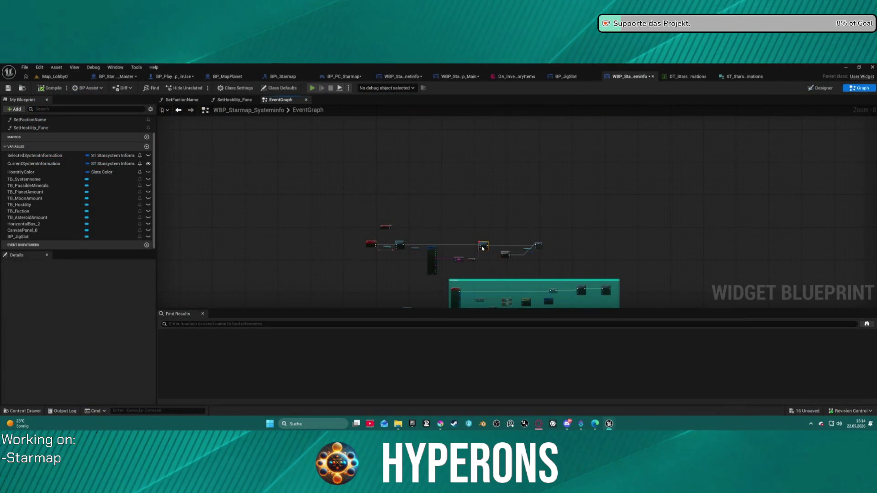
Step: Launch a standalone preview, confirm Mining as the Main Class, and start in New Eden
click(313, 88)
click(78, 243)
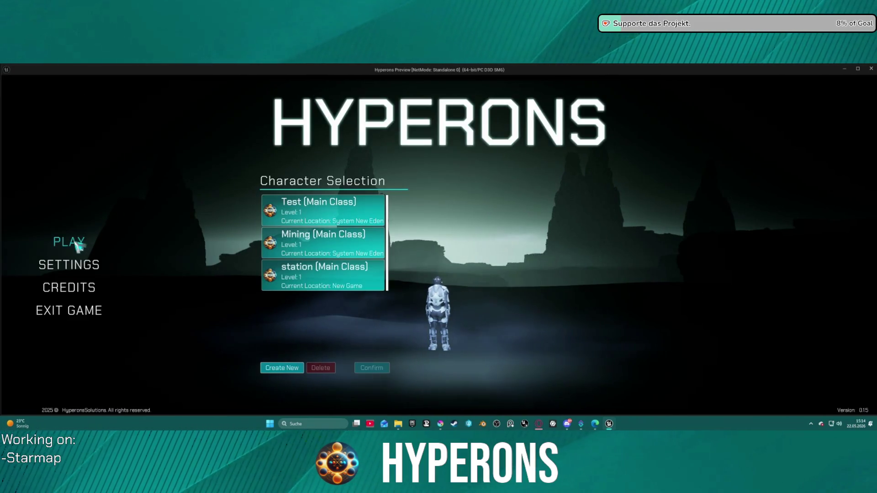
click(354, 274)
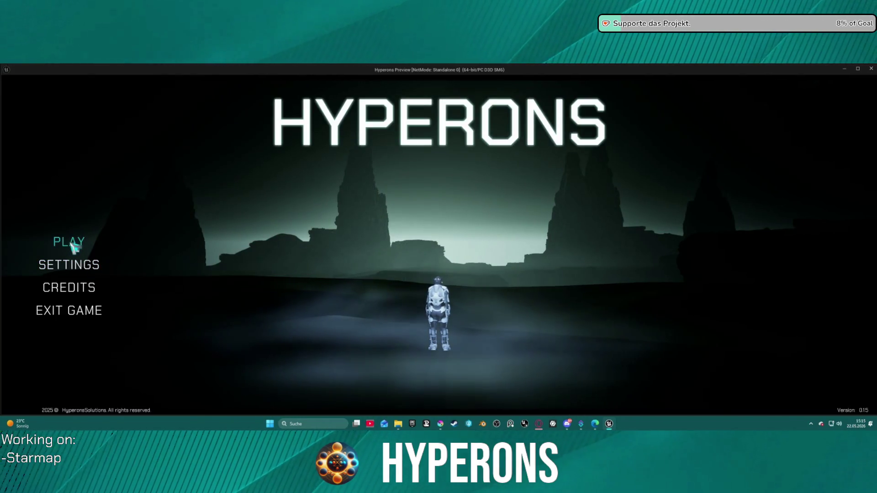
click(68, 241)
click(382, 285)
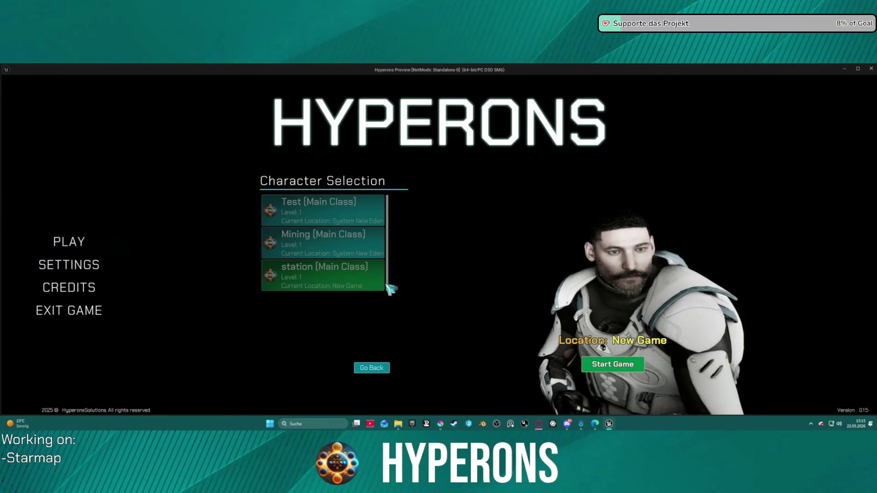
click(383, 371)
click(305, 246)
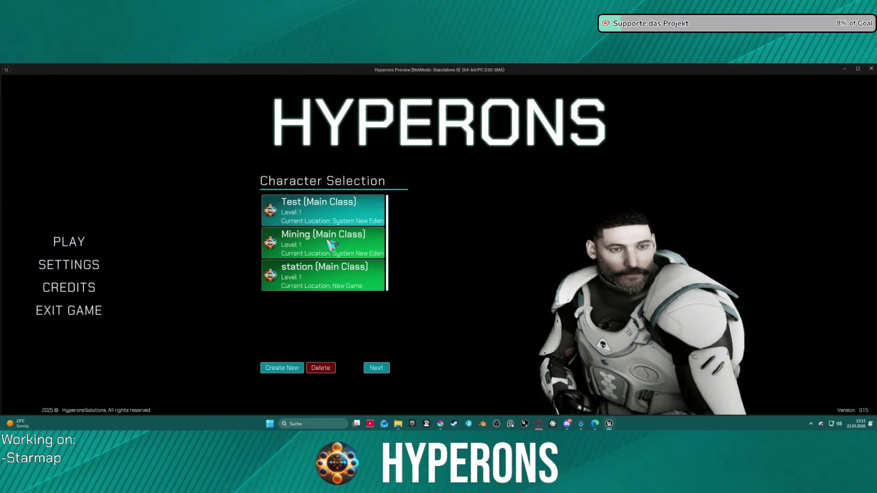
click(378, 368)
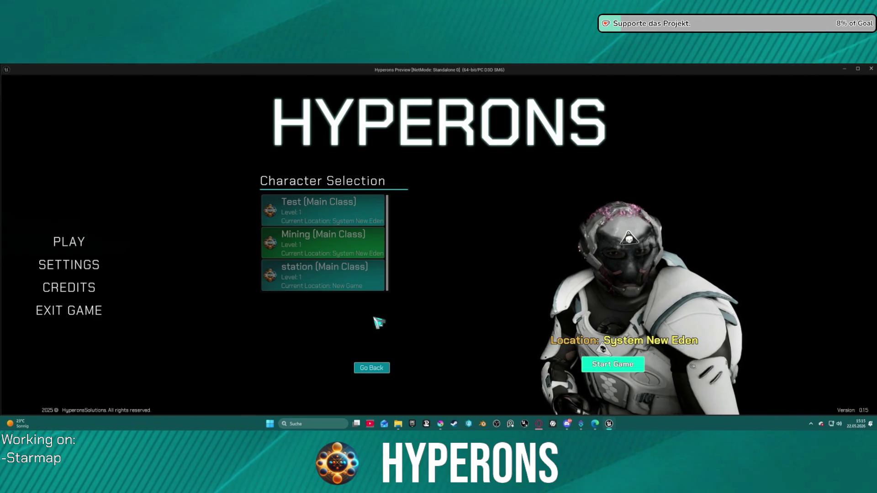
click(612, 364)
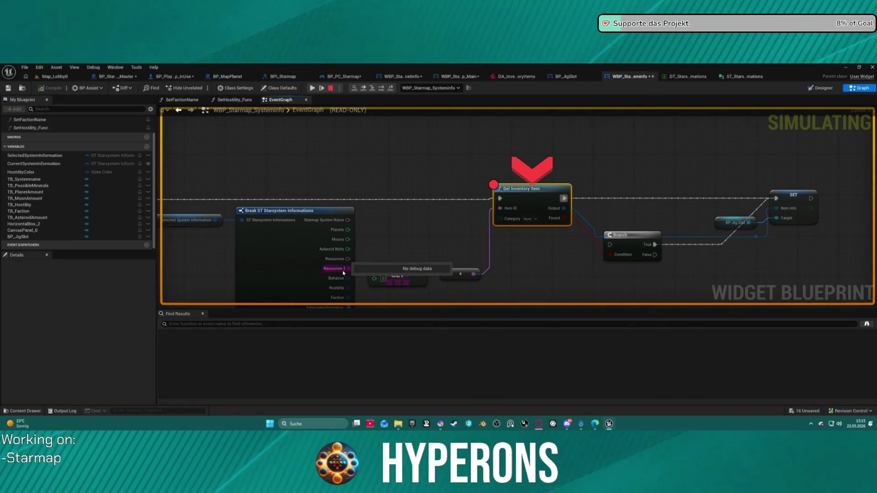
Step: Expand the Selected System Information debug values at the breakpoint
mouse_move(210, 221)
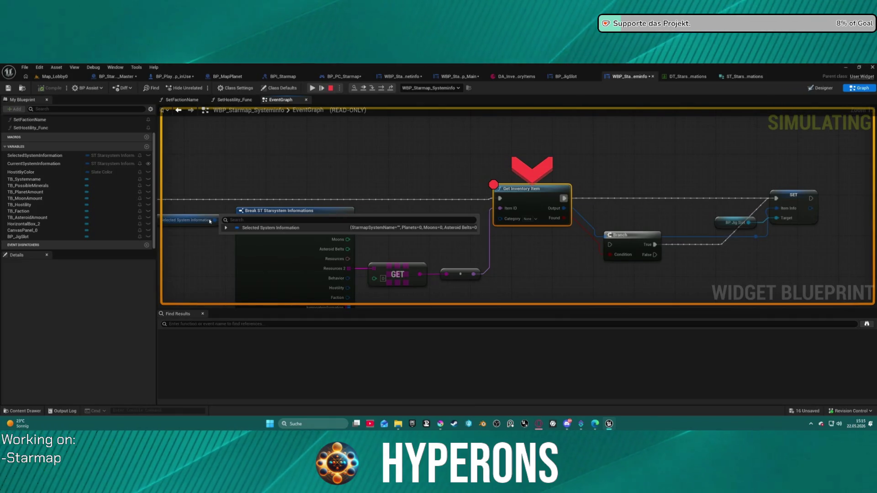
click(226, 228)
drag(231, 185, 474, 125)
Step: Stop the play session and zoom out across the editable event graph
key(Escape)
scroll(446, 139, down, 4)
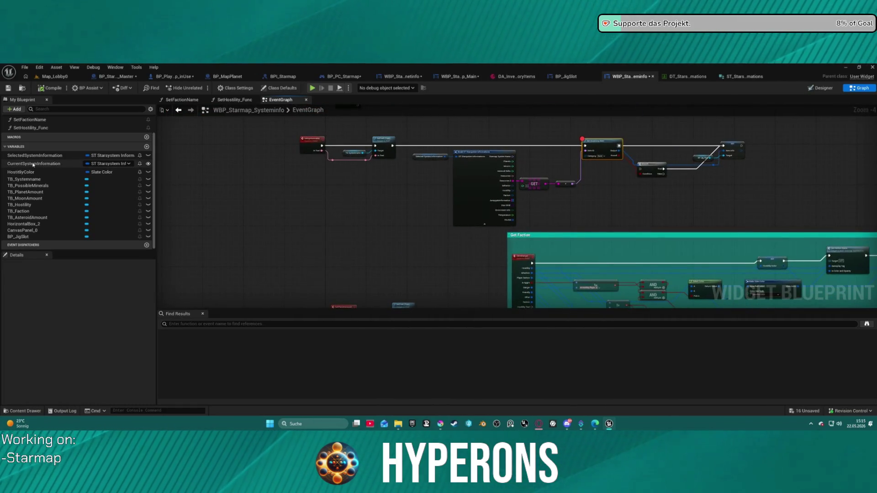
scroll(360, 185, down, 3)
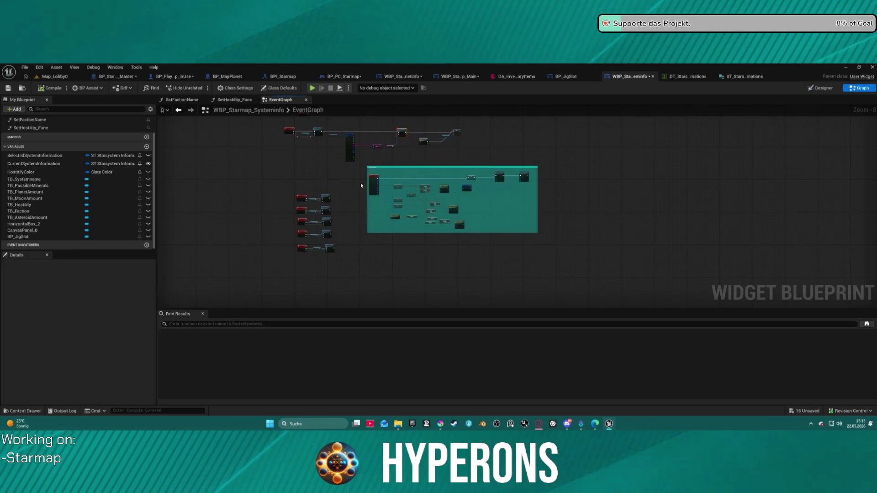
scroll(360, 184, up, 3)
mouse_move(361, 188)
mouse_down()
mouse_move(321, 188)
mouse_move(388, 219)
mouse_move(456, 169)
mouse_move(465, 150)
mouse_up()
scroll(417, 242, up, 3)
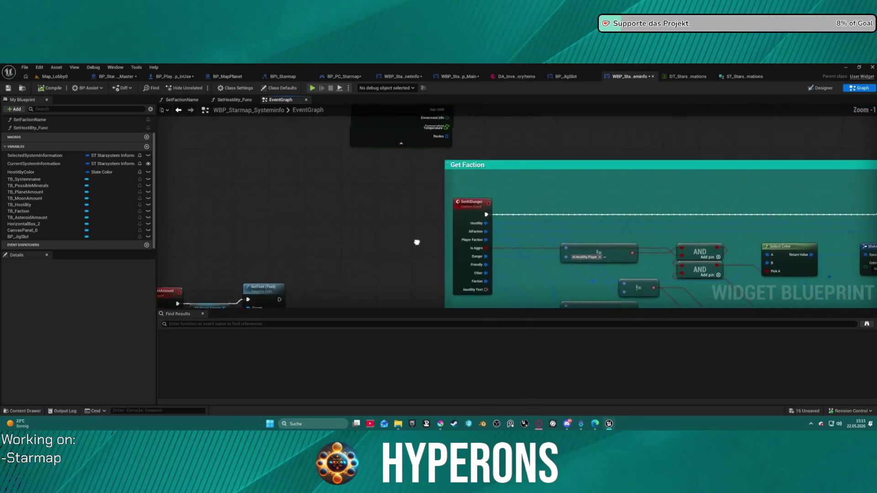
scroll(416, 242, down, 6)
drag(358, 137, 333, 255)
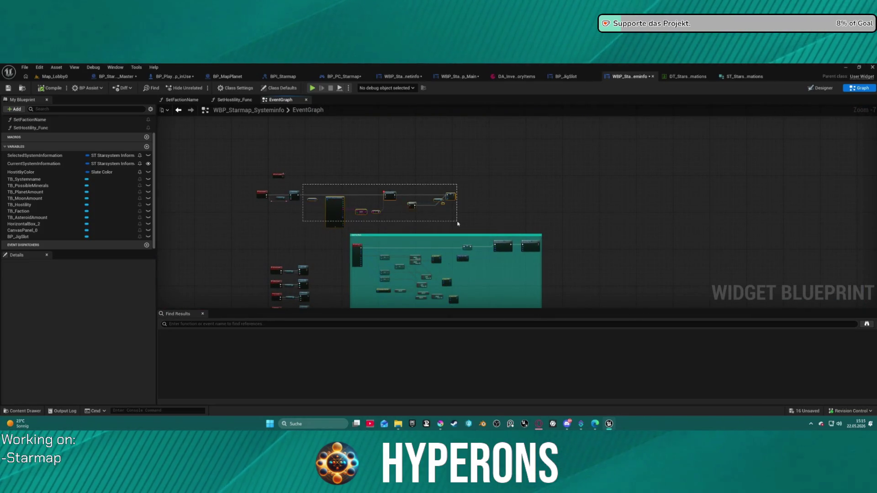
drag(457, 224, 457, 223)
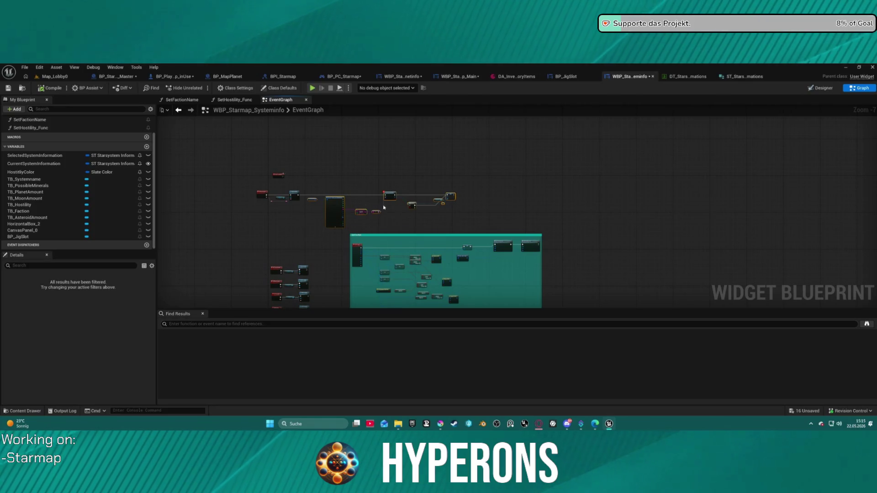
click(304, 198)
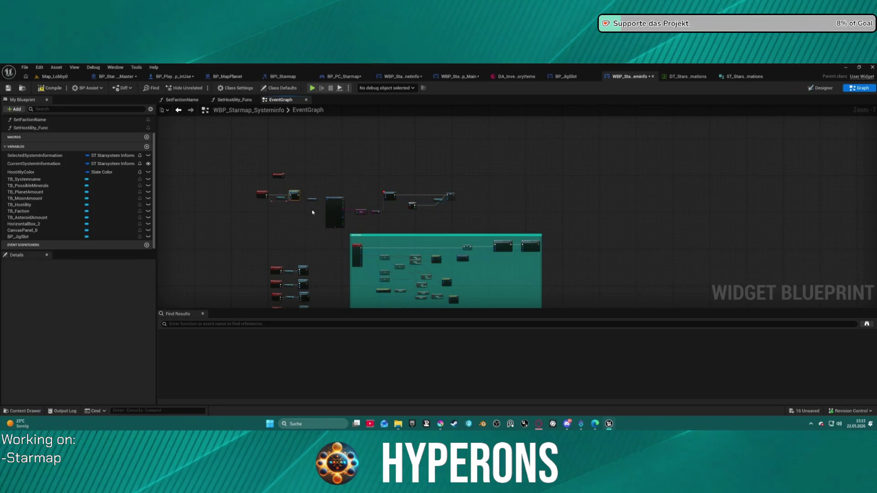
scroll(388, 194, up, 3)
mouse_move(396, 189)
mouse_down()
mouse_move(234, 307)
mouse_move(215, 303)
mouse_move(479, 303)
mouse_move(472, 256)
mouse_move(489, 249)
mouse_move(450, 217)
mouse_move(434, 89)
mouse_move(459, 194)
mouse_move(462, 310)
mouse_move(433, 117)
mouse_move(430, 185)
mouse_move(759, 111)
mouse_move(656, 169)
mouse_up()
scroll(489, 248, up, 4)
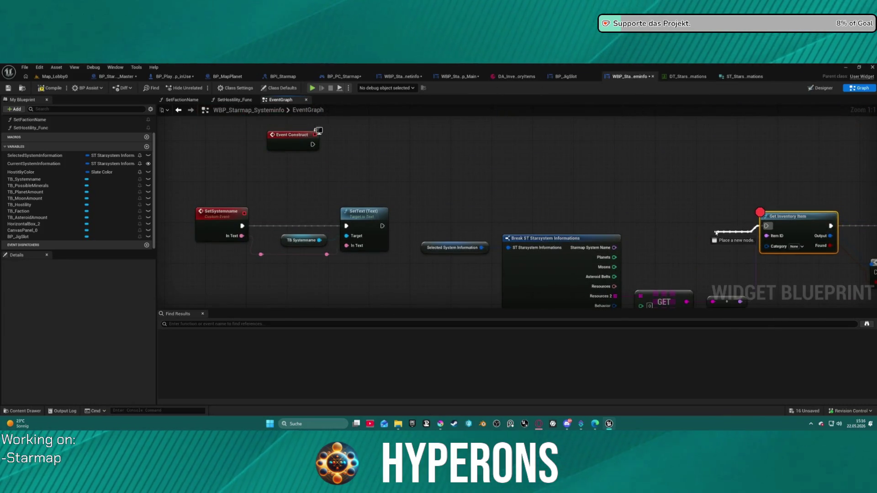
Step: Dismiss the node action list and switch to Designer and back to the event graph
drag(720, 227, 720, 227)
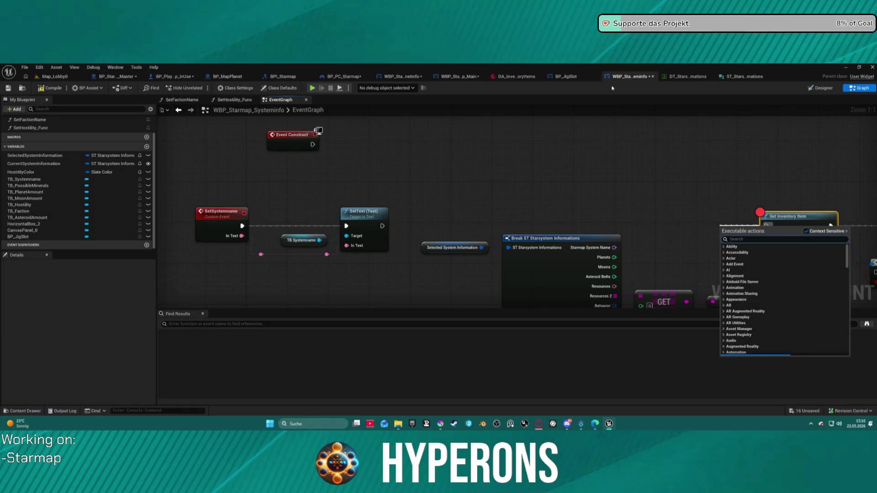
click(817, 87)
click(822, 89)
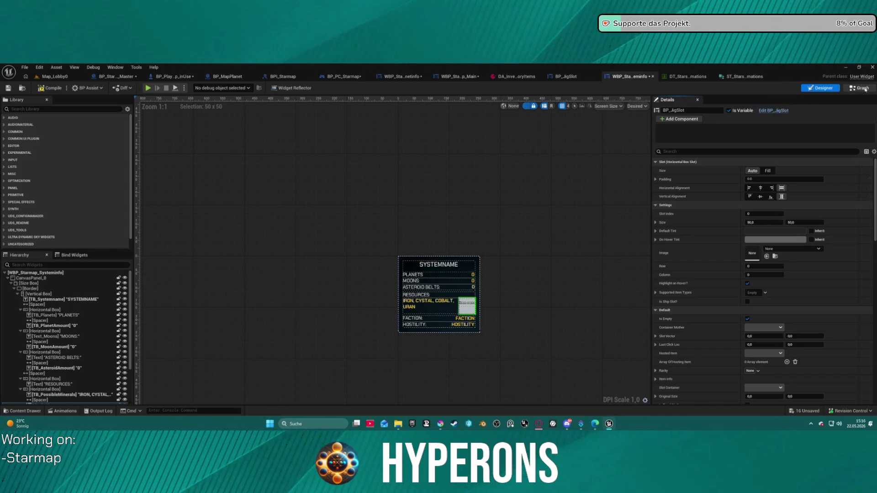
click(864, 89)
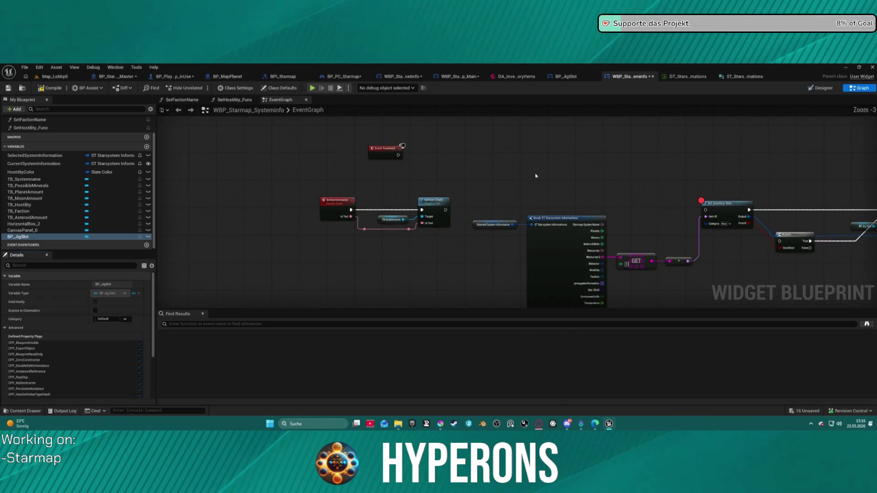
scroll(305, 203, up, 3)
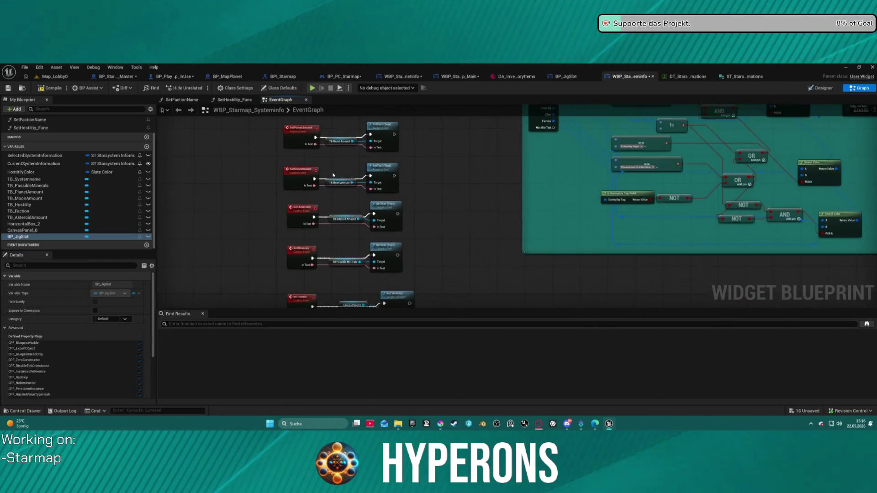
drag(306, 203, 296, 216)
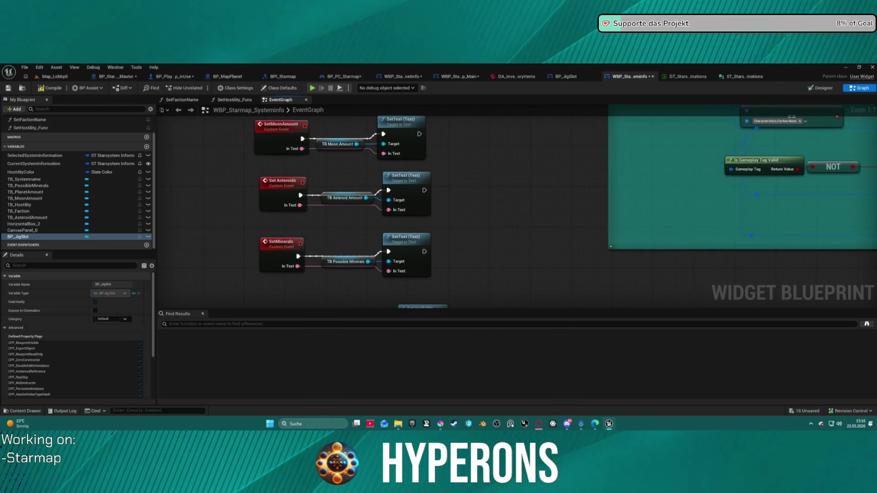
Step: After checking the starsystem data table, box-select the lookup nodes and move them down-left
click(685, 78)
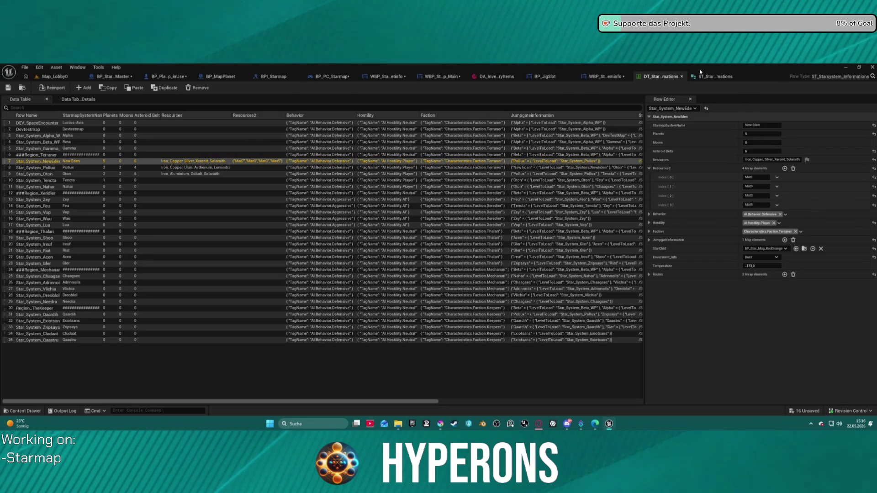
click(609, 77)
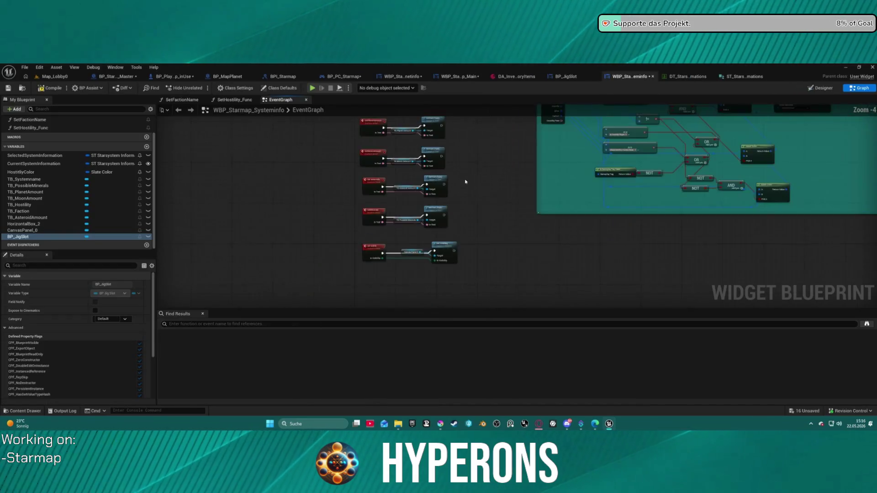
mouse_move(466, 182)
mouse_down()
mouse_move(401, 265)
mouse_move(356, 301)
mouse_move(343, 291)
mouse_up()
scroll(357, 301, down, 1)
drag(336, 143, 571, 216)
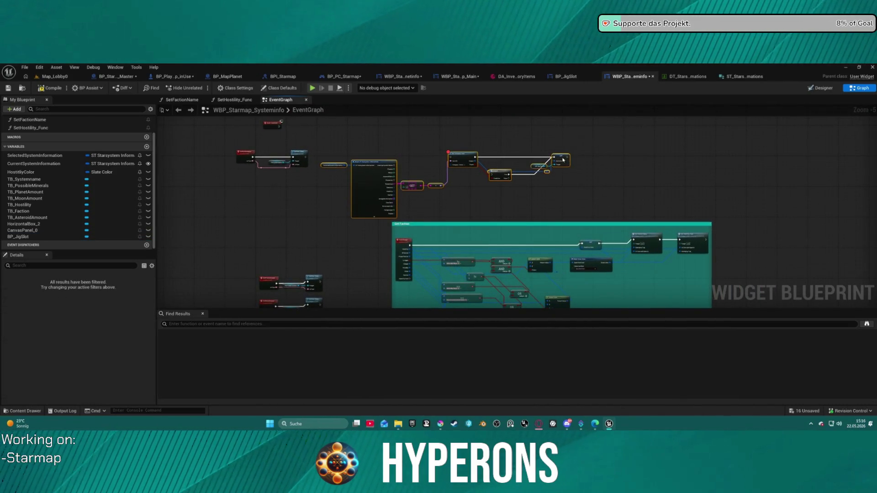
mouse_move(566, 148)
mouse_down()
mouse_move(463, 368)
mouse_move(482, 217)
mouse_up()
click(401, 196)
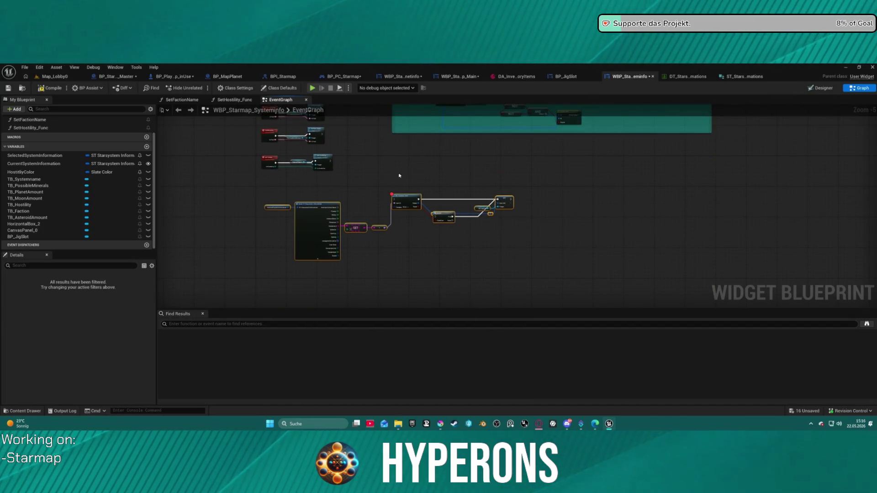
Step: Duplicate the set-visible custom event and start renaming the copy
scroll(324, 203, up, 2)
right_click(314, 211)
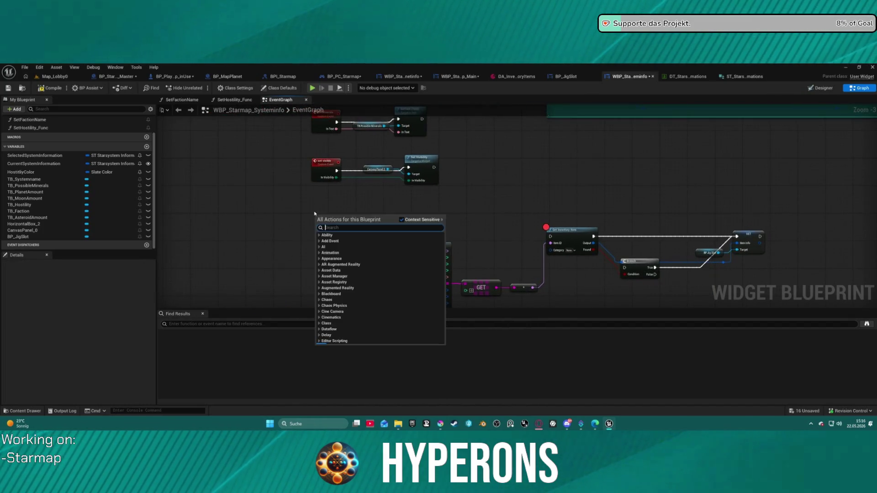
click(325, 163)
key(ctrl+c)
key(ctrl+v)
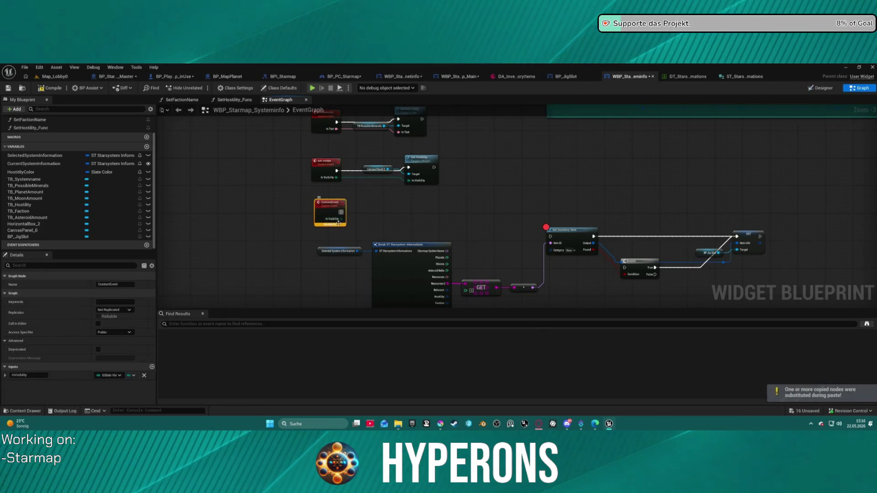
double_click(325, 203)
text(Set)
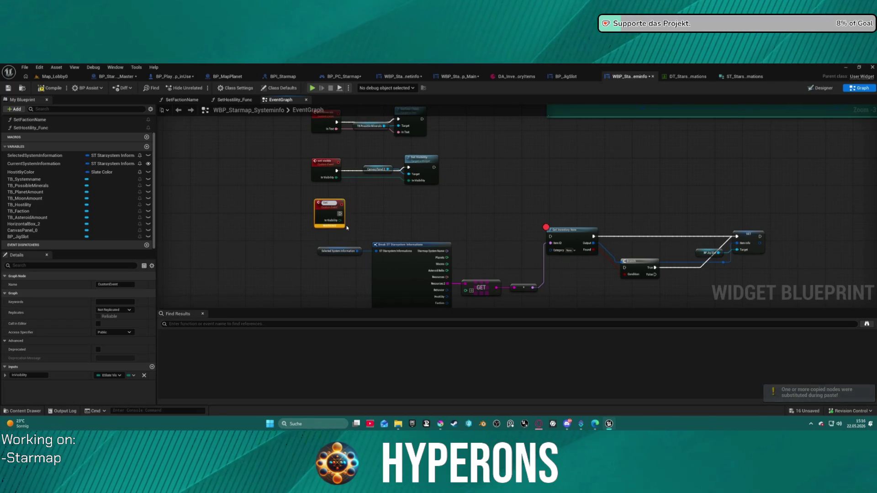
Step: Delete the system information and break nodes, and wire the new event to the inventory lookup
drag(399, 235, 395, 200)
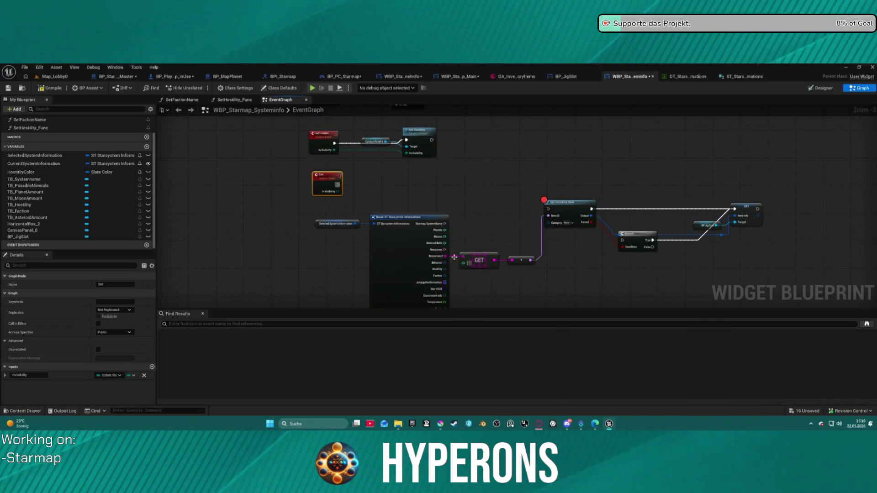
mouse_move(462, 259)
mouse_down()
mouse_move(338, 198)
mouse_move(396, 243)
mouse_up()
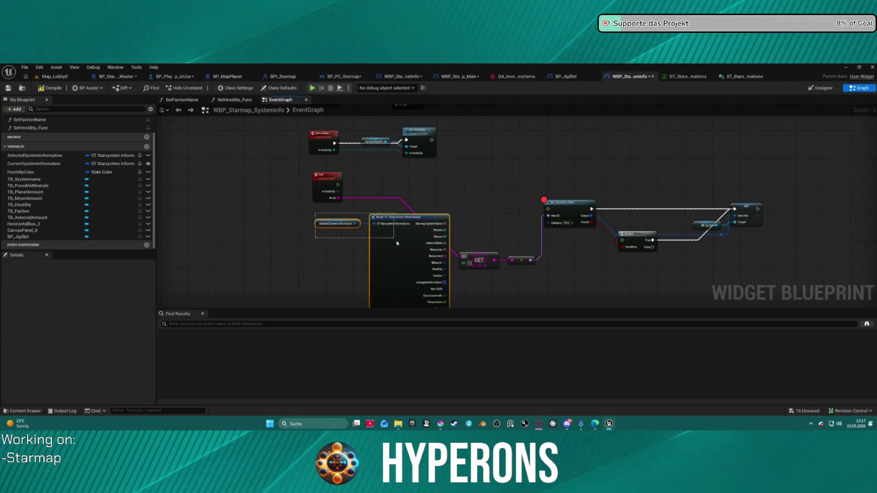
key(Delete)
mouse_move(451, 195)
mouse_down()
mouse_move(451, 263)
mouse_move(463, 205)
mouse_up()
drag(374, 232, 583, 262)
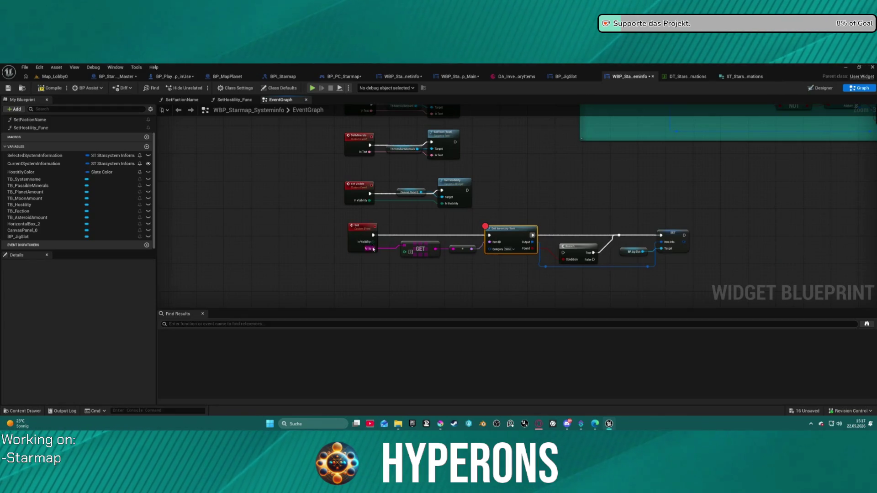
Step: Name the event SetResources and remove its InVisibility input
scroll(373, 249, up, 3)
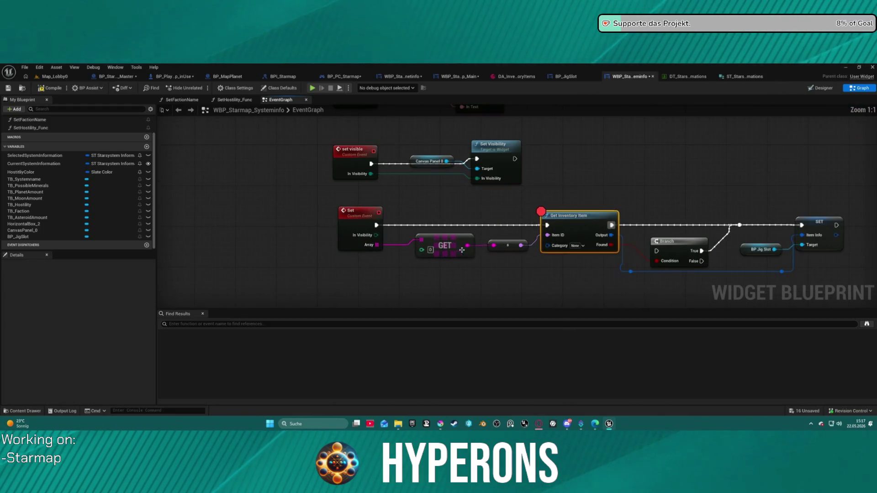
click(365, 236)
text(SetVisual)
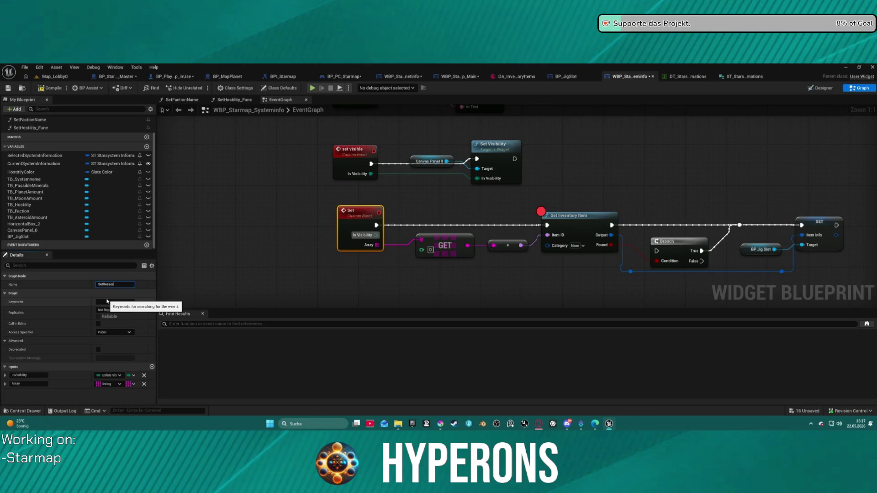
key(BackSpace)
key(BackSpace)
key(BackSpace)
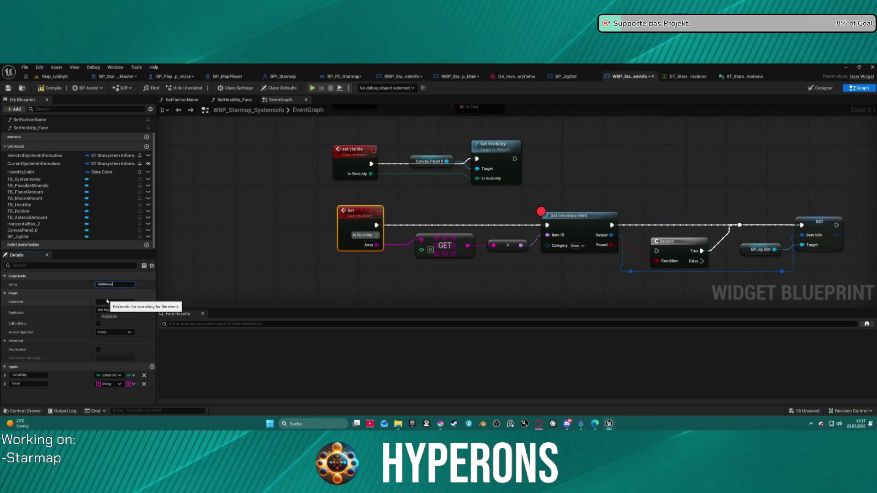
key(Return)
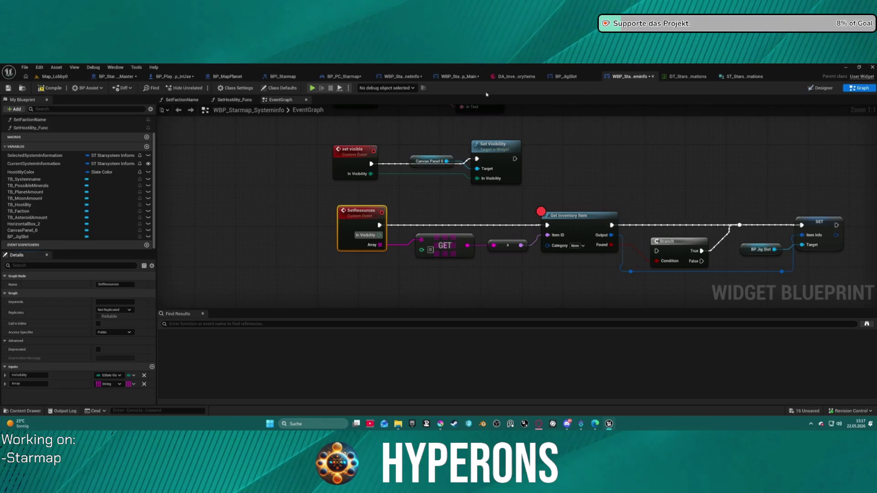
click(144, 376)
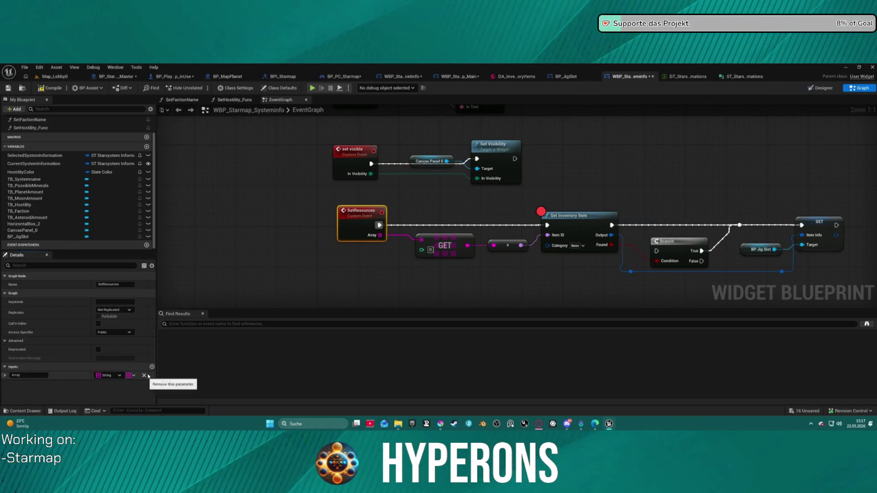
click(174, 76)
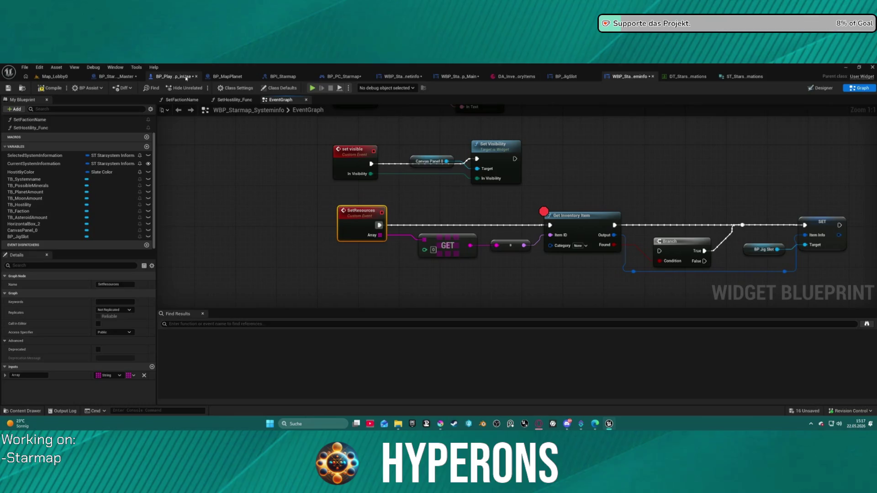
Step: Inspect the SetPlanetInformation function in BP_Player_Starmap_inUse, then return to its event graph
scroll(266, 170, down, 2)
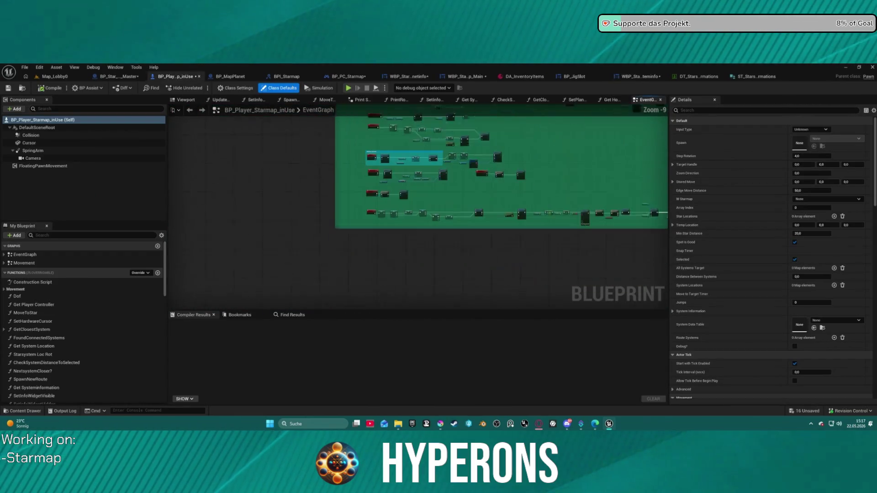
mouse_move(355, 218)
mouse_down()
mouse_move(320, 192)
mouse_move(347, 137)
mouse_move(355, 218)
mouse_up()
scroll(355, 217, up, 3)
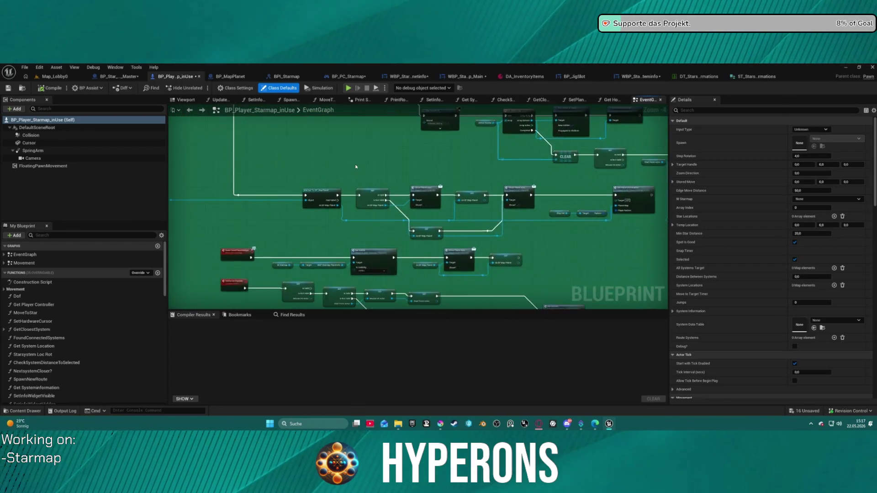
drag(470, 196, 282, 197)
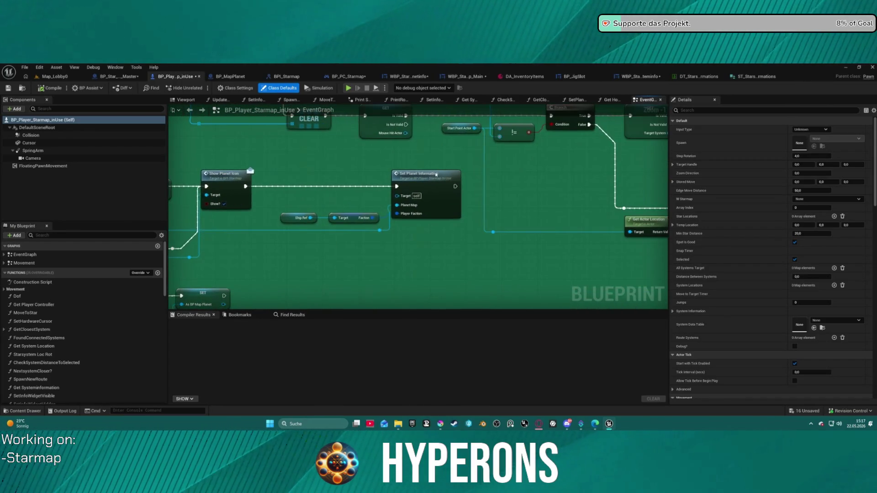
double_click(436, 174)
scroll(386, 200, down, 3)
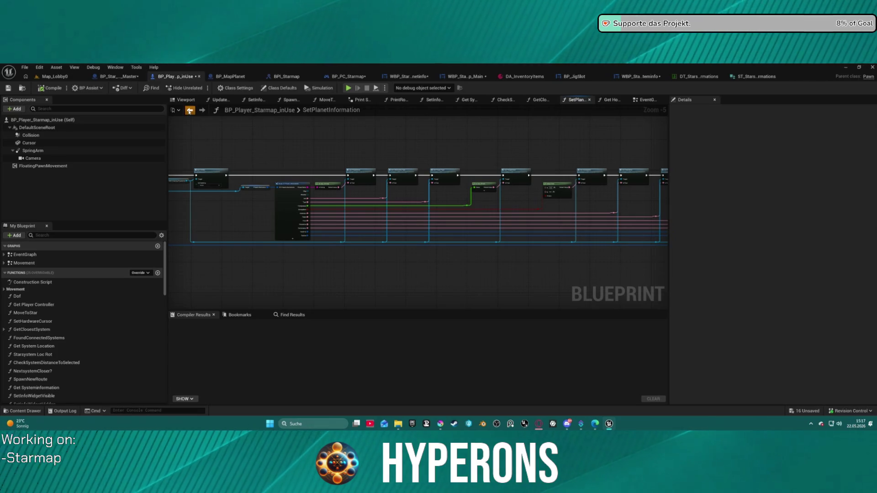
click(191, 111)
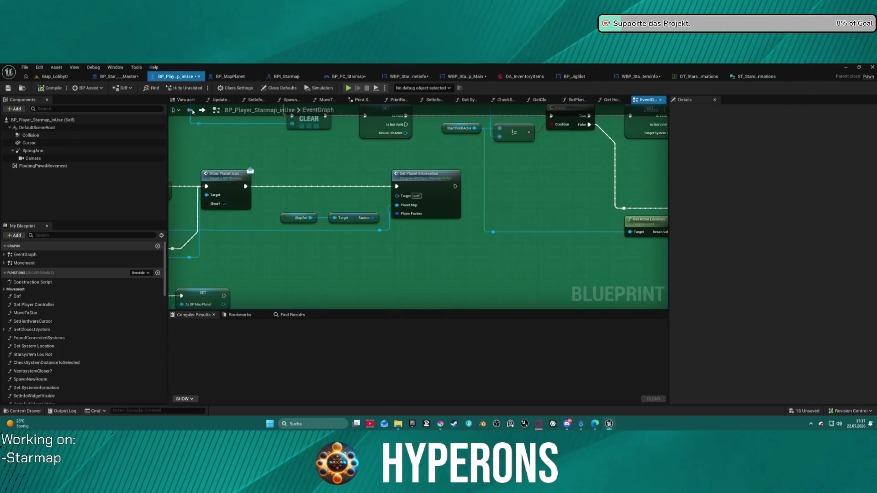
Step: Jump from the Set System Info node to SetSystemInfo in WBP_Starmap_Main
scroll(373, 195, down, 5)
scroll(524, 193, up, 6)
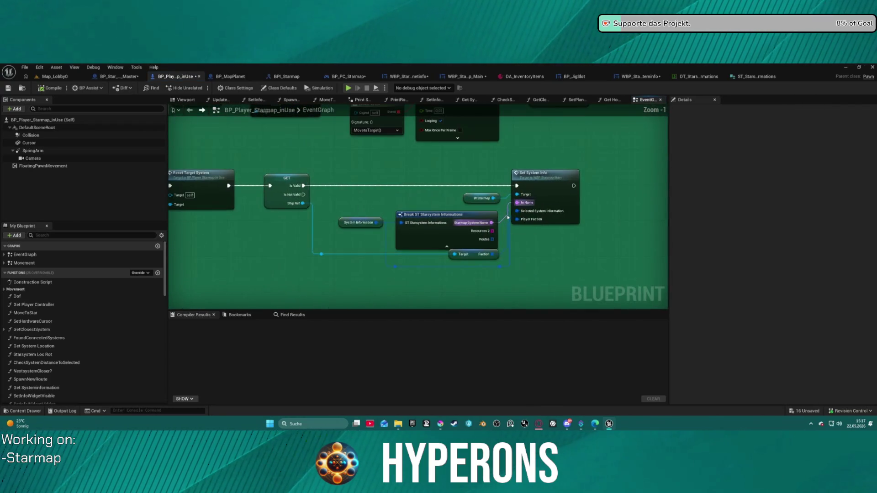
double_click(560, 194)
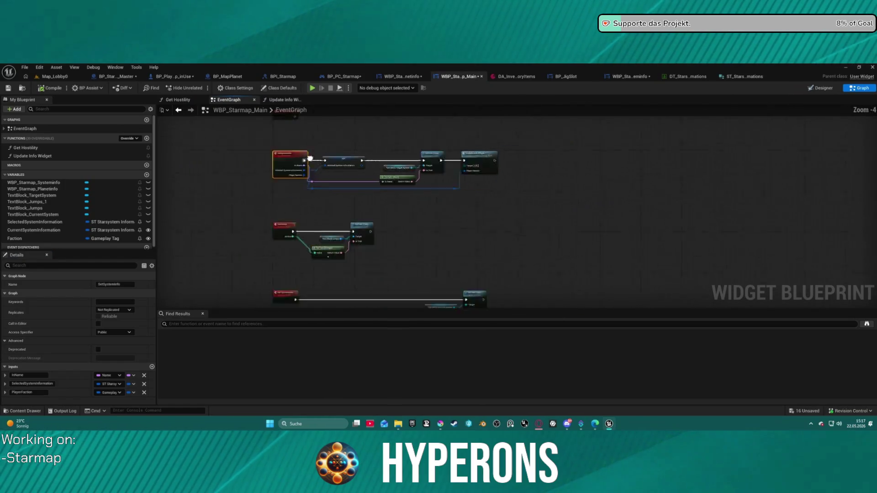
Step: Open the Update Info Widget function and go to the end of its chain
scroll(320, 160, down, 3)
scroll(353, 194, up, 6)
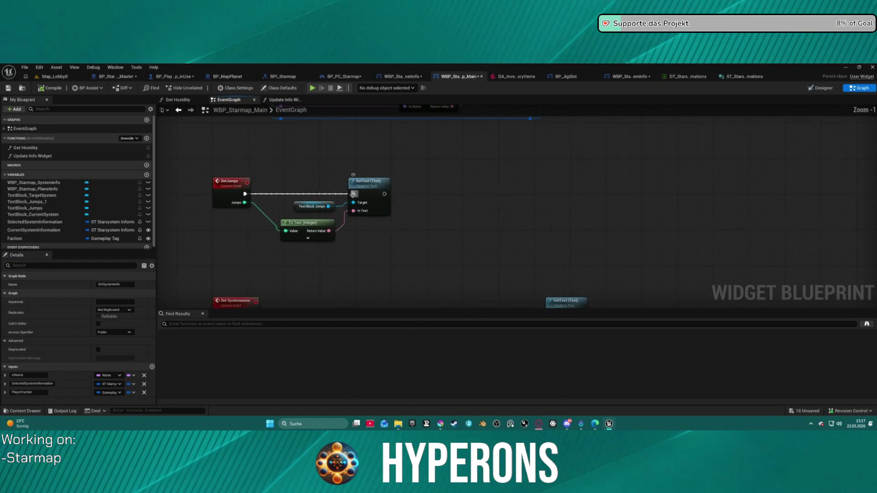
mouse_move(353, 194)
mouse_down()
mouse_move(333, 249)
mouse_move(345, 281)
mouse_up()
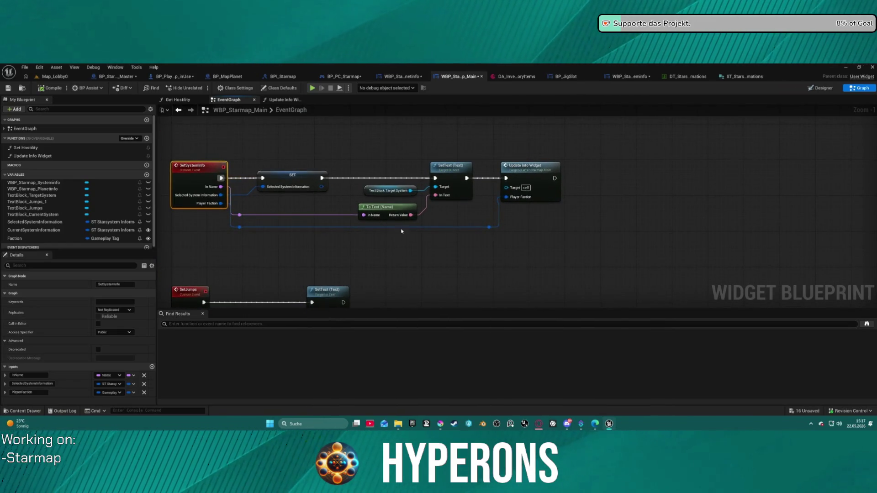
mouse_move(311, 272)
mouse_down()
mouse_move(328, 223)
mouse_move(294, 260)
mouse_move(262, 227)
mouse_move(415, 219)
mouse_up()
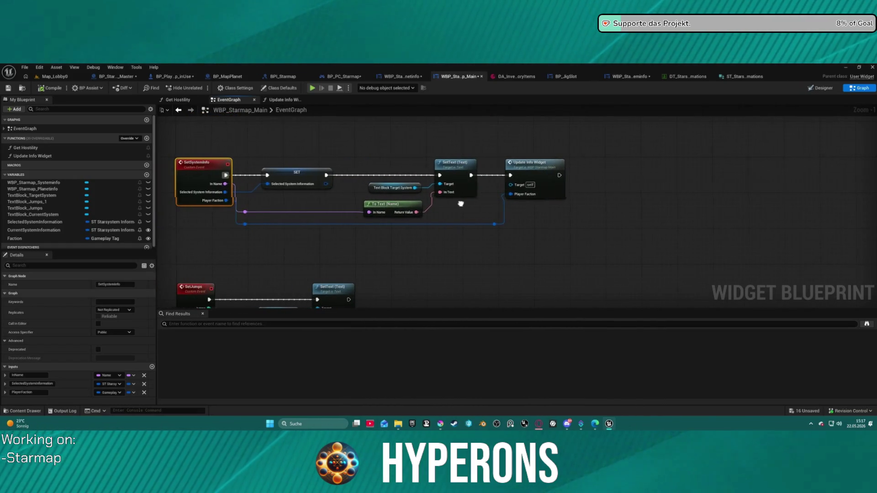
double_click(541, 175)
mouse_move(488, 183)
mouse_down()
mouse_move(651, 185)
mouse_move(677, 202)
mouse_move(251, 196)
mouse_up()
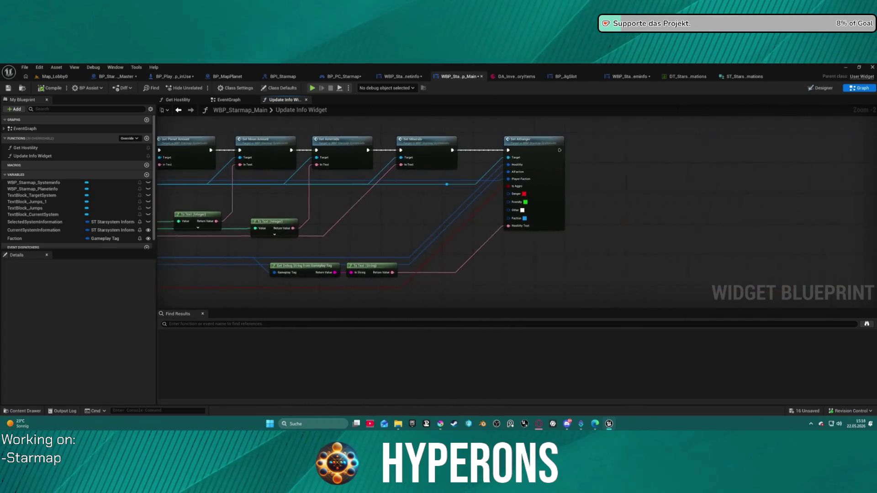
Step: Add a Set Resources call after Set AIDanger, fed the system's Resources as its Array
mouse_move(560, 151)
mouse_down()
mouse_move(549, 152)
mouse_move(592, 153)
mouse_up()
text(set)
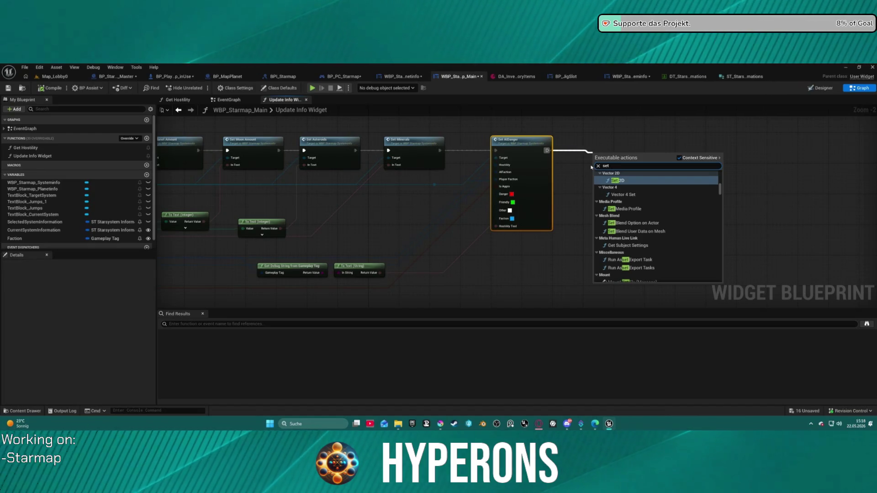
text( res)
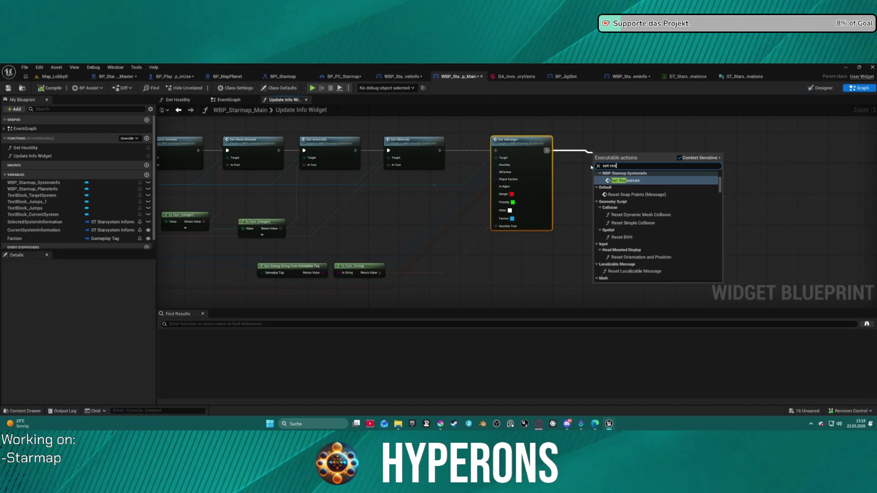
click(627, 180)
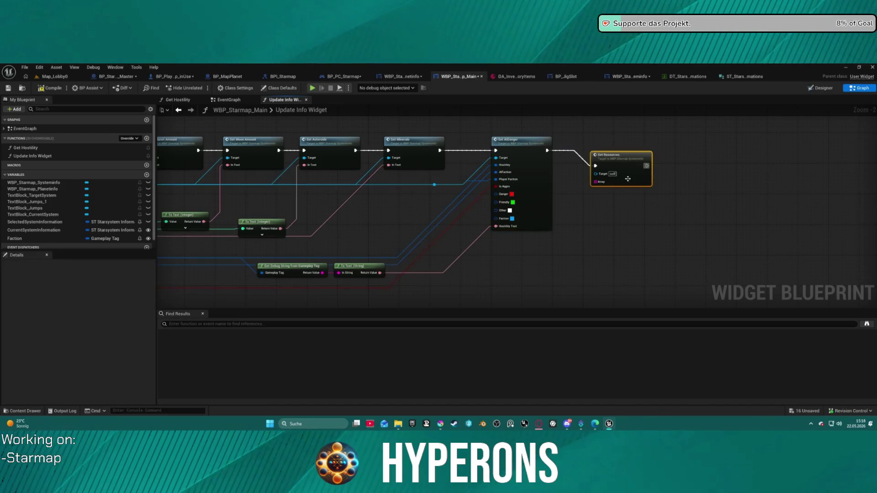
mouse_move(595, 181)
mouse_down()
mouse_move(593, 174)
mouse_move(150, 292)
mouse_move(295, 213)
mouse_move(333, 155)
mouse_up()
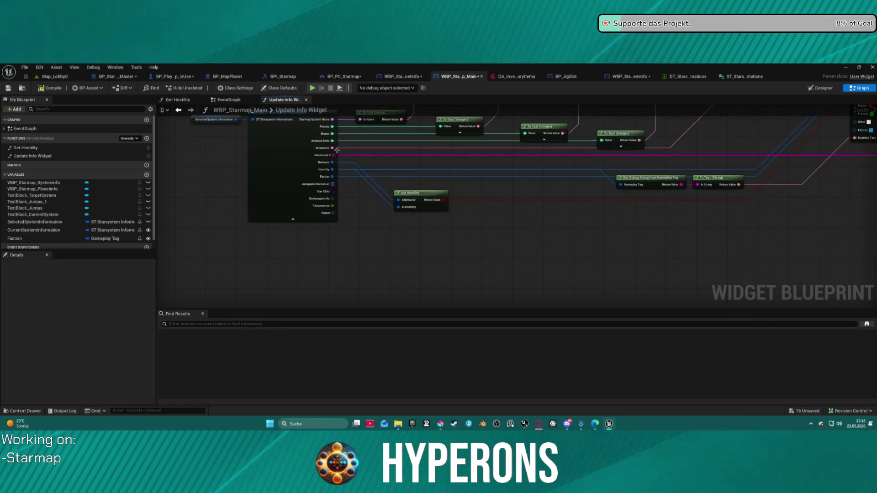
Step: Fix the compile error by wiring a widget reference to Set Resources' Target, then recompile
click(312, 87)
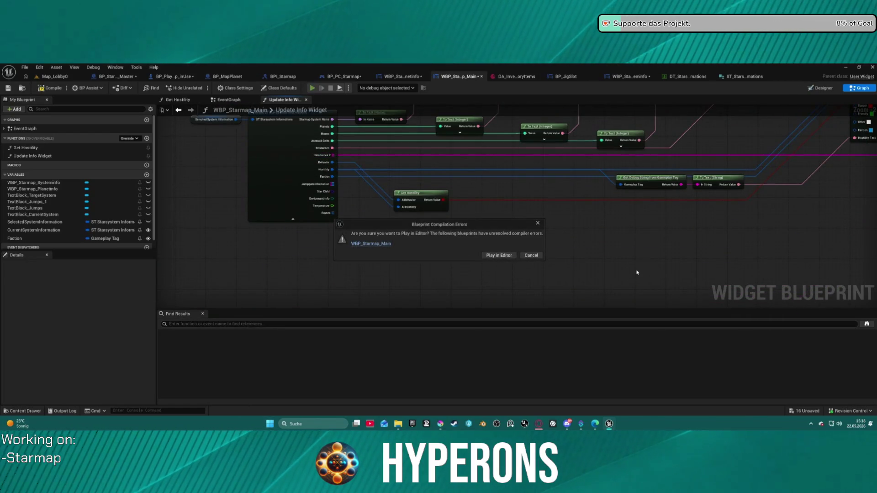
click(377, 245)
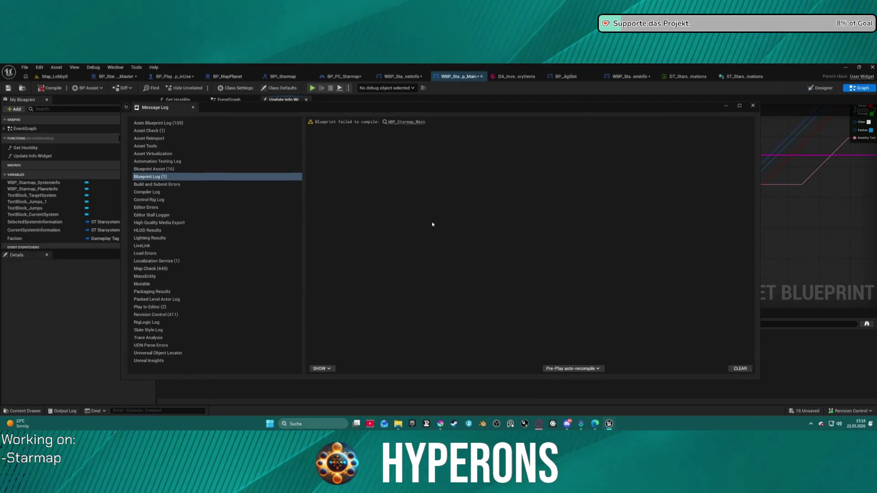
scroll(637, 147, down, 5)
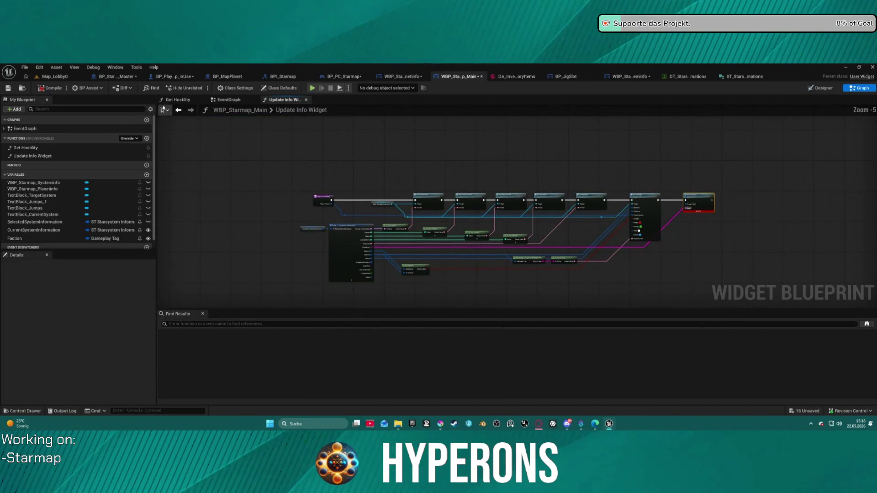
click(48, 89)
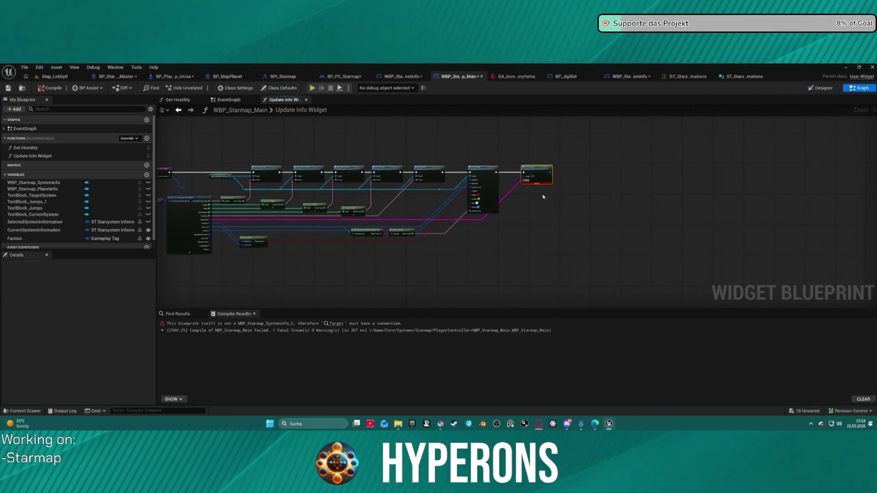
drag(325, 191, 522, 161)
click(554, 154)
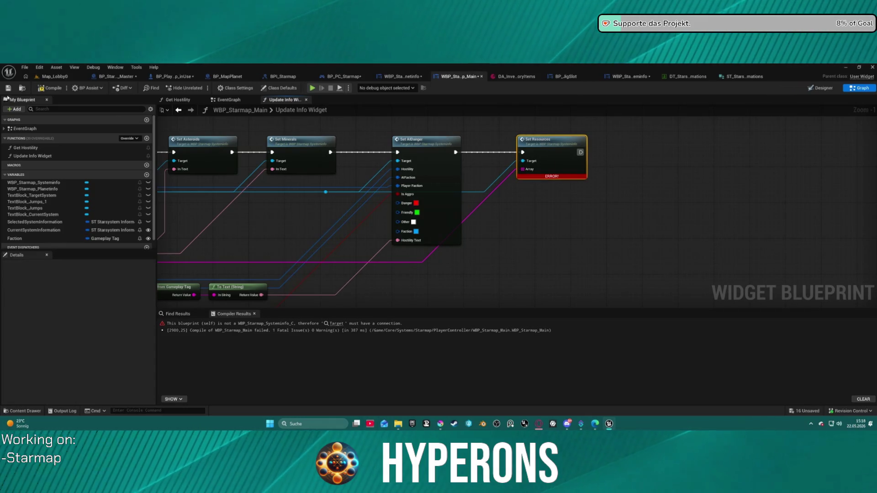
key(F7)
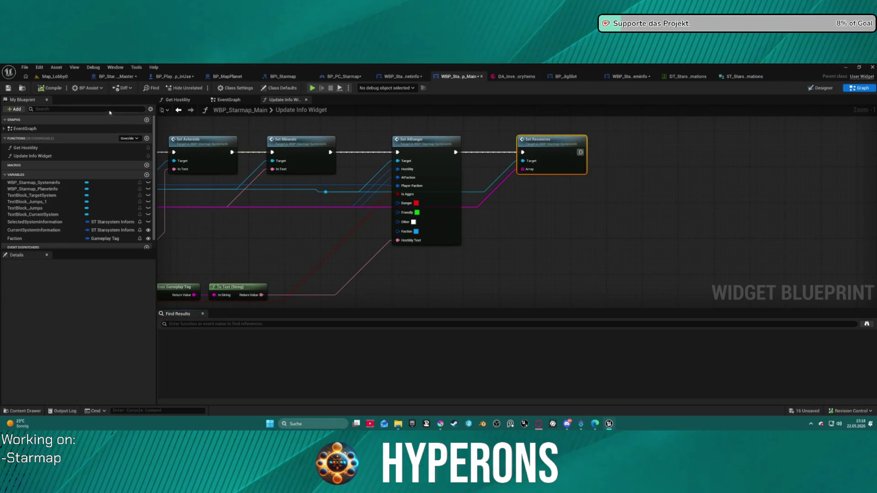
Step: Play-test the Map_Lobby0 level and pick the Mining character at character selection
click(51, 78)
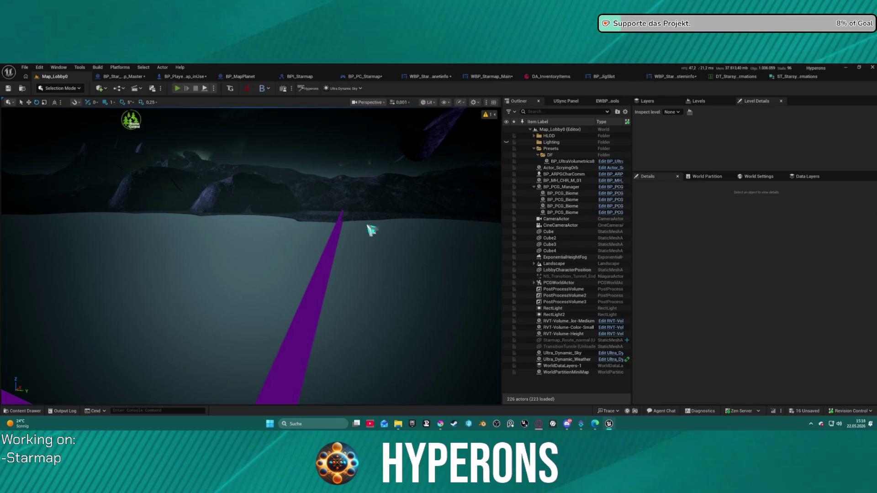
key(alt+p)
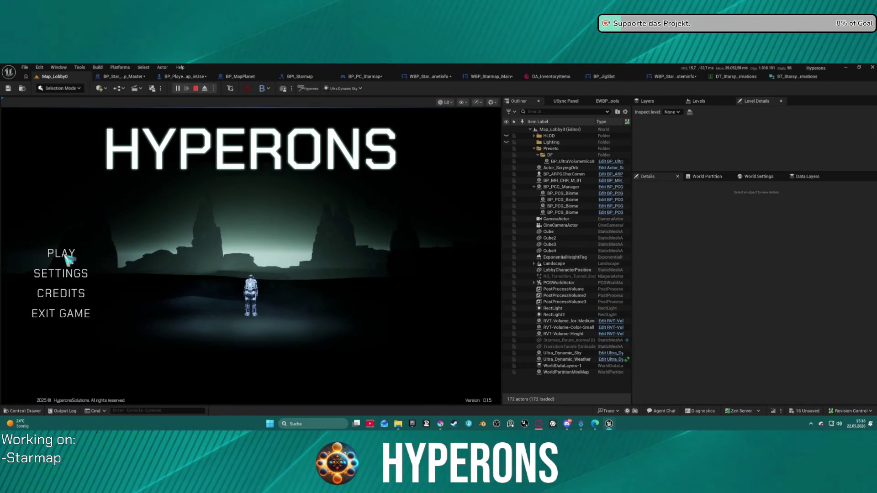
click(69, 253)
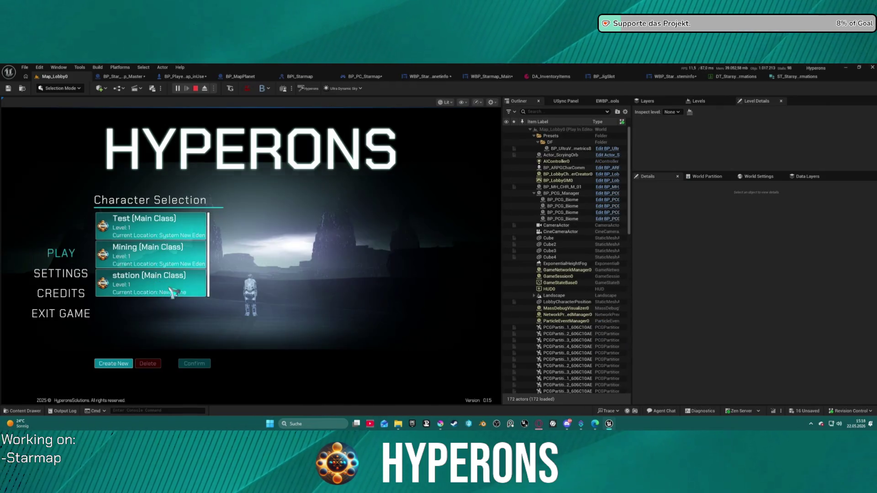
click(179, 259)
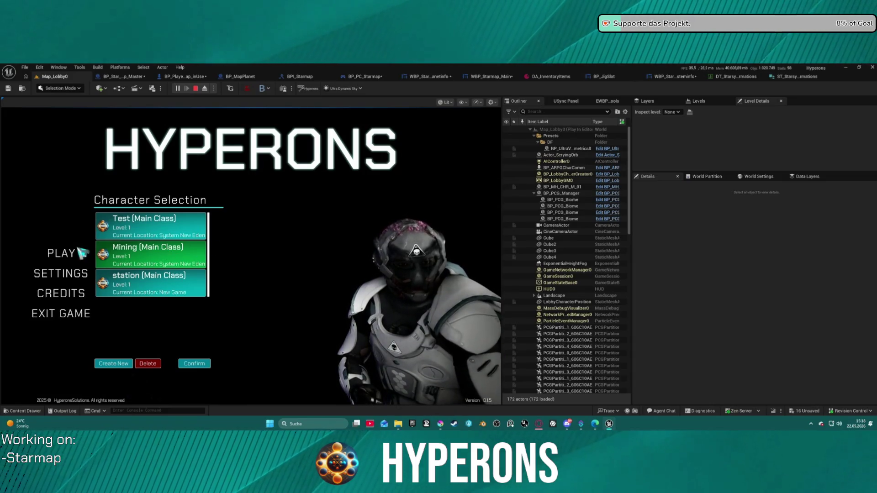
Step: Stop the play session and save all modified assets
click(152, 365)
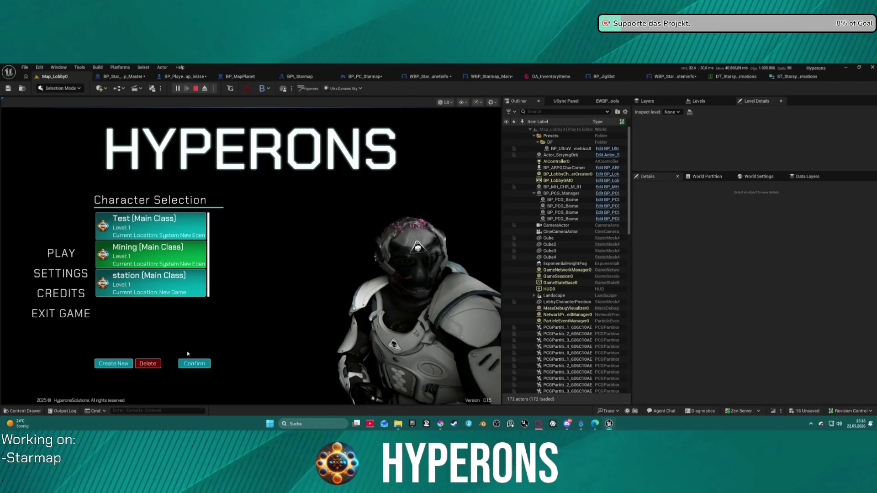
key(Escape)
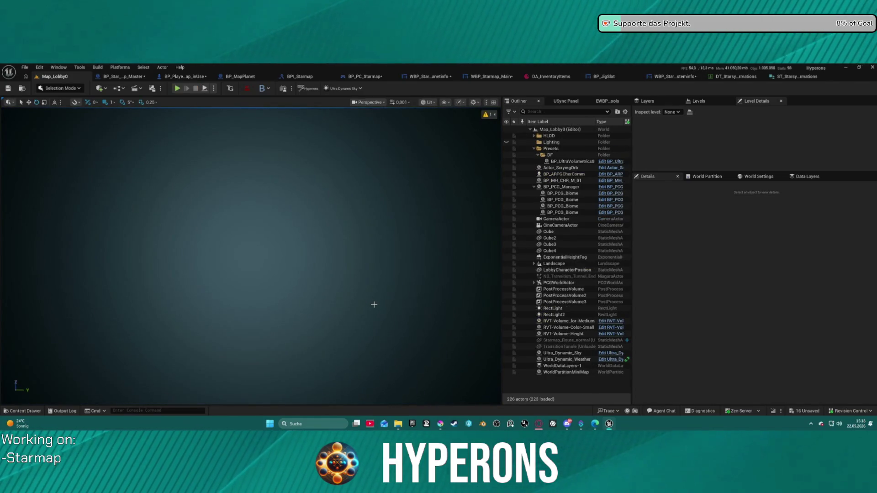
key(ctrl+s)
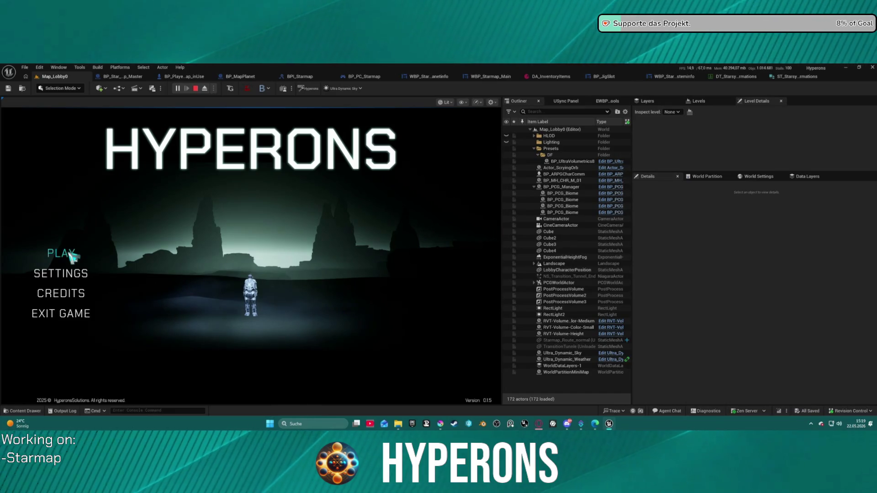
Step: Select and confirm the Mining character, then start the game to reach the breakpoint
click(71, 252)
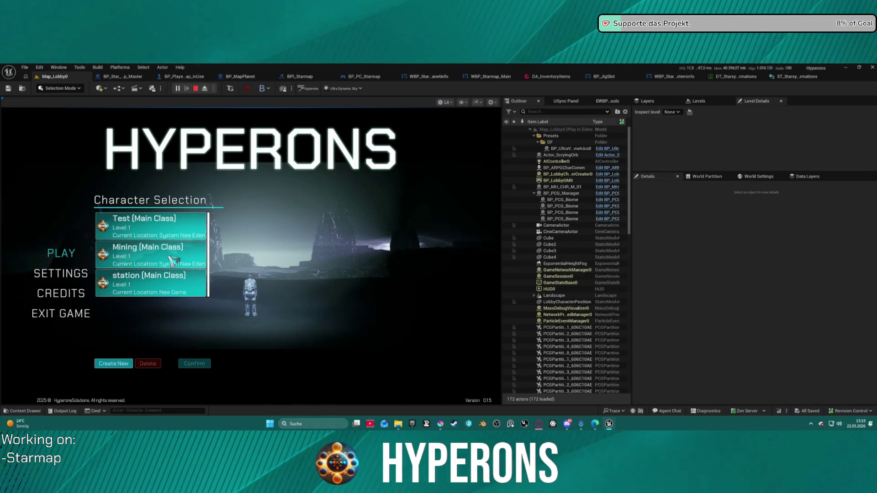
click(170, 262)
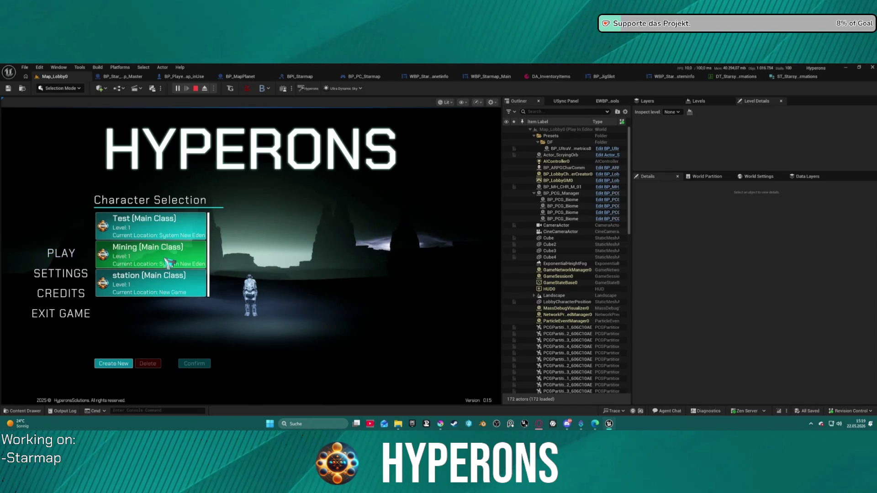
click(164, 263)
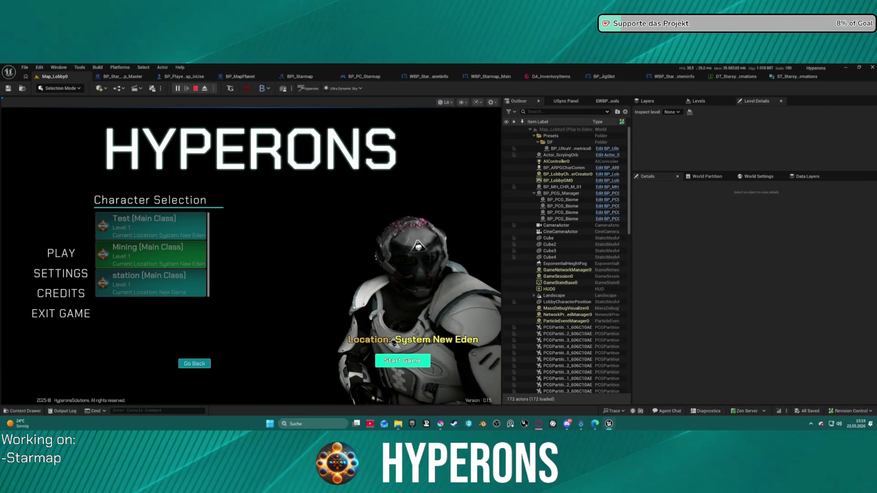
click(402, 360)
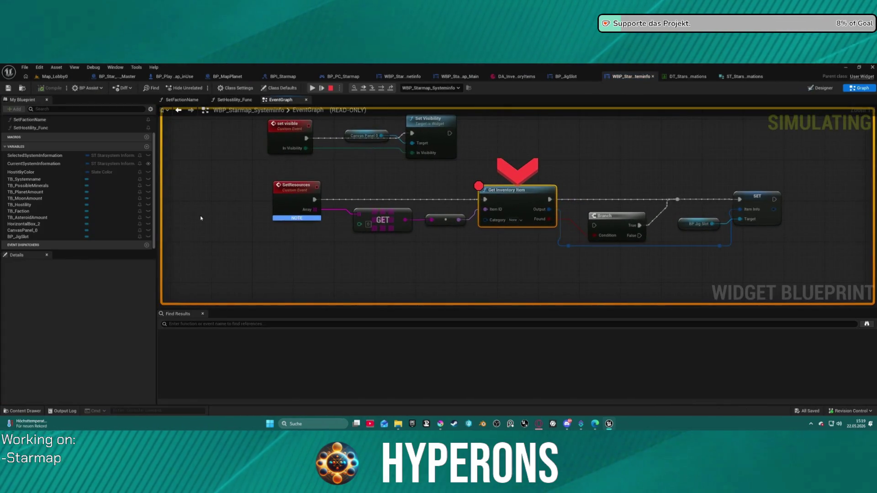
Step: Check the Get Inventory Item debug values, confirming Item ID Mat7 and Found False
right_click(294, 196)
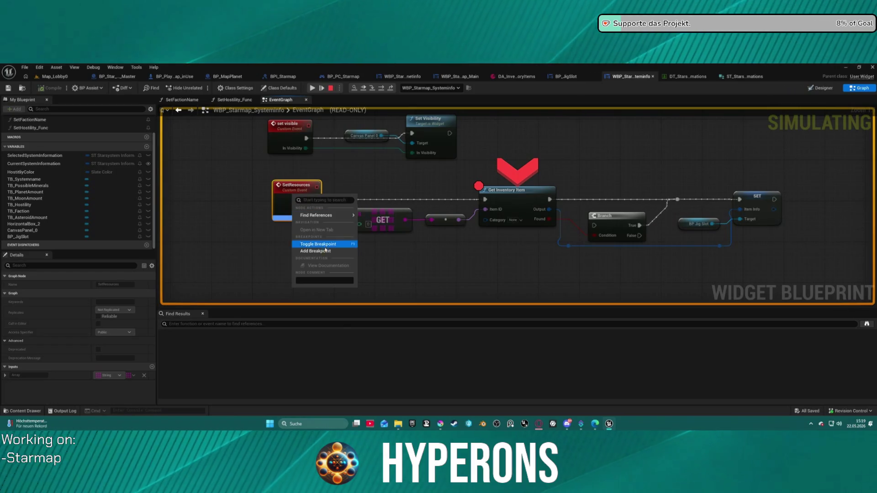
click(271, 184)
mouse_move(289, 216)
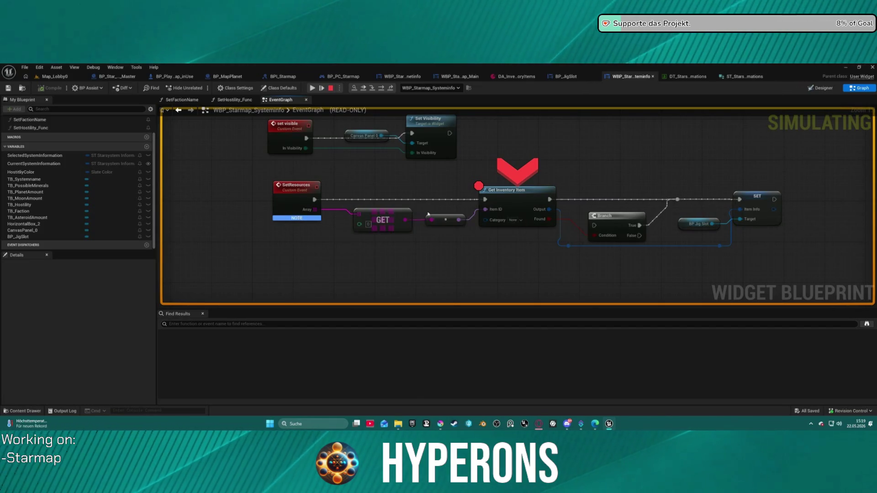
mouse_move(461, 219)
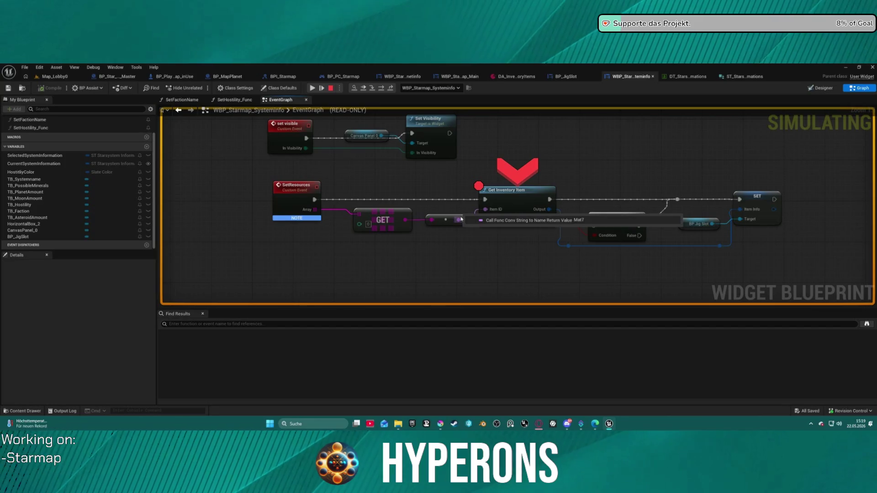
mouse_move(485, 209)
mouse_move(549, 209)
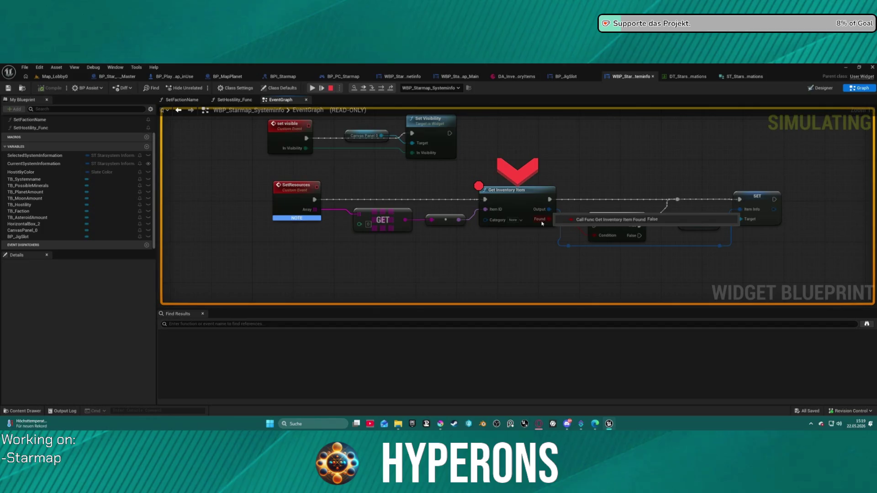
Step: Step over to the SET node and check its pin values
click(386, 89)
mouse_move(305, 219)
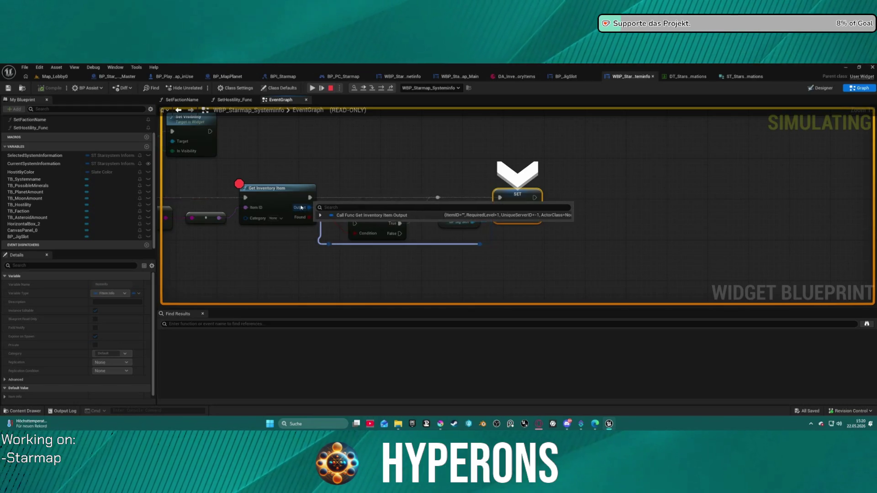
mouse_move(260, 209)
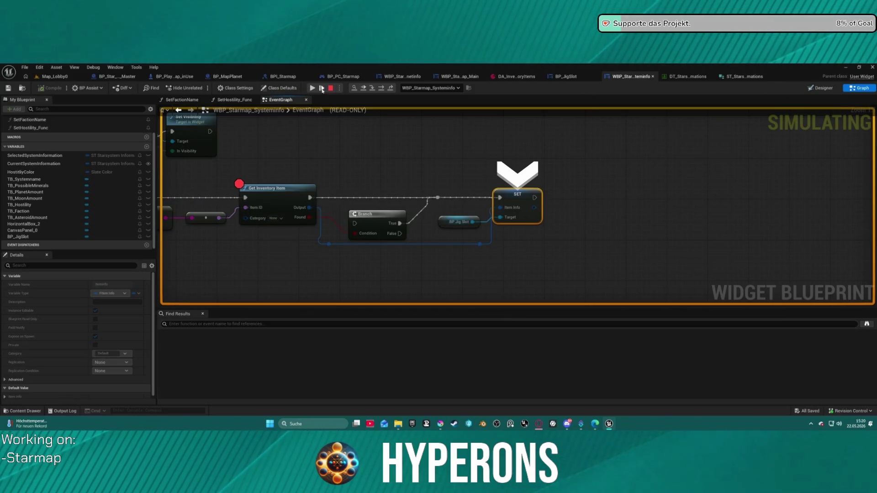
Step: Stop play and set Get Inventory Item's category tag to Inventory.Category.Crafting
key(Escape)
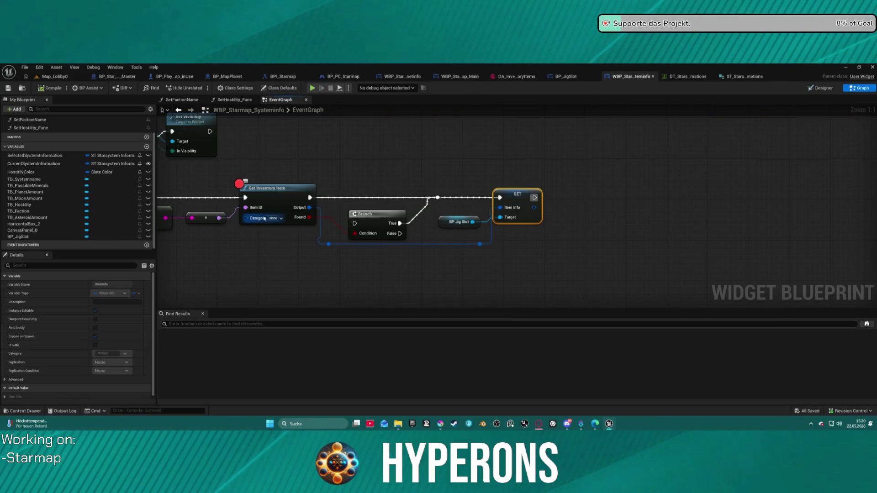
click(273, 219)
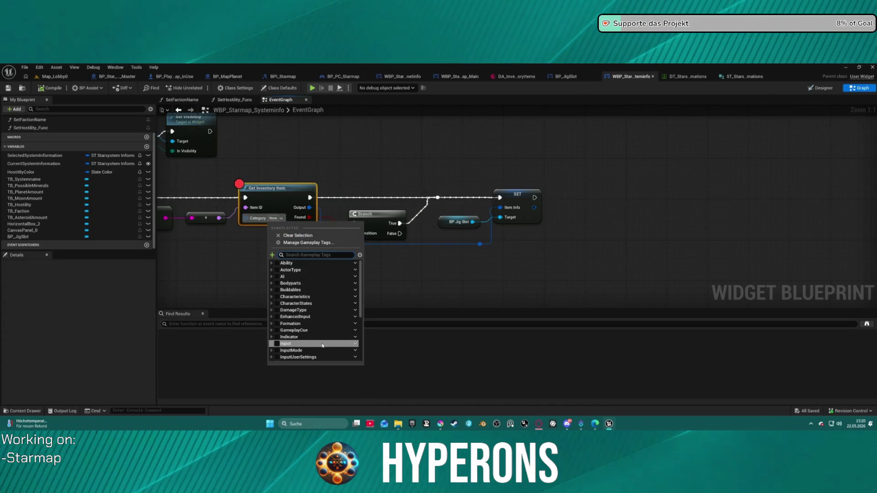
scroll(322, 345, down, 3)
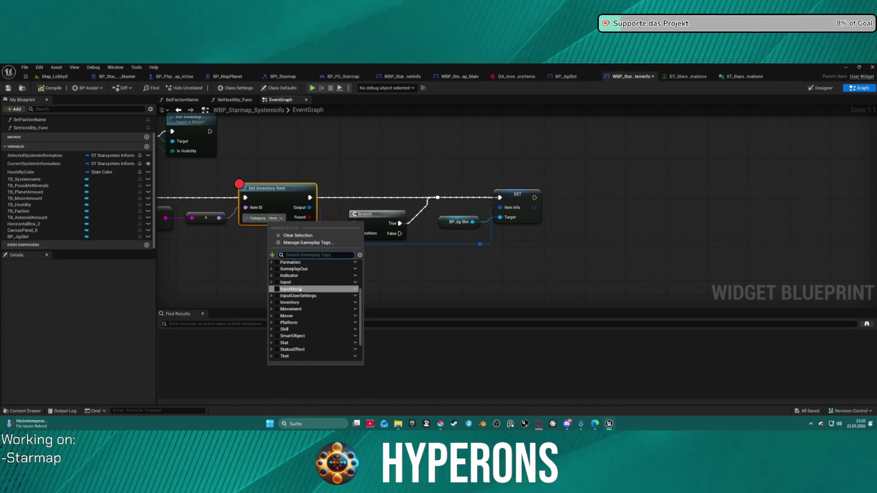
click(276, 302)
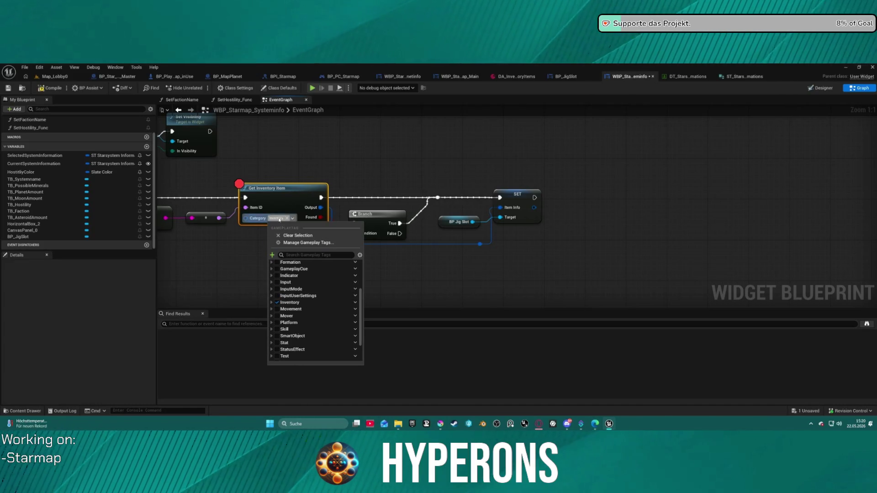
click(272, 303)
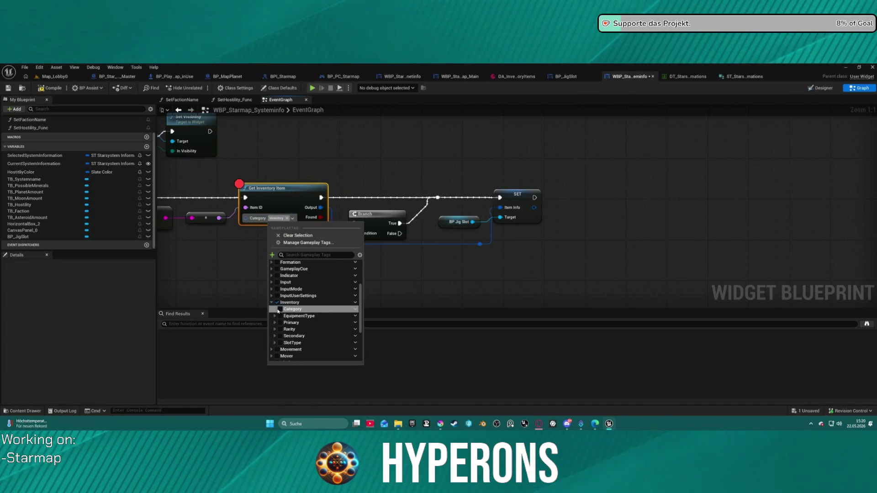
click(278, 310)
click(259, 314)
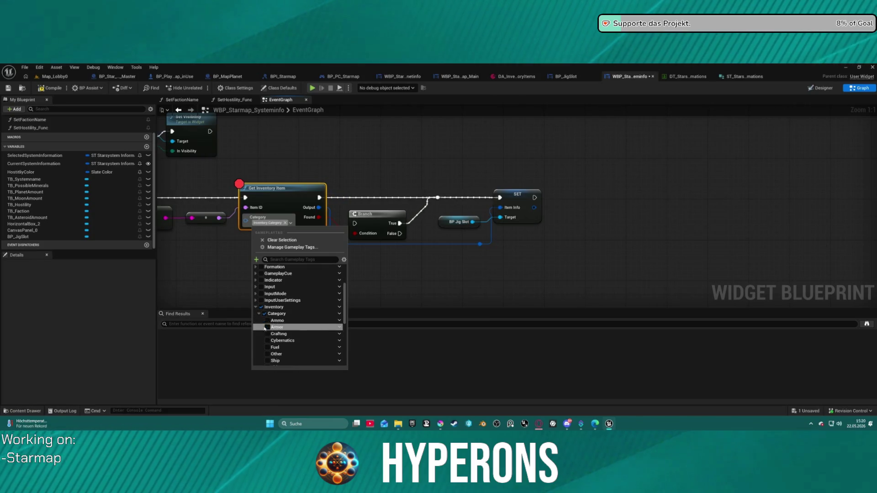
scroll(269, 340, down, 3)
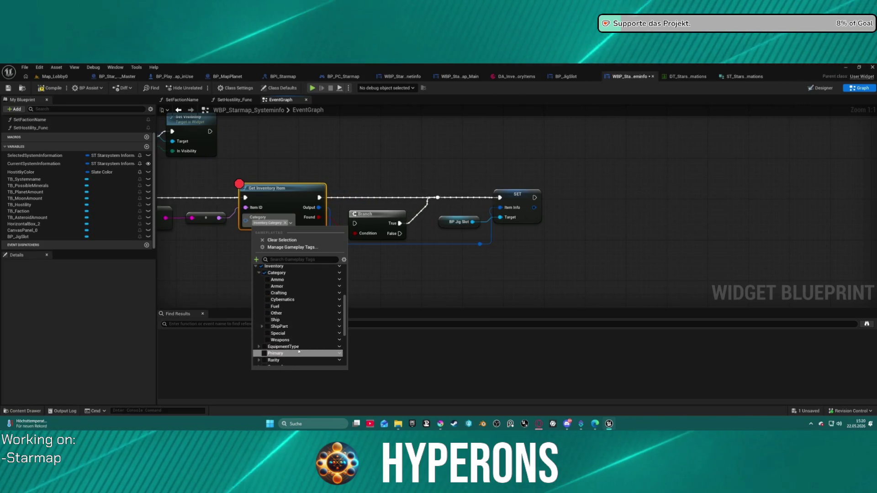
click(267, 293)
click(292, 98)
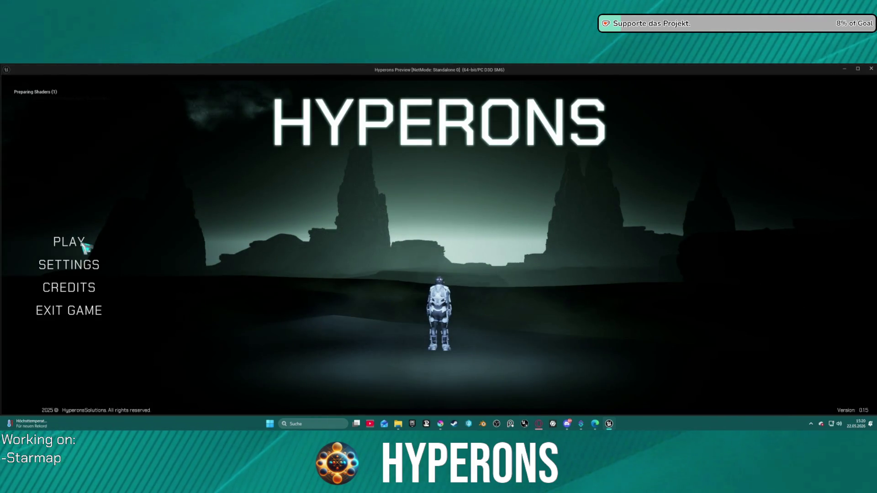
Step: Start as the confirmed Mining character in System New Eden, then return to the paused graph
click(125, 251)
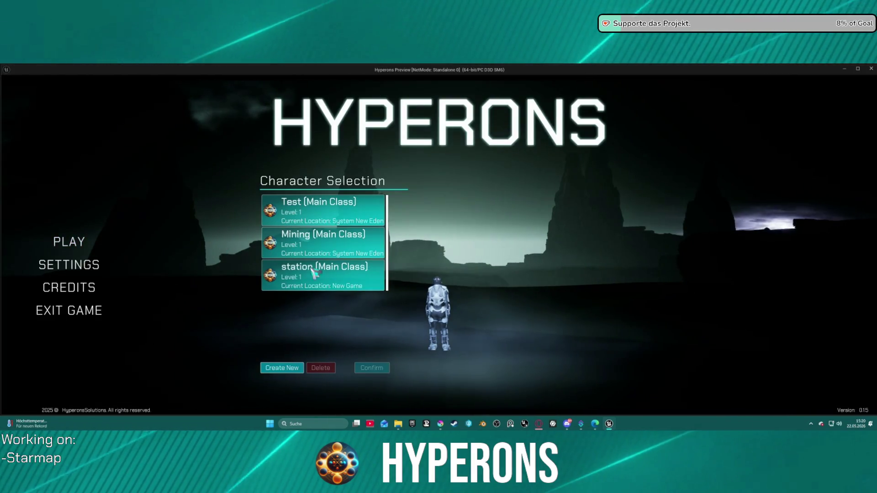
click(335, 248)
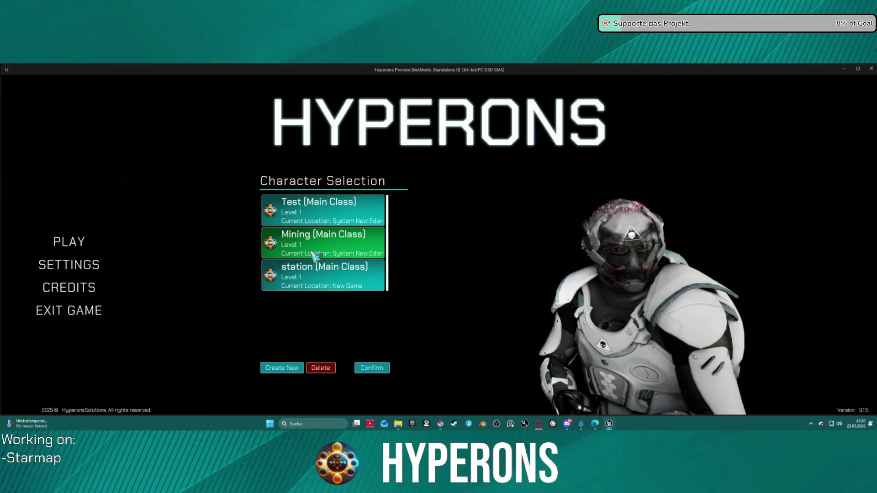
click(374, 369)
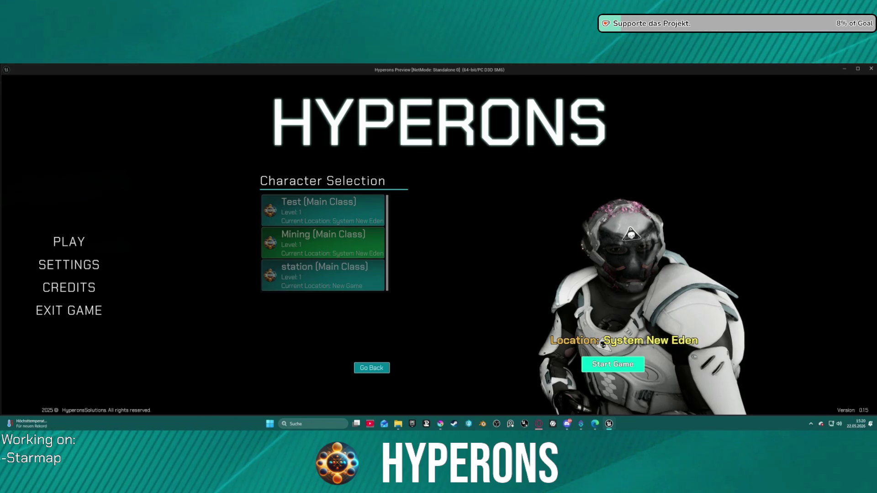
click(612, 363)
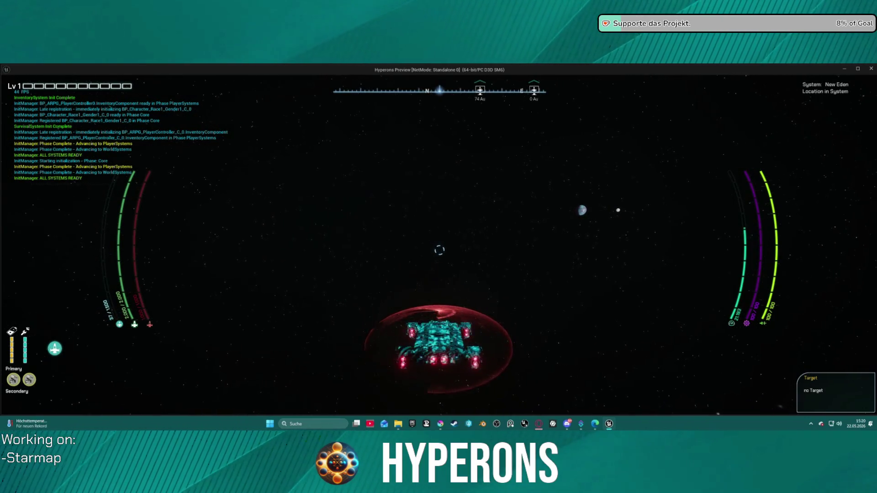
key(Escape)
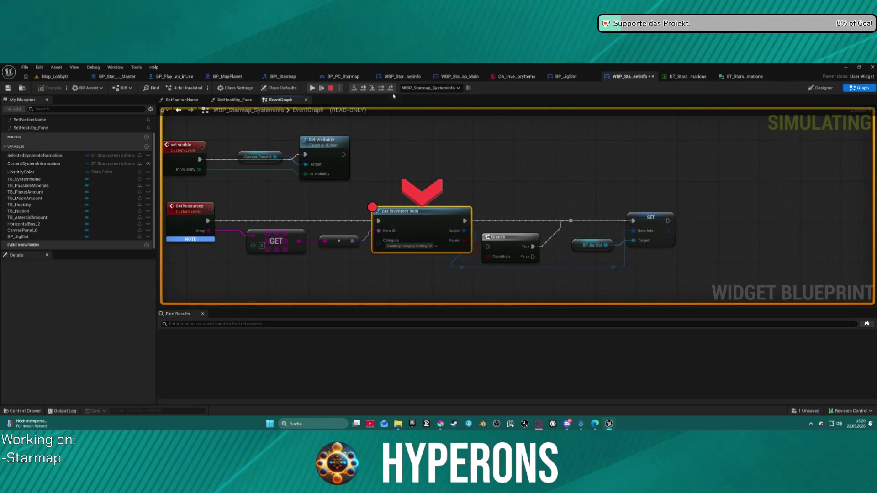
Step: Step over to the SET node, bring SetResources into view, and resume
click(372, 88)
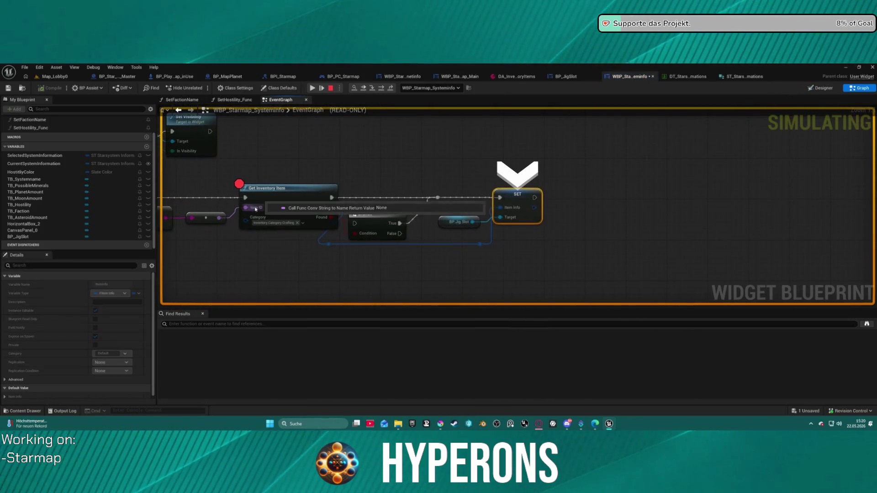
drag(247, 211, 416, 184)
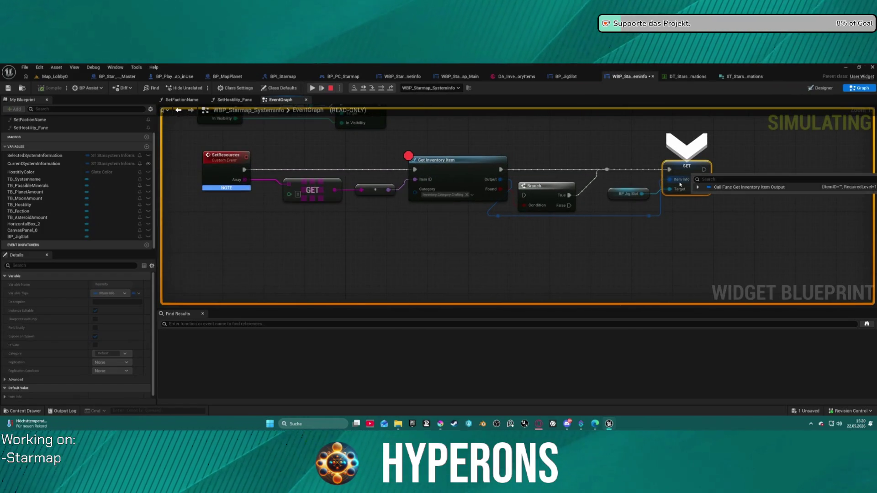
click(311, 89)
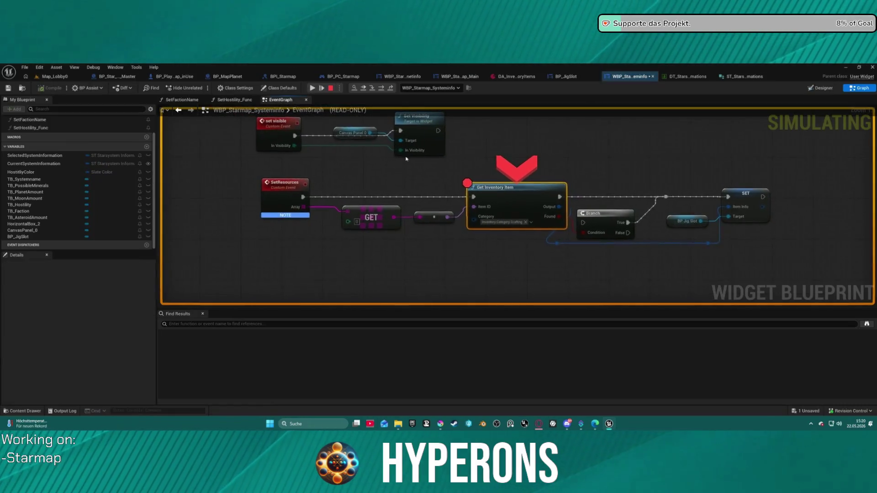
Step: Step to SET again, confirm the pins show Item ID Mat7, and view DA_InventoryItems
mouse_move(485, 211)
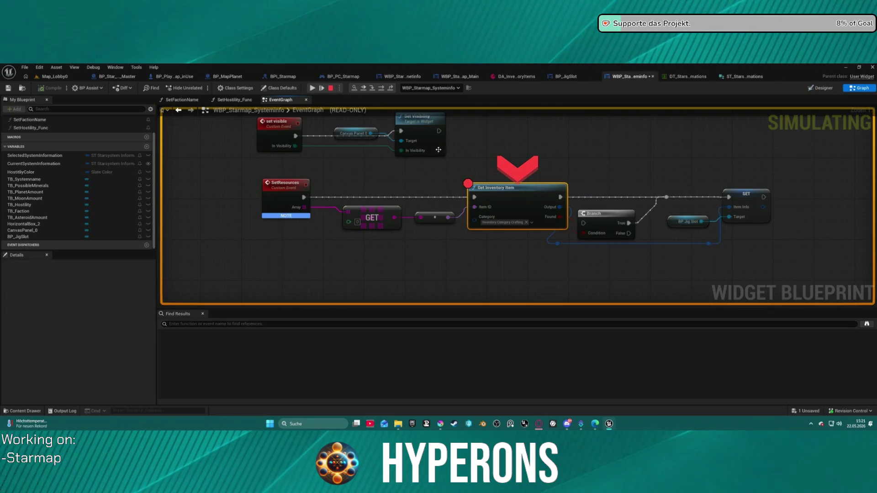
click(381, 88)
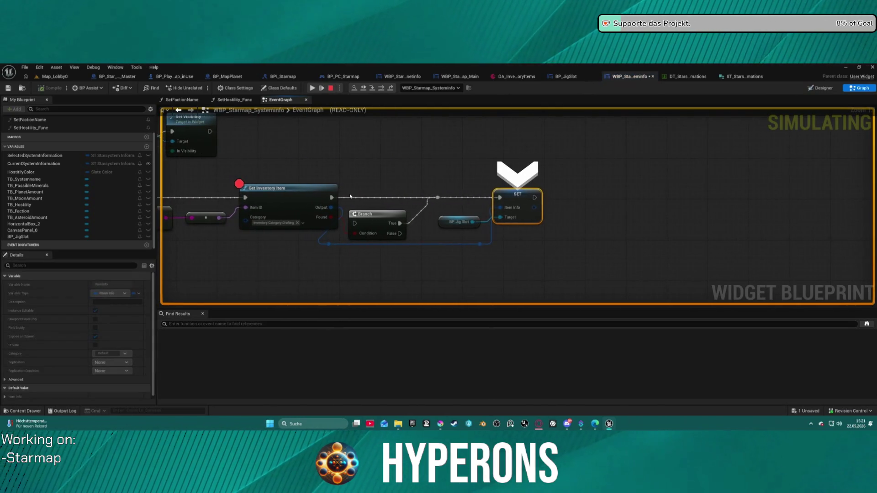
mouse_move(328, 209)
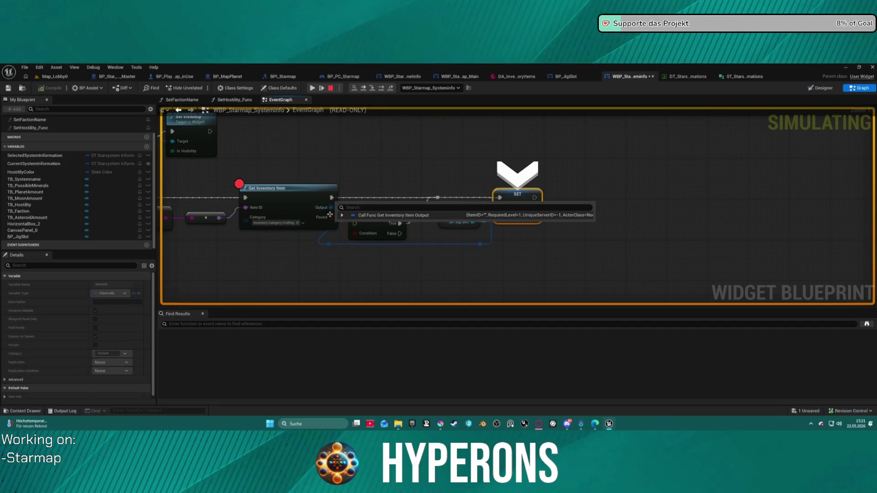
mouse_move(328, 243)
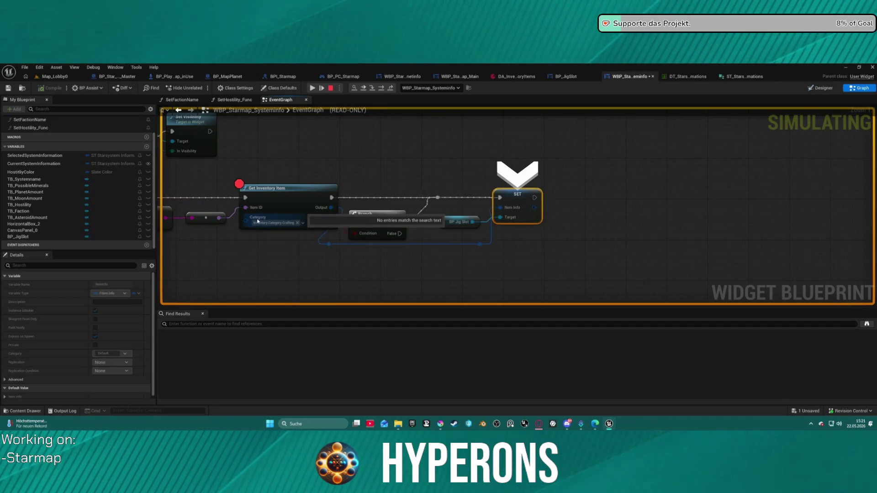
mouse_move(259, 207)
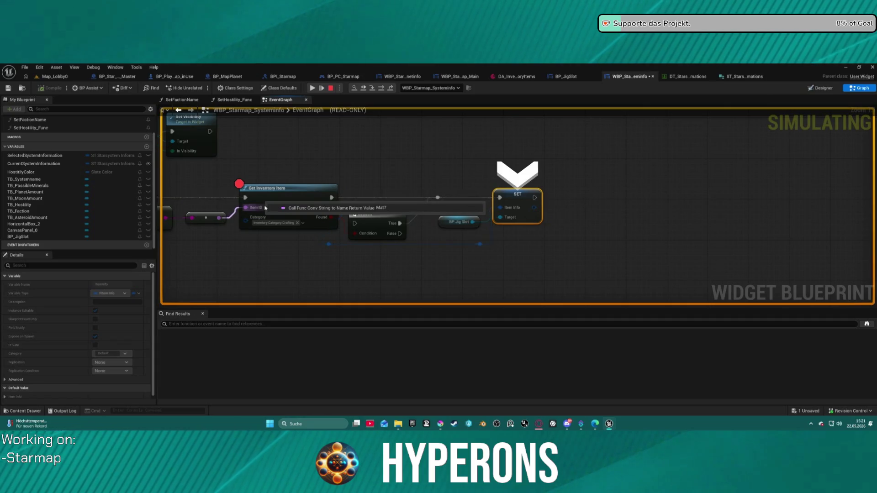
click(505, 77)
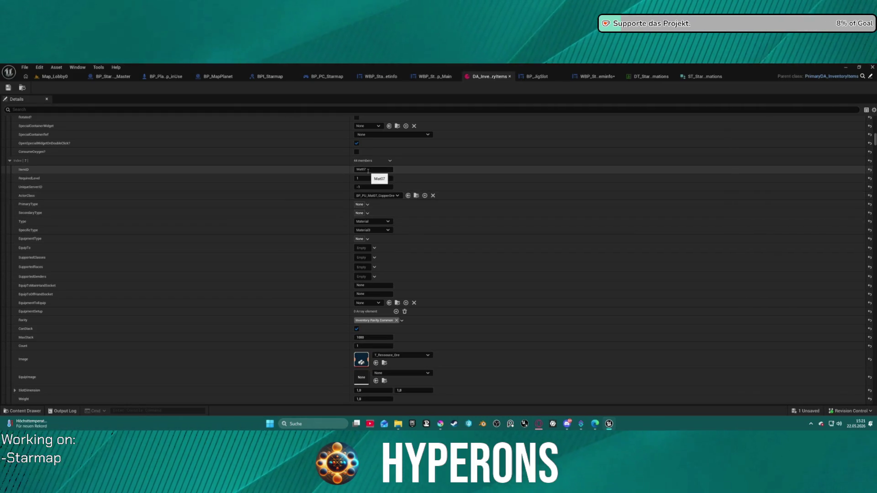
scroll(370, 176, down, 15)
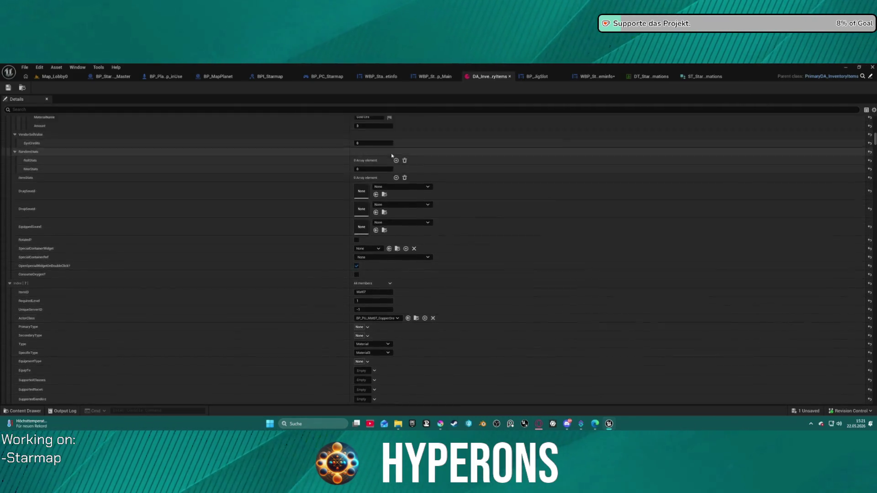
scroll(394, 155, up, 5)
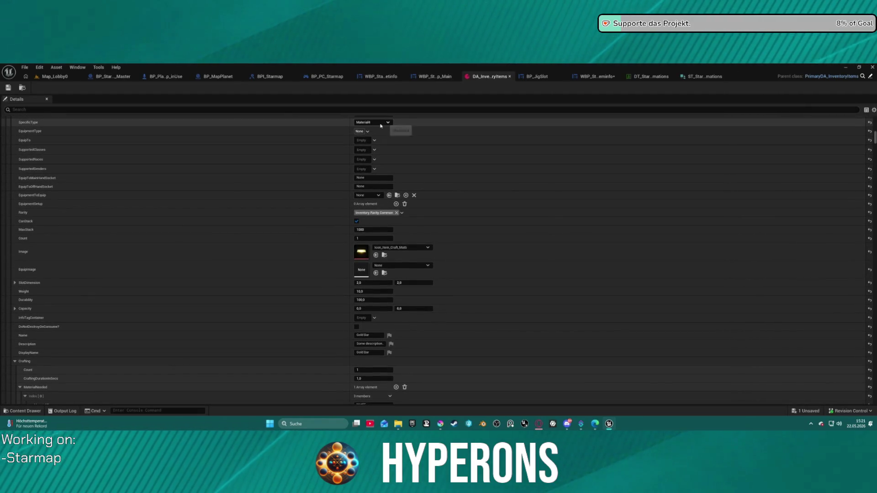
scroll(383, 131, up, 2)
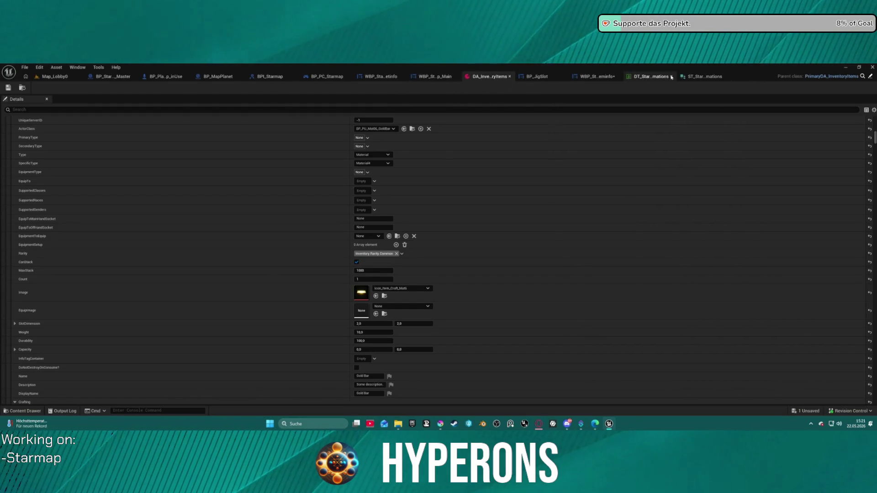
click(651, 76)
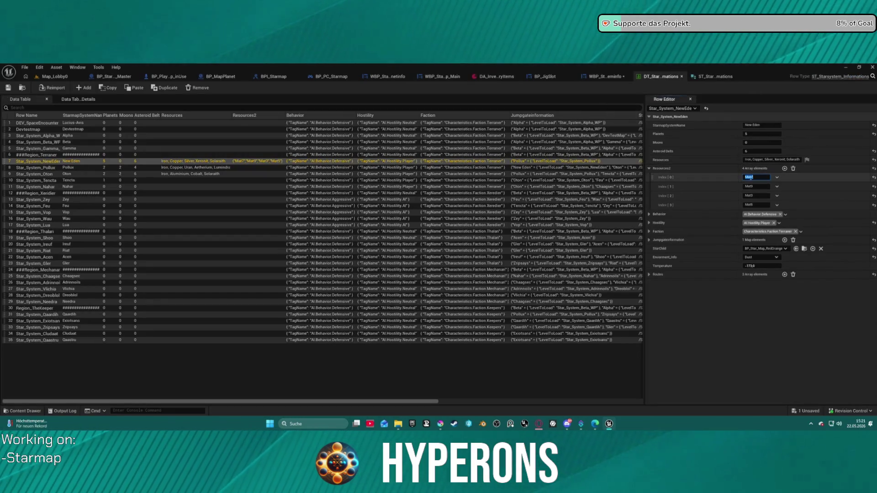
Step: Append a 0 to each New Eden Resources2 entry, giving Mat07, Mat09, Mat03 and Mat05
text(0)
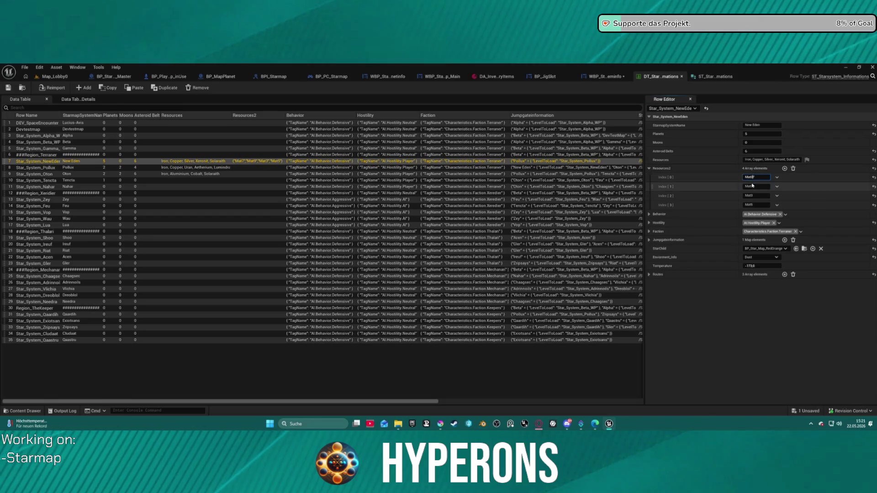
click(751, 187)
text(0)
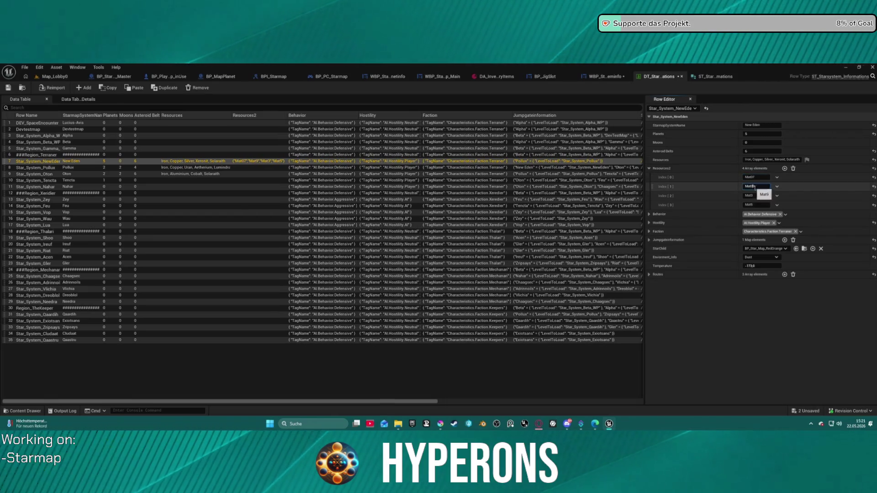
click(751, 195)
text(0)
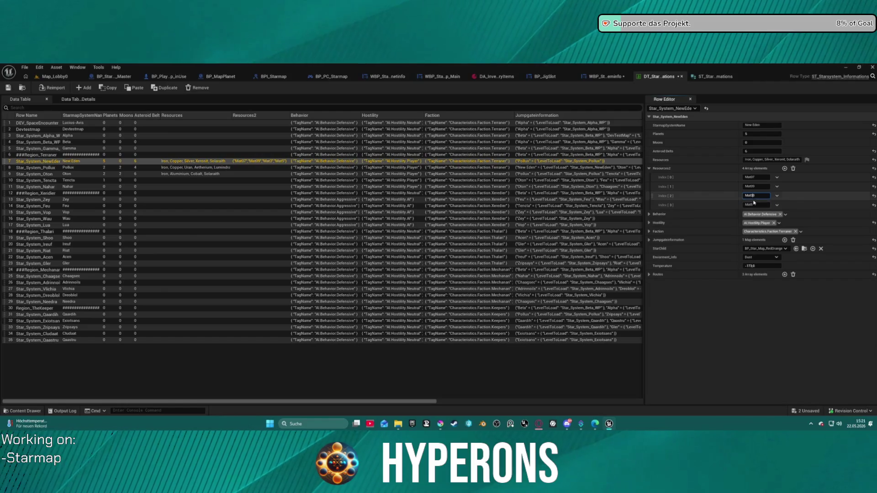
click(751, 204)
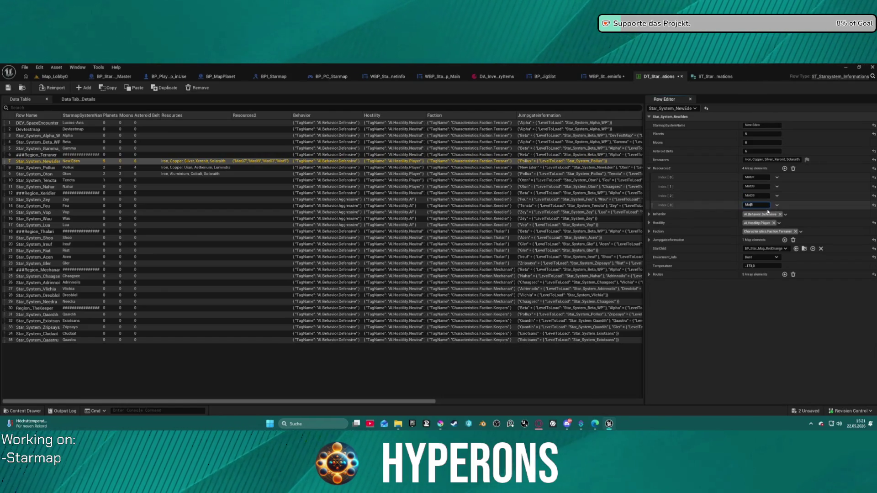
text(0)
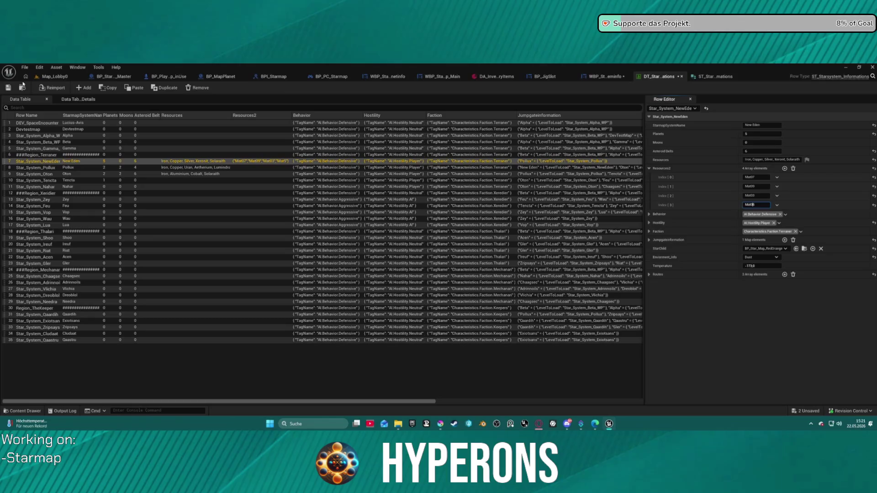
click(52, 76)
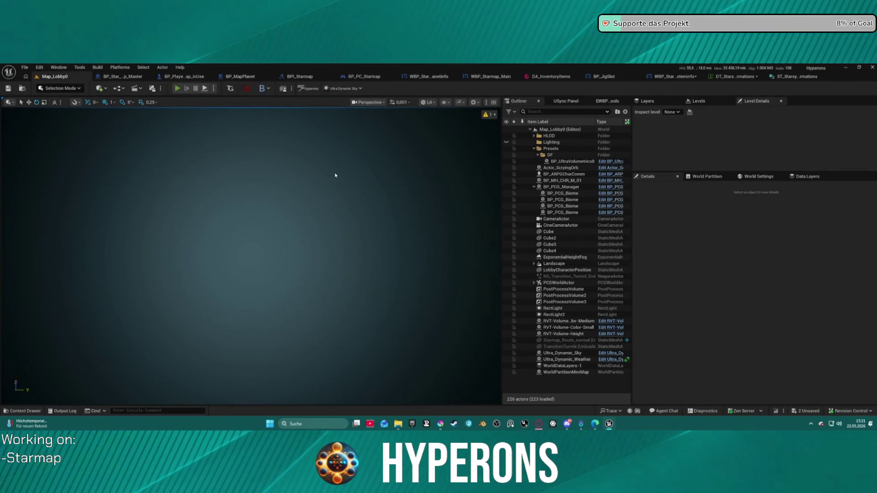
Step: Play in editor, choose and confirm Mining, and start the game until the breakpoint hits
key(alt+p)
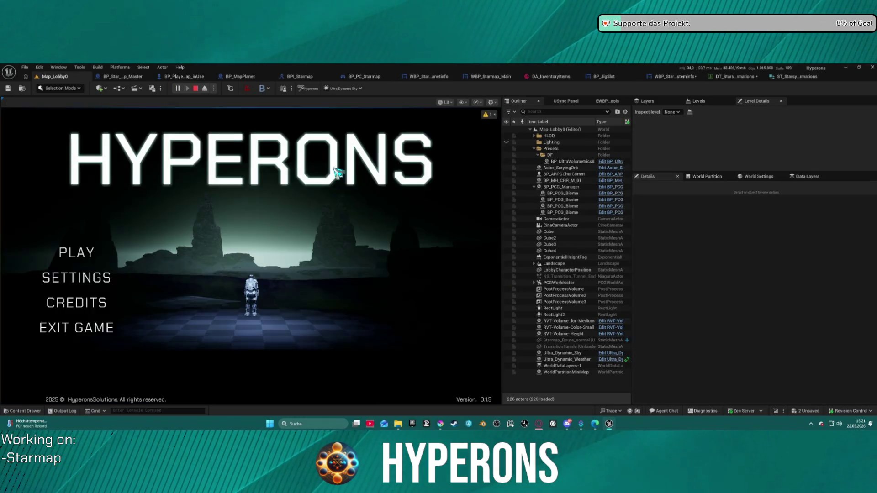
click(73, 257)
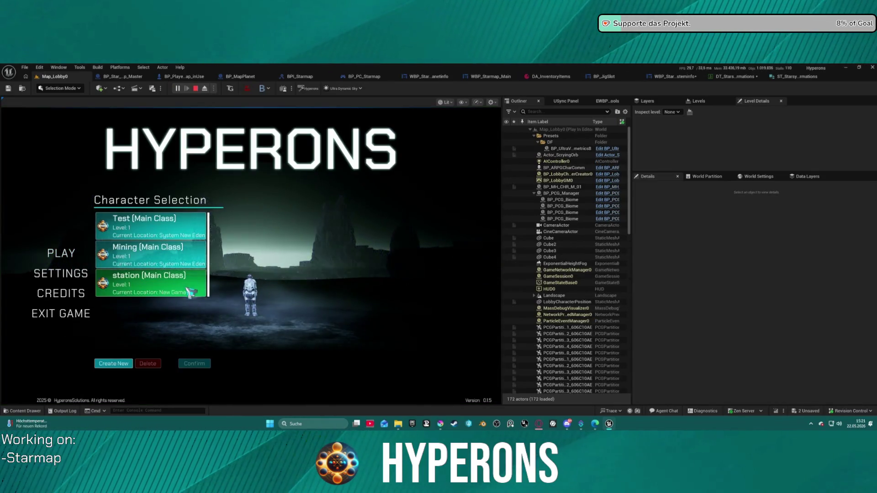
click(185, 257)
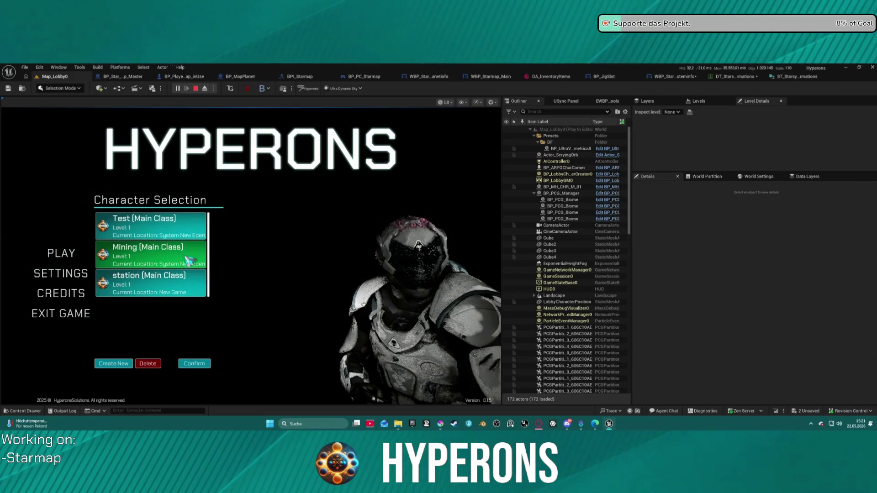
click(209, 365)
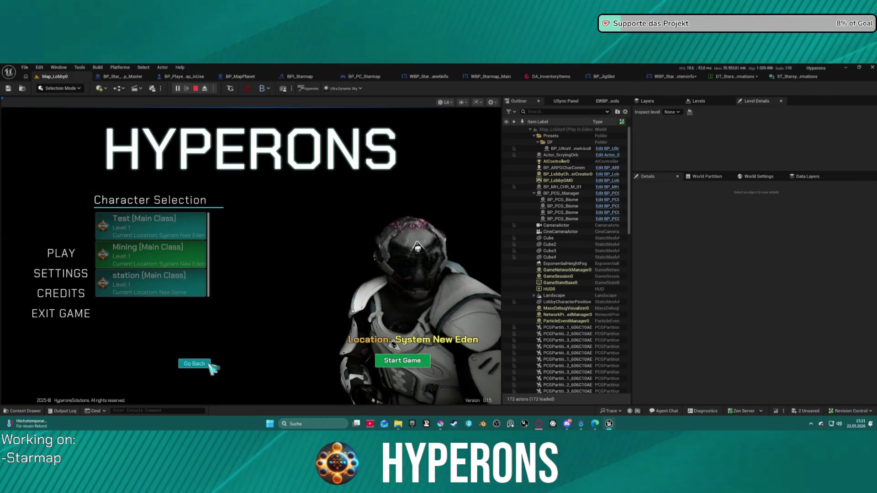
click(403, 361)
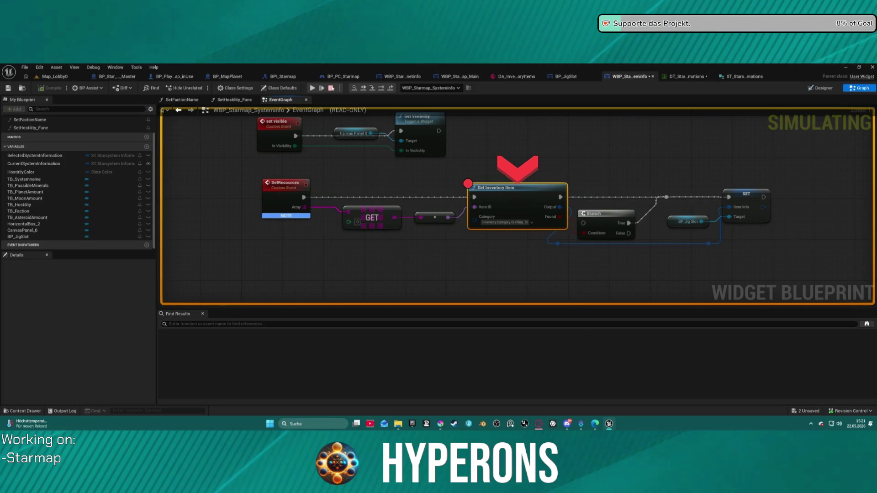
Step: Step over to the SET node, verify Item Info shows Mat07, then resume the game
click(386, 89)
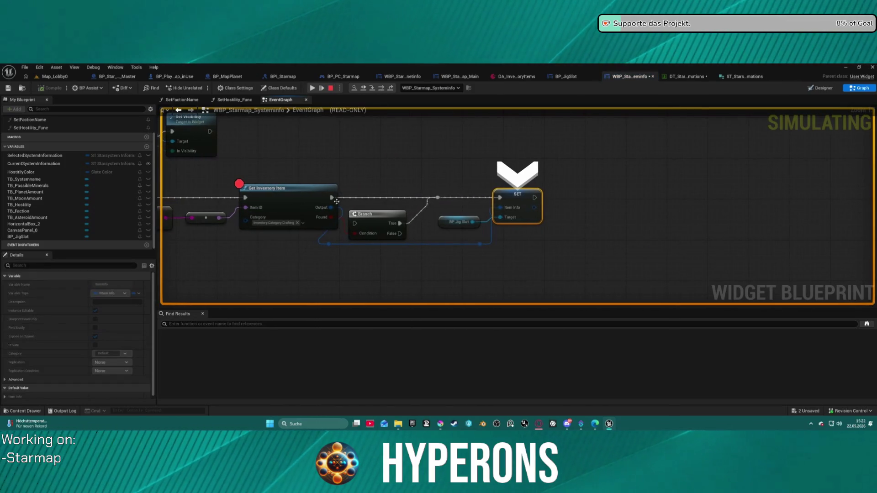
mouse_move(498, 207)
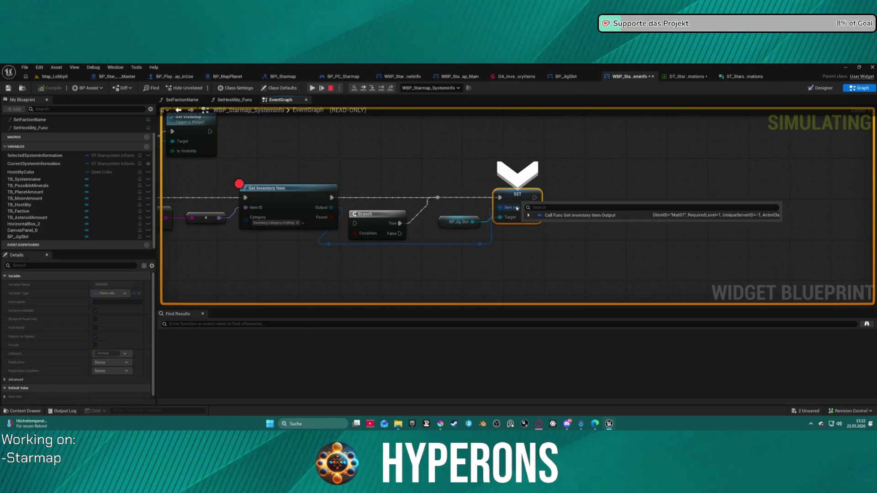
click(313, 88)
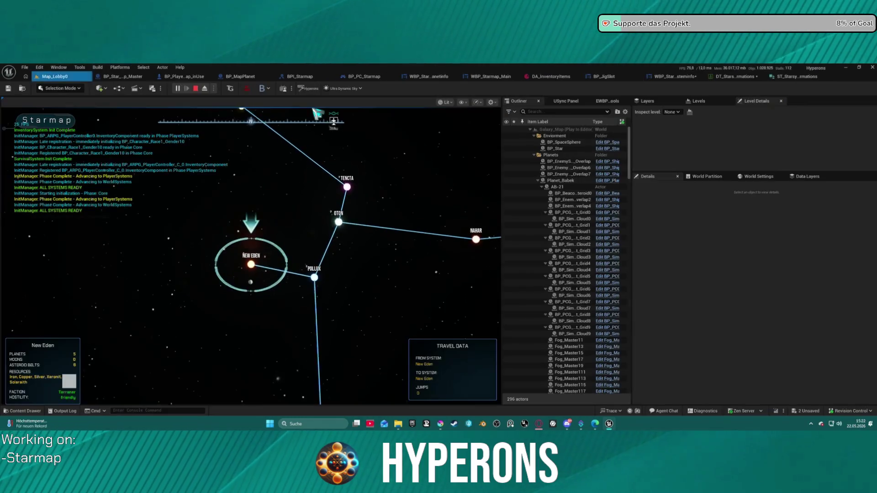
Step: Select Pollux then New Eden on the starmap, resuming past each breakpoint, then stop play
click(315, 278)
key(F5)
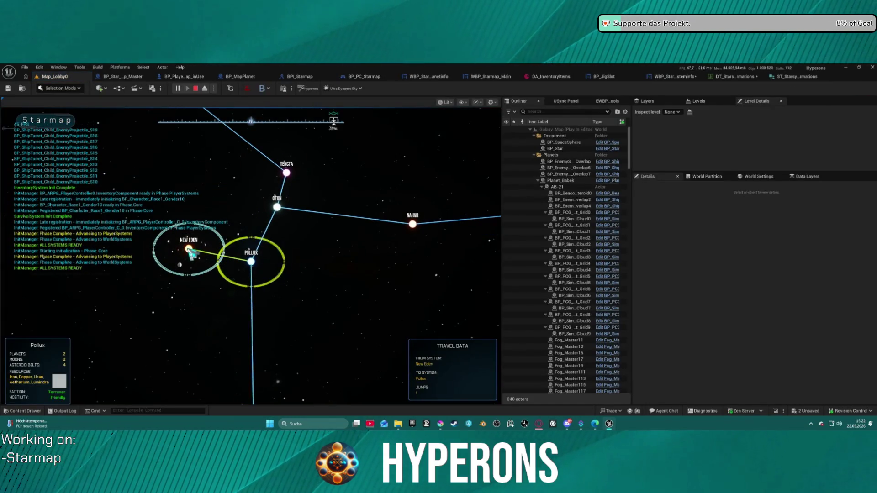
click(189, 251)
key(F5)
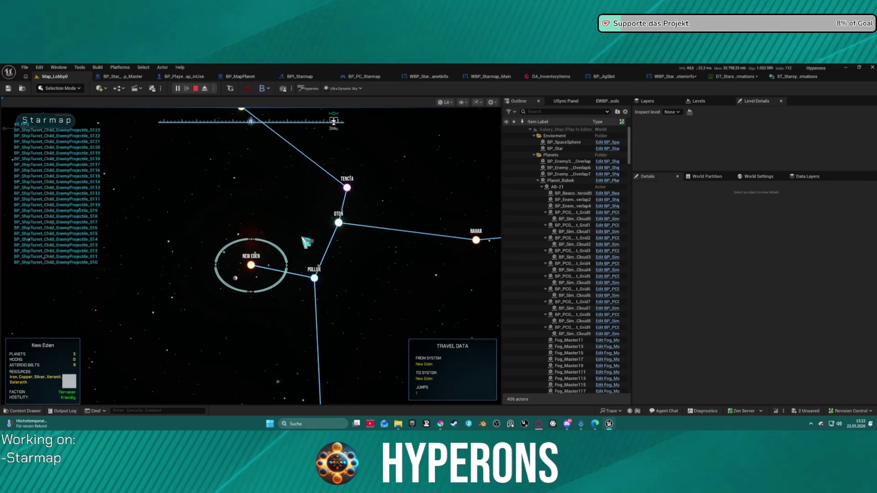
key(Escape)
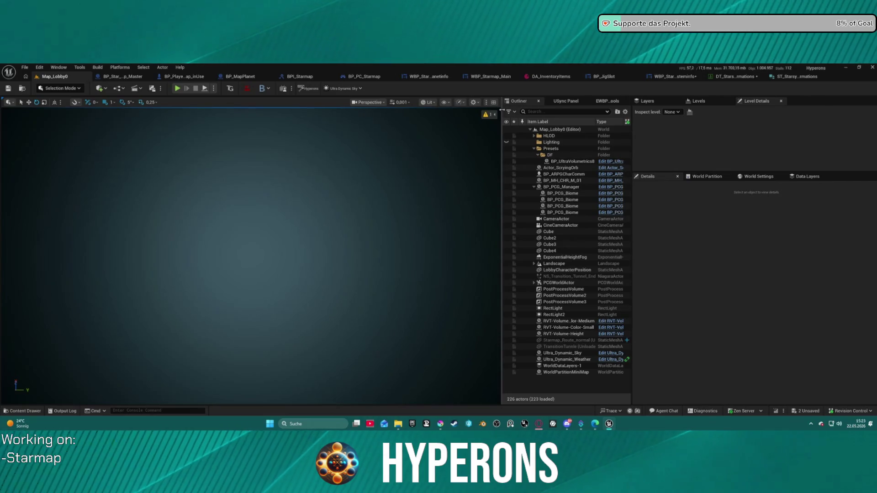
Step: Open the BP_JigSlot event graph and look over the Event Pre Construct and Do Once logic
click(604, 76)
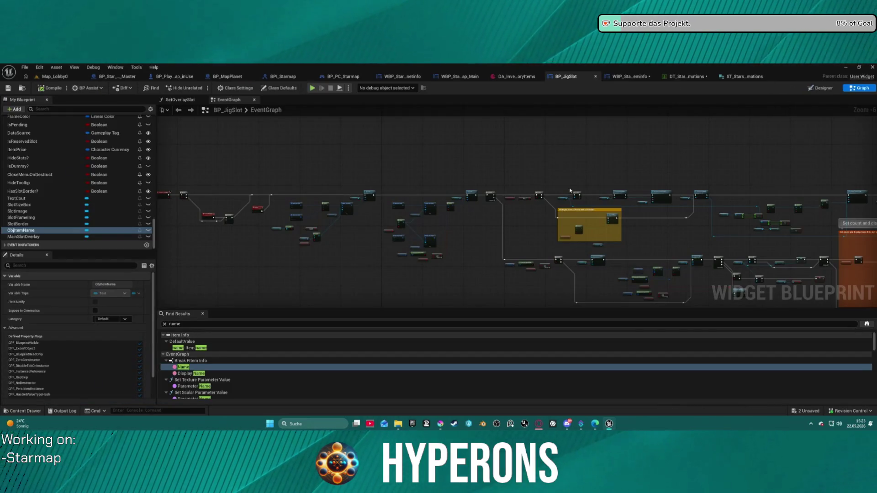
mouse_move(521, 170)
mouse_down()
mouse_move(276, 185)
mouse_move(468, 105)
mouse_move(487, 283)
mouse_up()
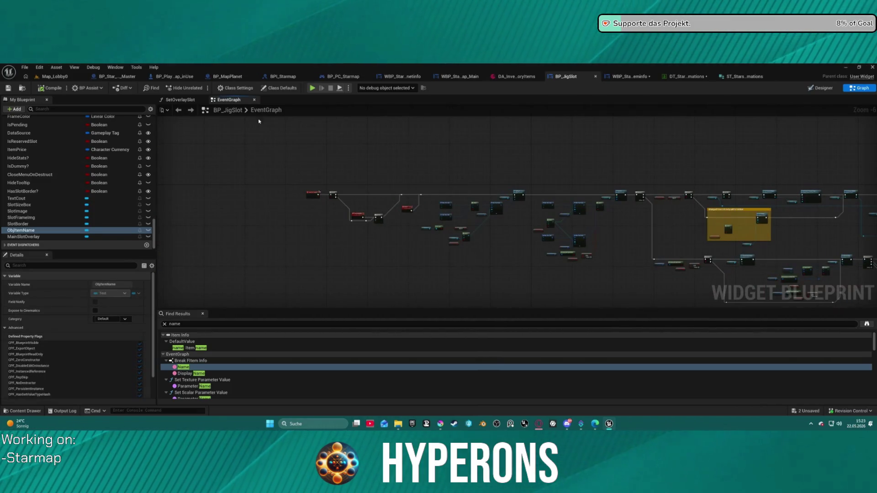
scroll(295, 209, up, 7)
drag(661, 178, 616, 186)
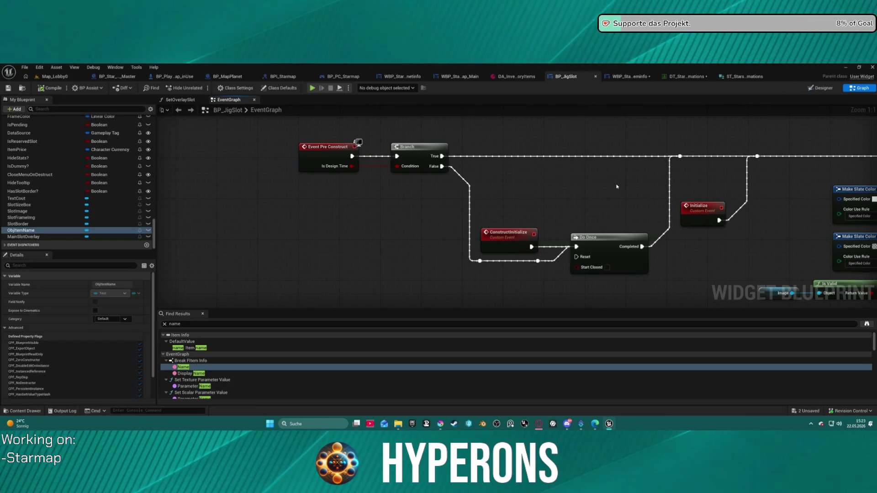
mouse_move(547, 182)
mouse_down()
mouse_move(483, 195)
mouse_move(424, 186)
mouse_up()
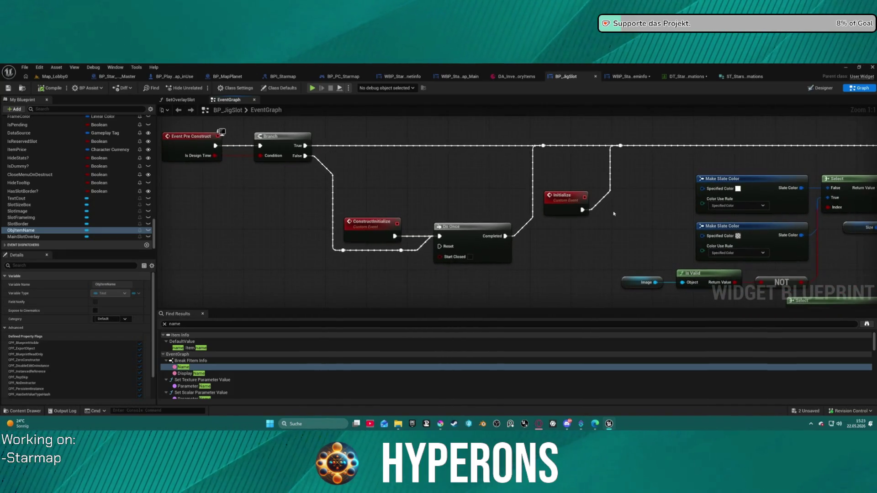
scroll(600, 230, down, 4)
mouse_move(599, 231)
mouse_down()
mouse_move(325, 220)
mouse_move(297, 196)
mouse_up()
scroll(323, 195, down, 4)
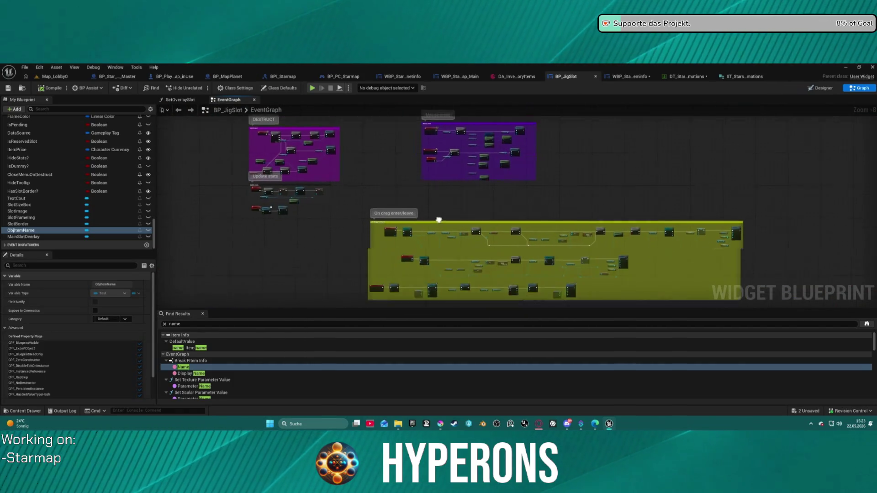
scroll(390, 171, up, 2)
scroll(390, 170, up, 4)
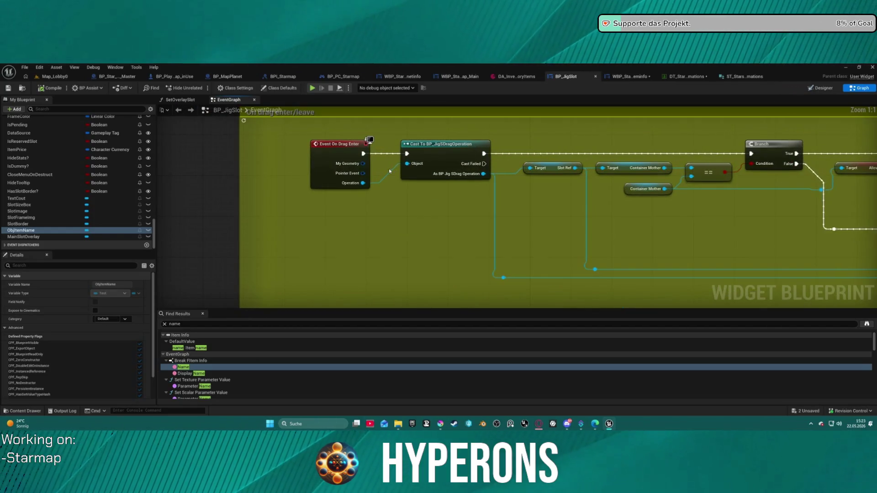
scroll(389, 168, down, 10)
scroll(452, 197, up, 6)
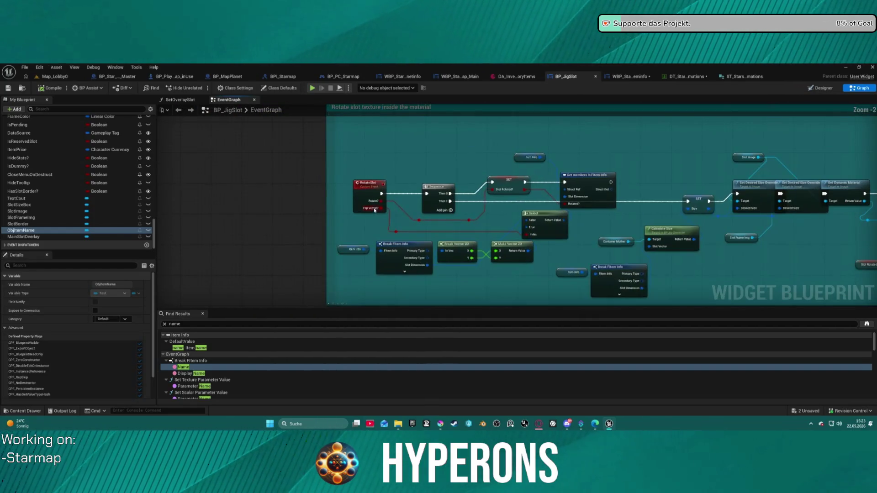
scroll(453, 194, down, 6)
scroll(800, 280, up, 11)
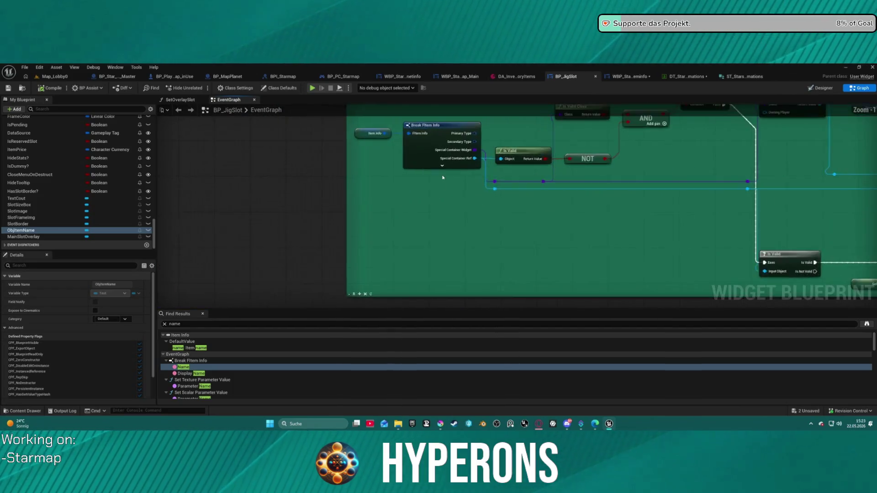
Step: Pan past the set-count, slot-type and Set Brush nodes and select the Initialize custom event
drag(425, 273, 460, 425)
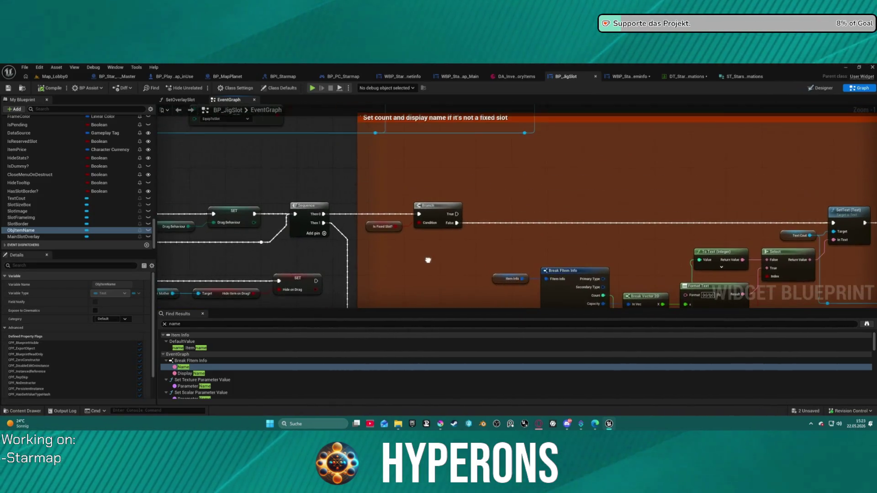
mouse_move(425, 272)
mouse_down()
mouse_move(439, 366)
mouse_move(423, 455)
mouse_move(456, 416)
mouse_up()
drag(440, 247, 700, 136)
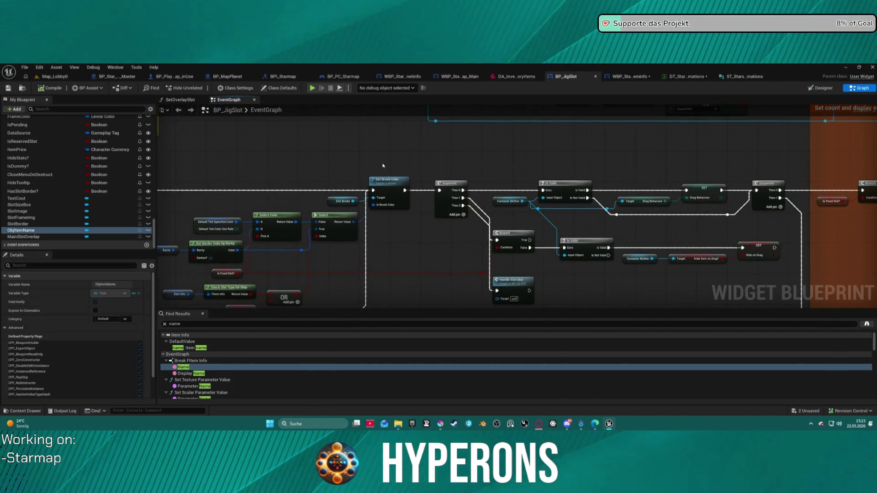
mouse_move(382, 166)
mouse_down()
mouse_move(580, 153)
mouse_move(554, 201)
mouse_move(486, 158)
mouse_move(712, 219)
mouse_move(849, 274)
mouse_up()
scroll(486, 158, up, 3)
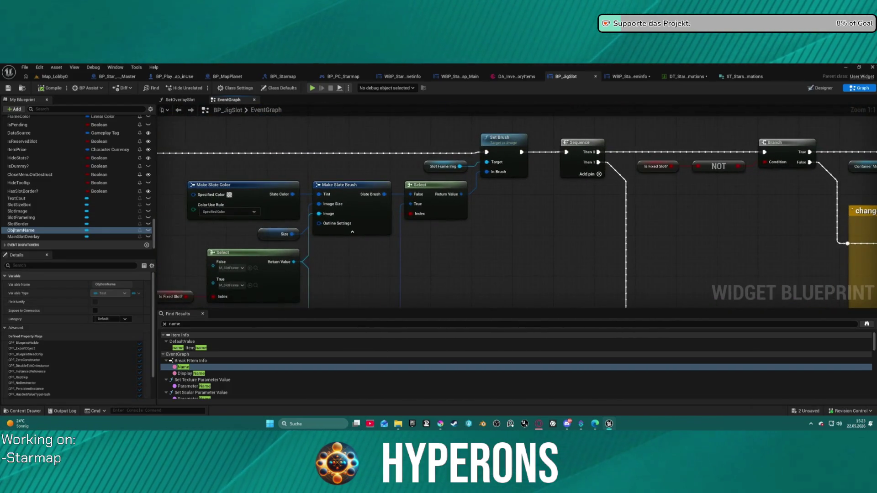
mouse_move(274, 205)
mouse_down()
mouse_move(498, 217)
mouse_move(527, 154)
mouse_move(576, 217)
mouse_move(595, 218)
mouse_up()
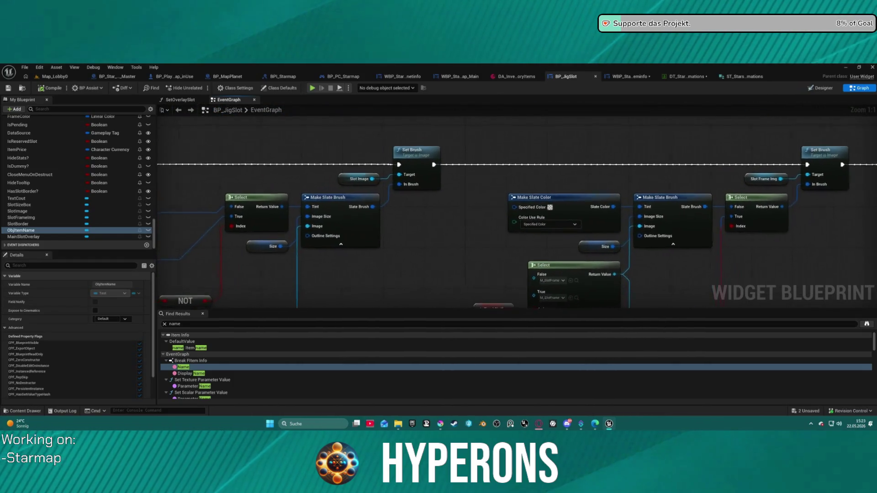
drag(456, 256, 720, 248)
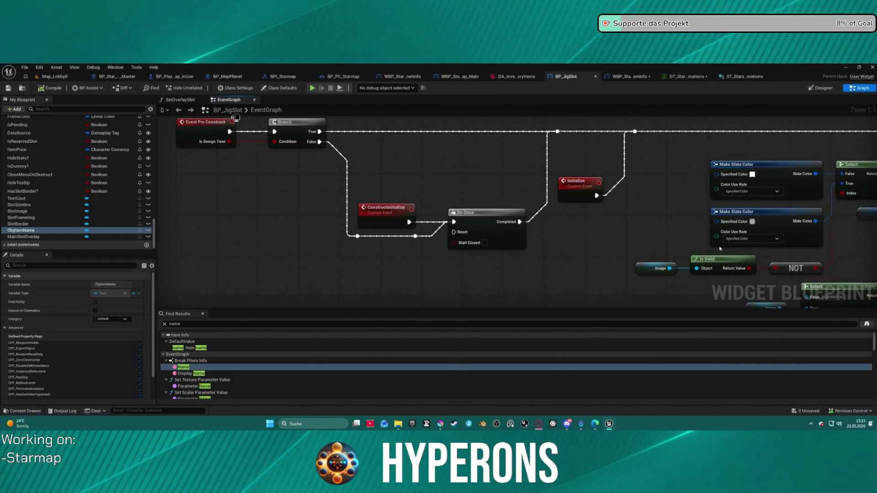
click(581, 180)
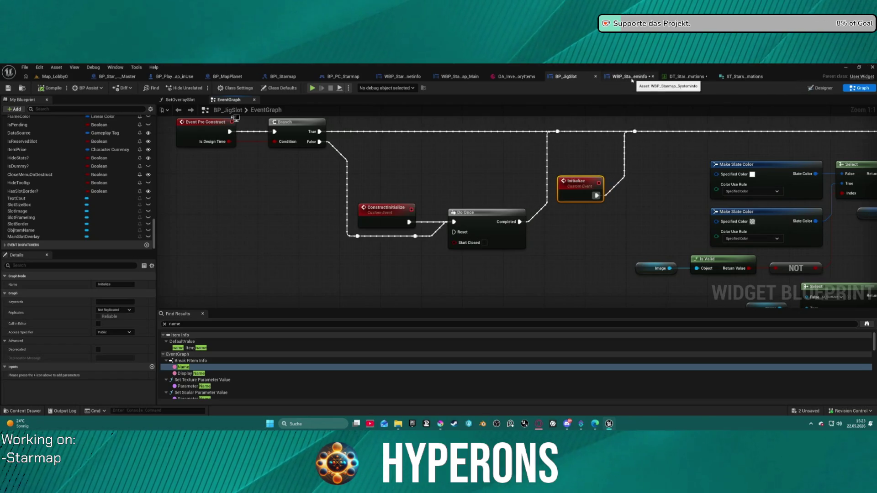
Step: In WBP_Starmap_Systeminfo, add an Initialize call on BP Jig Slot, wired right after the SET node
click(625, 77)
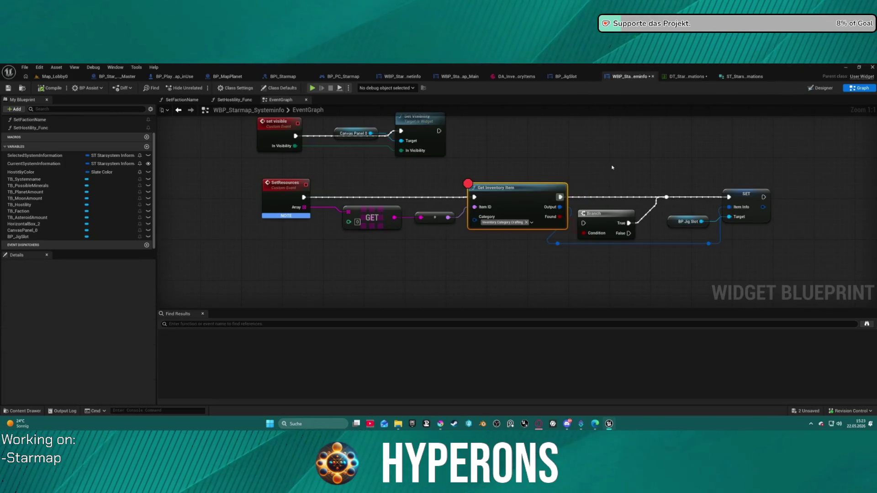
drag(628, 159, 407, 166)
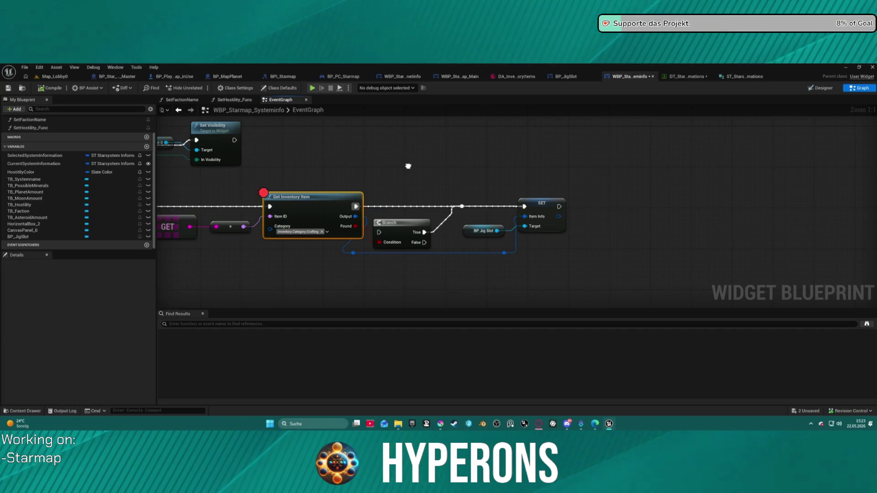
drag(497, 231, 581, 237)
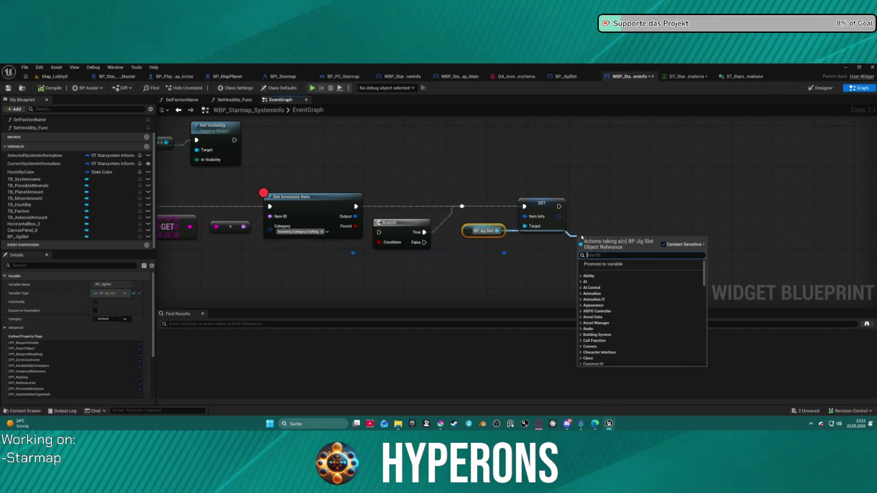
text(init)
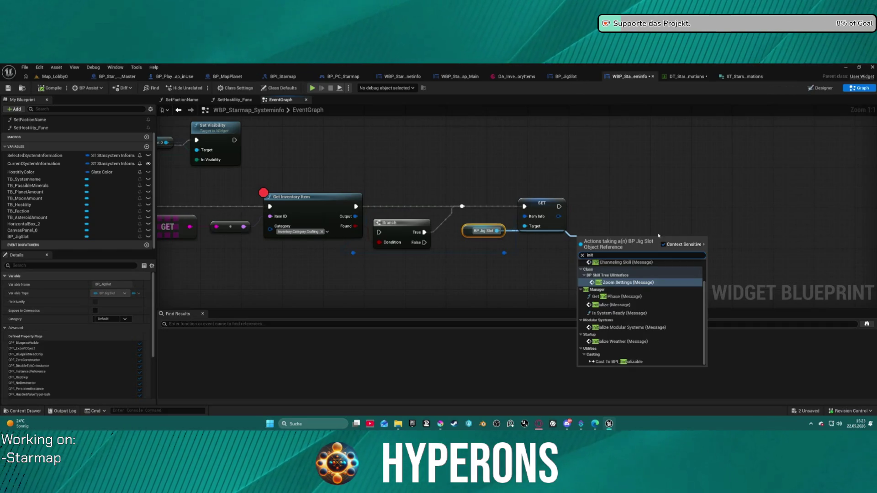
click(613, 275)
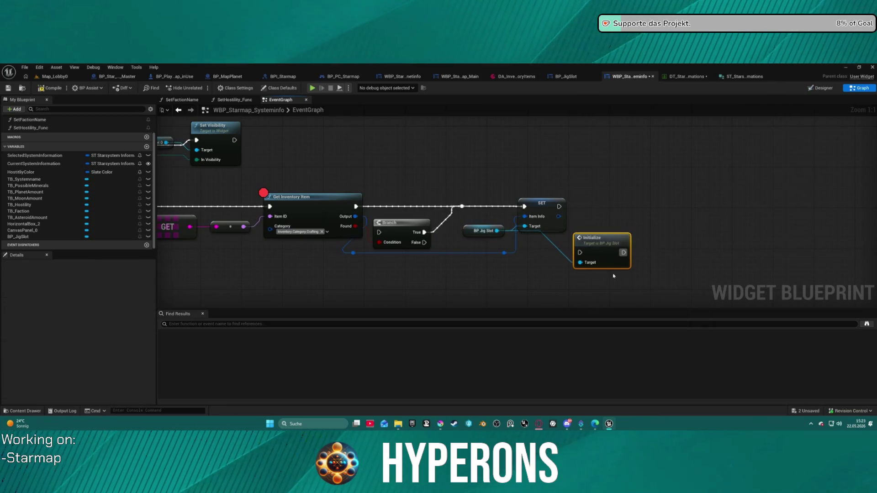
drag(579, 252, 571, 250)
drag(561, 204, 559, 205)
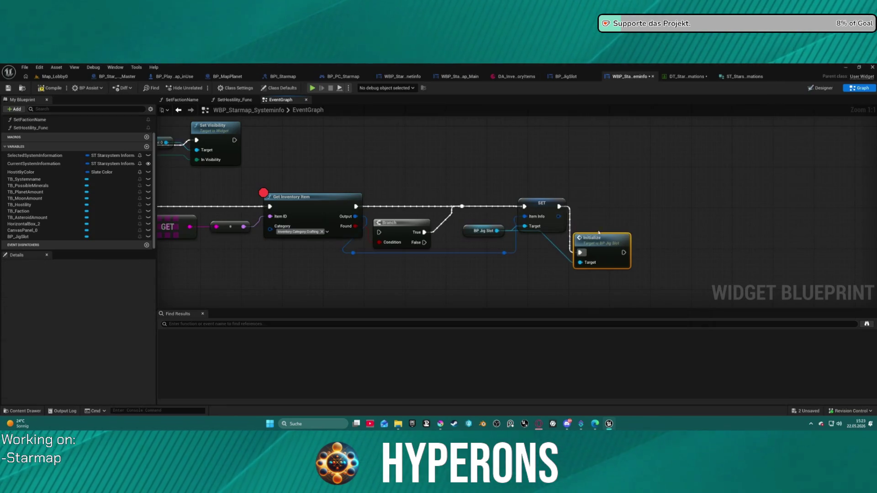
drag(605, 237, 650, 191)
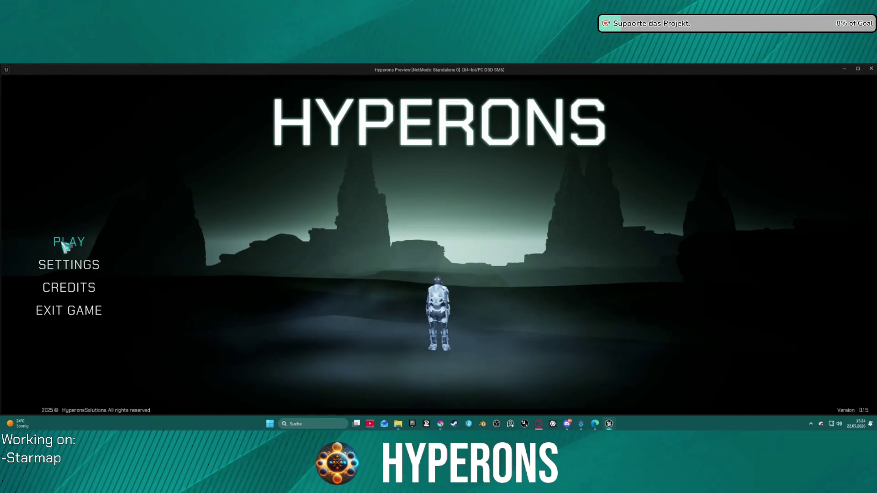
Step: Start the game with a character, open the starmap with M, and resume past the Get Inventory Item breakpoint
click(61, 242)
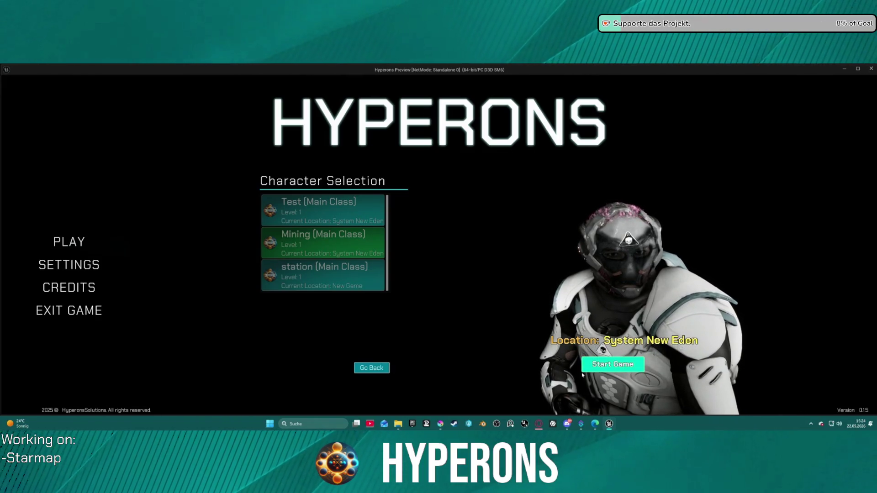
click(612, 364)
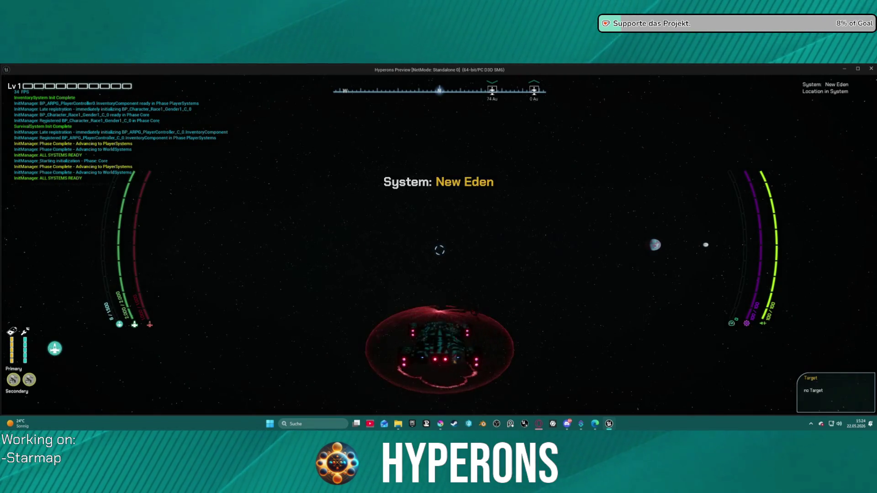
key(m)
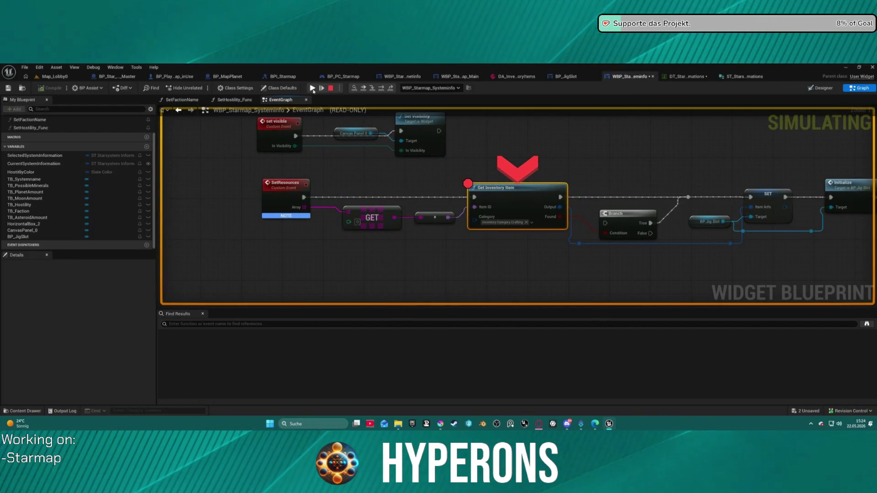
click(312, 88)
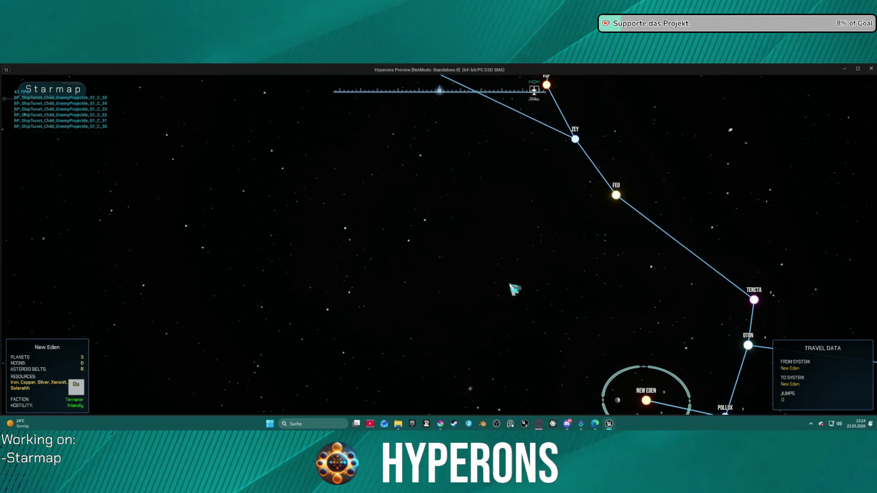
Step: Close the standalone Hyperons preview with Esc to return to the Blueprint editor
key(Escape)
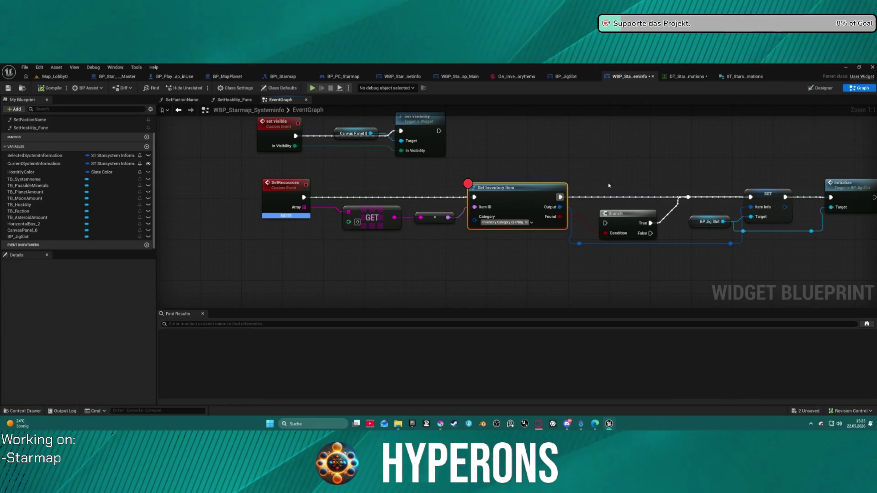
drag(611, 188, 295, 175)
click(501, 177)
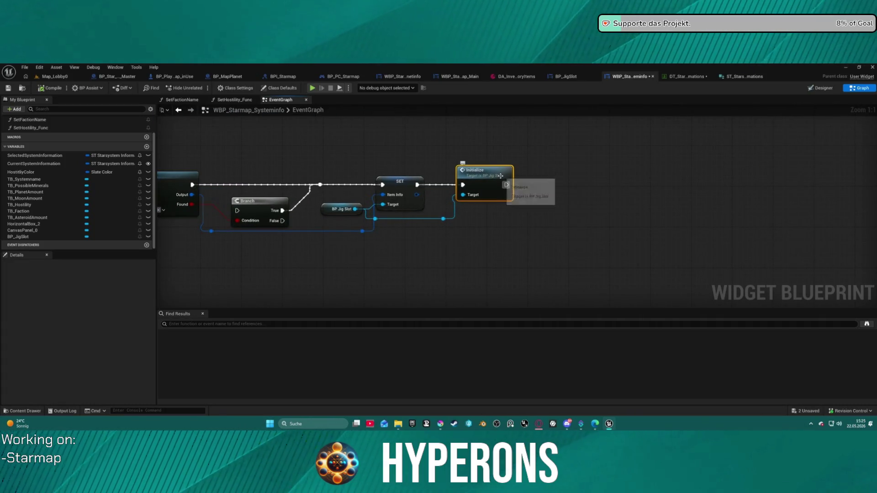
double_click(501, 177)
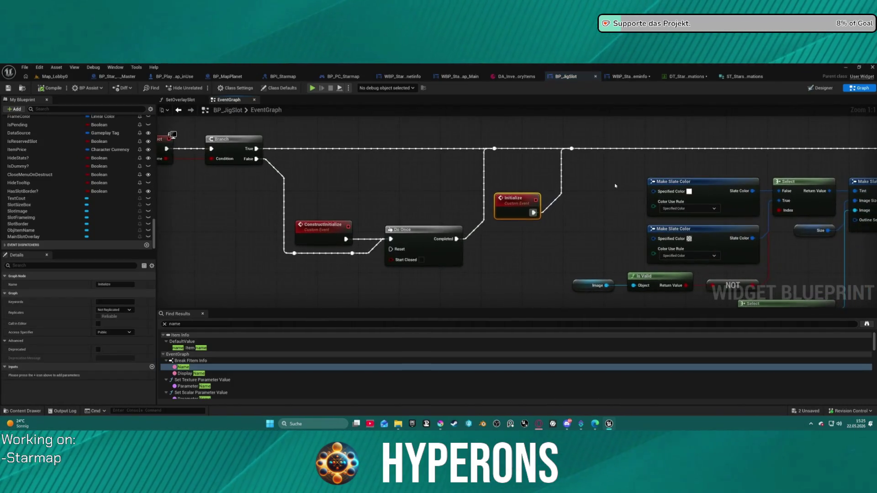
scroll(488, 178, down, 2)
drag(488, 178, 271, 156)
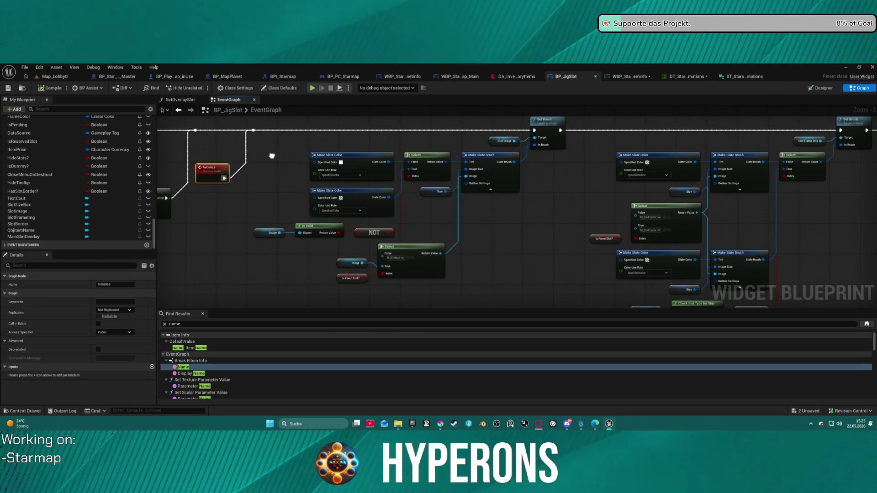
drag(272, 155, 264, 157)
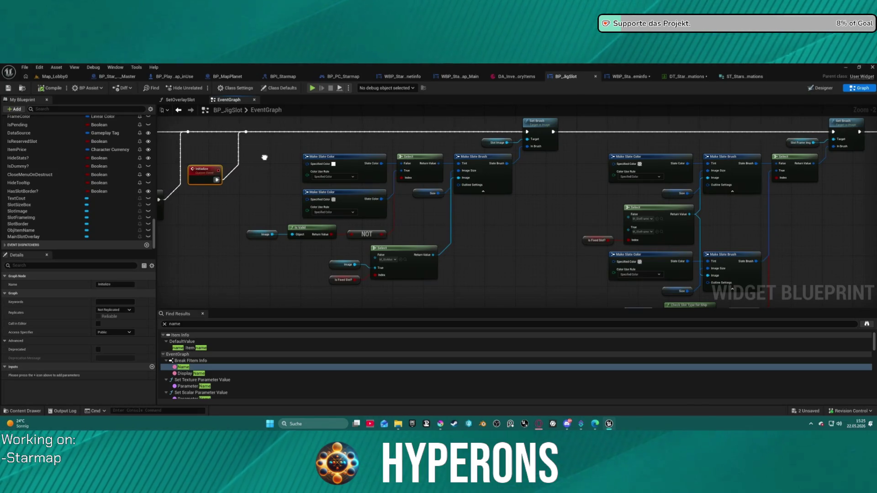
drag(264, 157, 376, 170)
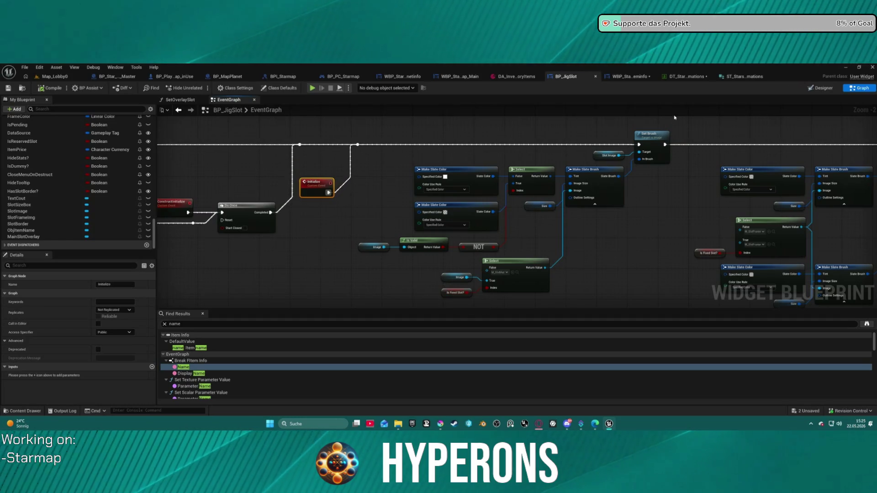
click(612, 77)
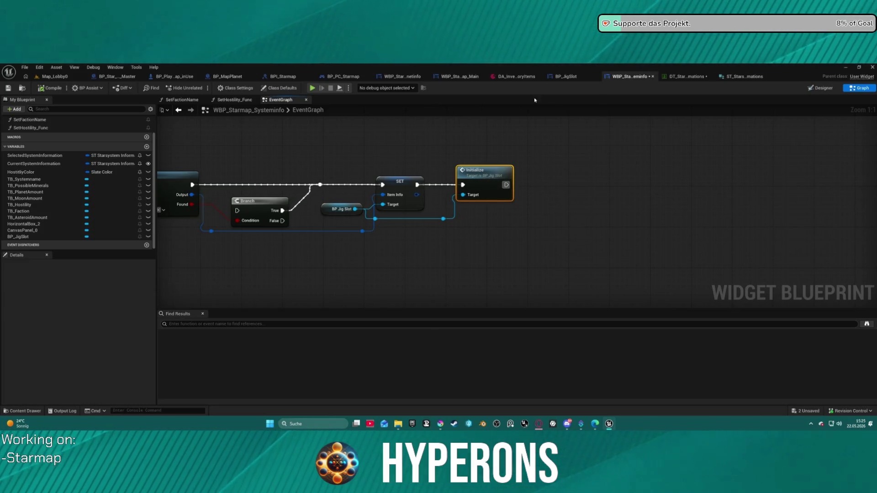
click(820, 88)
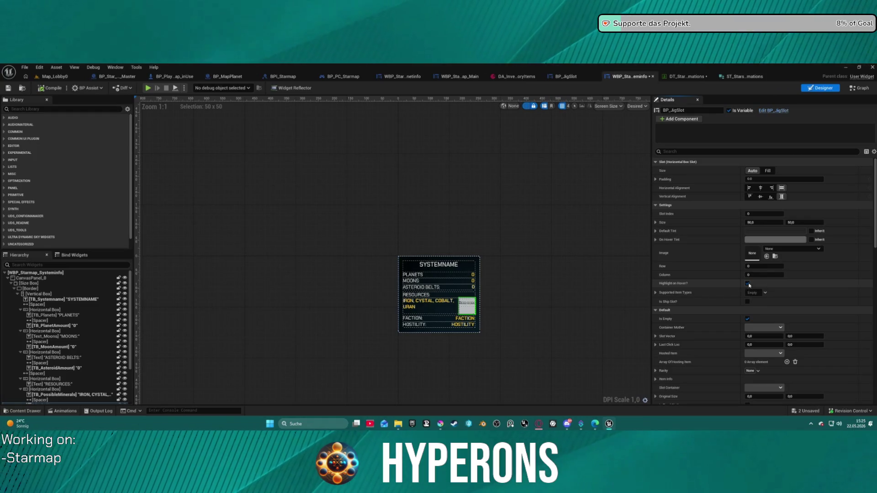
Step: Turn off Highlight on Hover for BP_JigSlot and set its Row and Column to 1
click(747, 284)
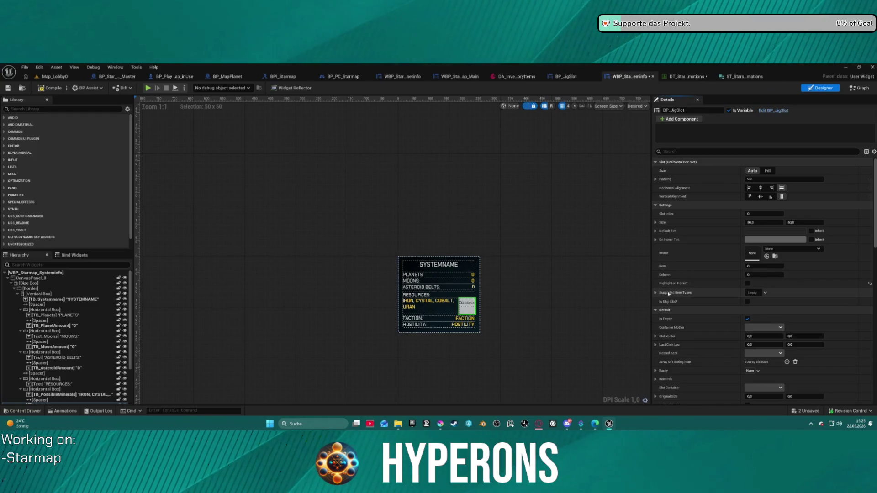
click(756, 266)
text(1)
key(Return)
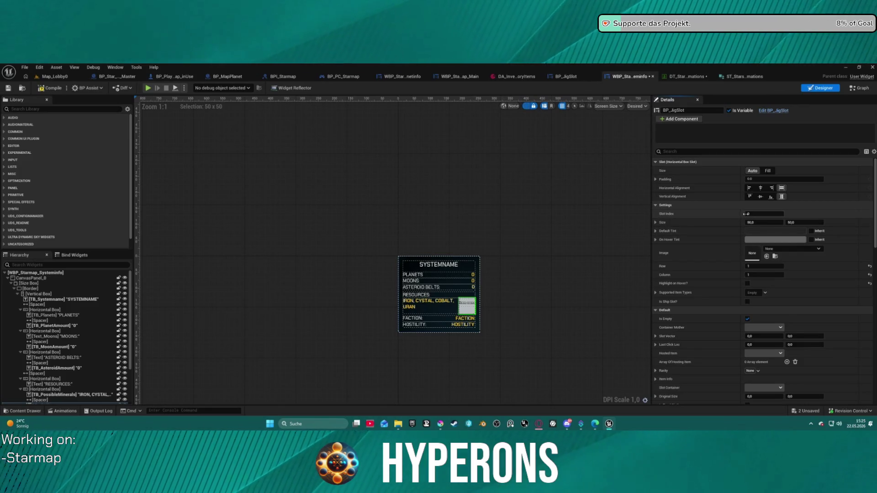
click(749, 214)
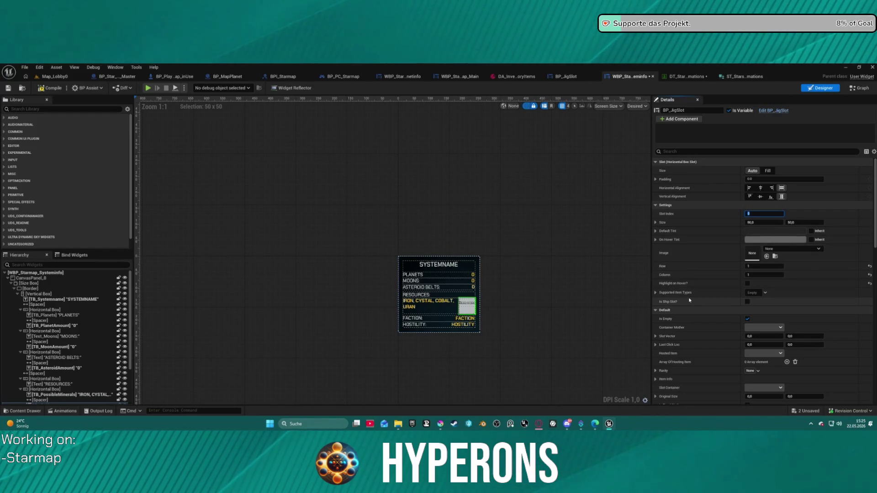
Step: Choose gameplay tags for the jig slot's Supported Item Types, then deselect the widget
click(656, 292)
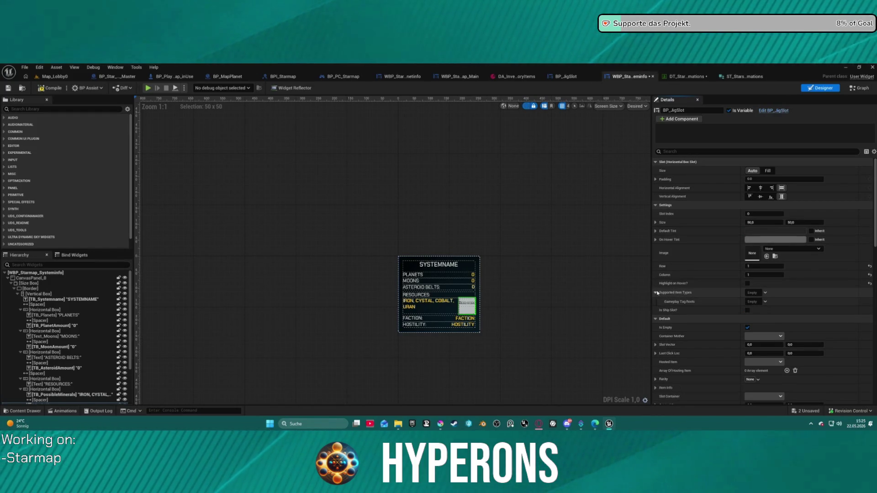
click(656, 293)
click(764, 293)
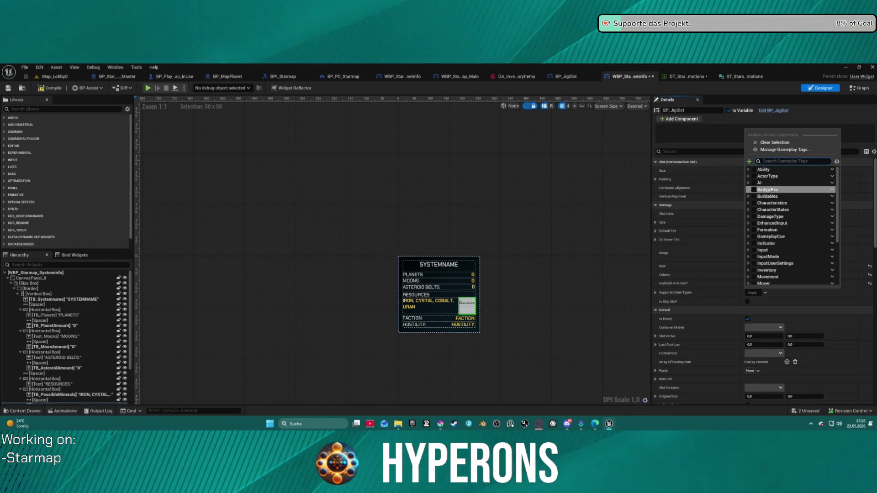
scroll(770, 231, down, 5)
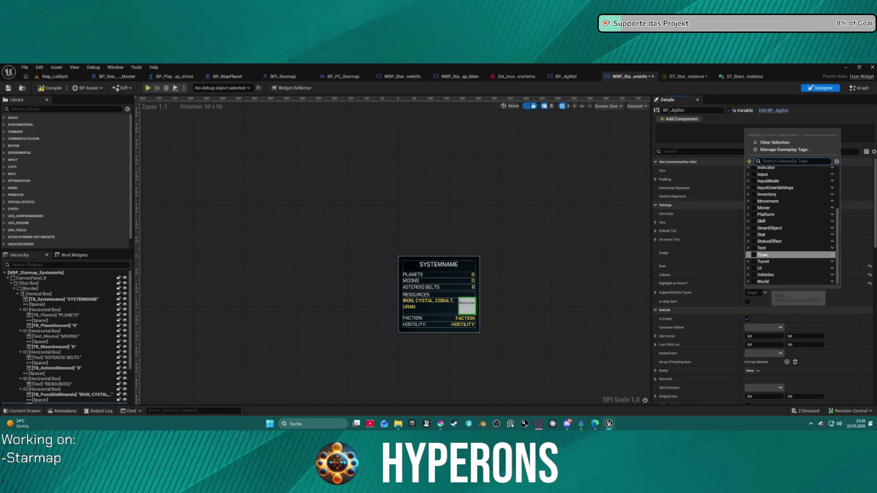
click(559, 223)
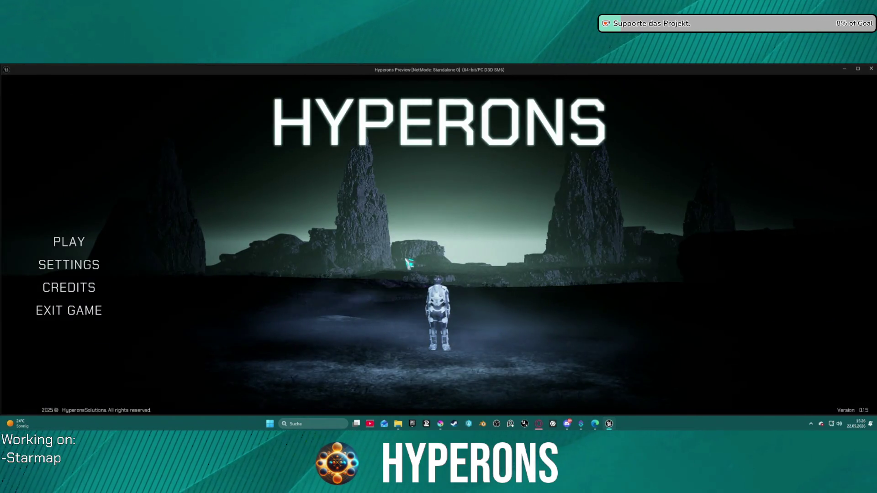
Step: Start with the Mining character, open the starmap, and pick a star system to hit the Get Inventory Item breakpoint
click(73, 244)
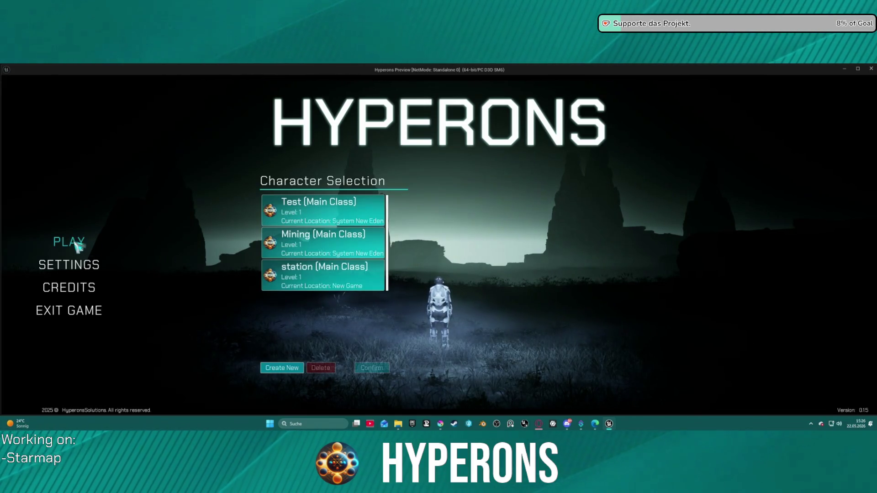
click(382, 368)
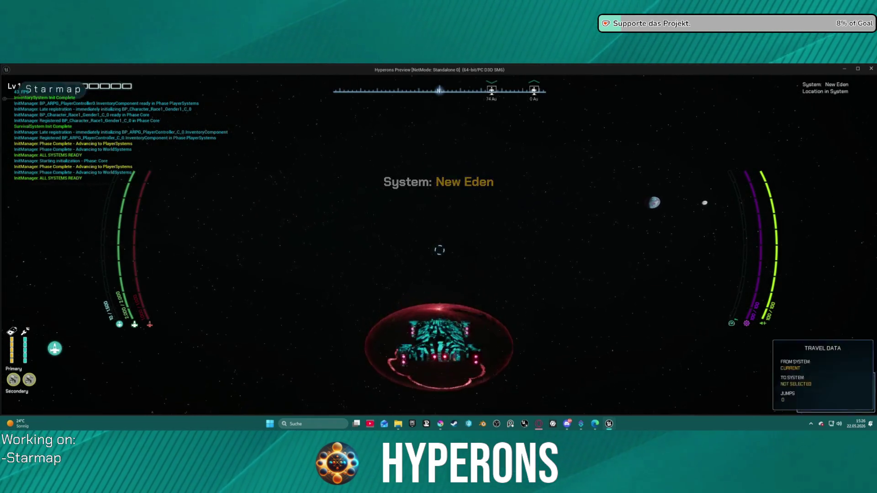
key(alt+Tab)
click(313, 88)
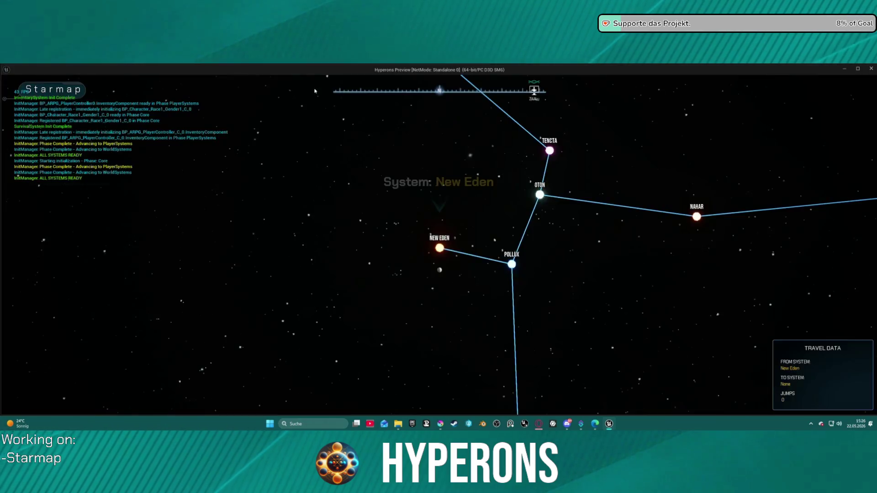
click(313, 89)
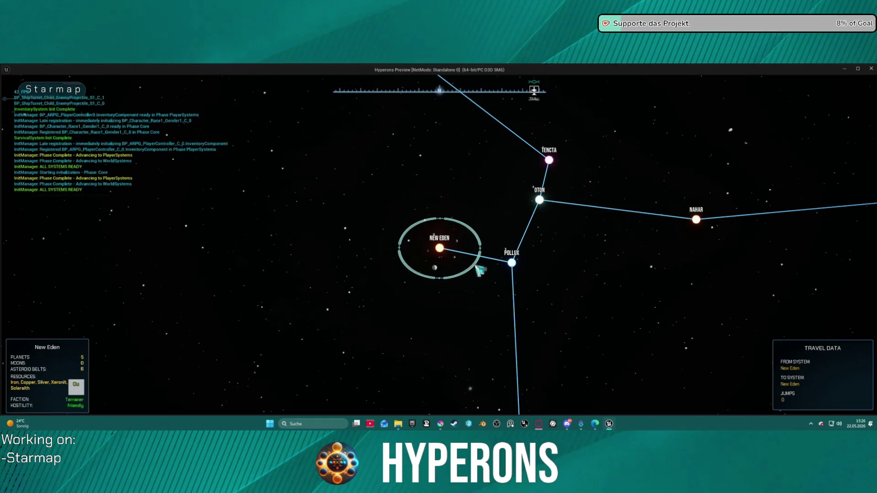
click(497, 252)
right_click(510, 209)
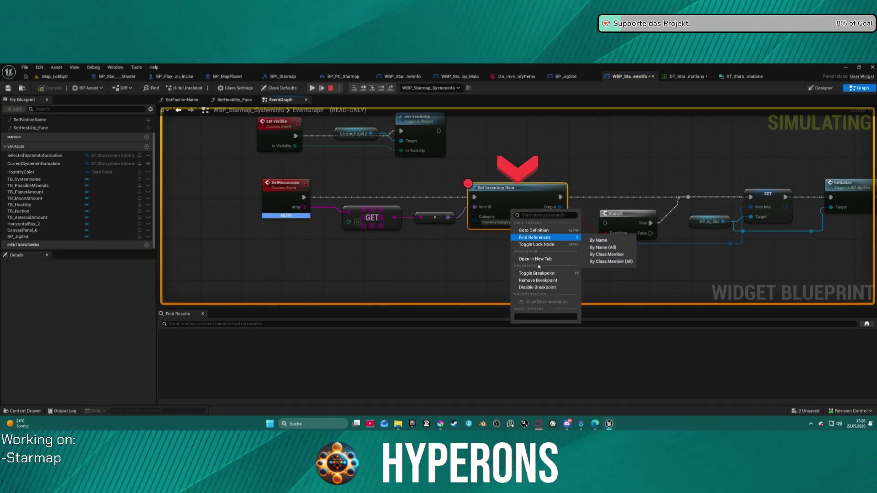
Step: Move the breakpoint from Get Inventory Item to Initialize and step into BP_JigSlot's Initialize event
click(544, 284)
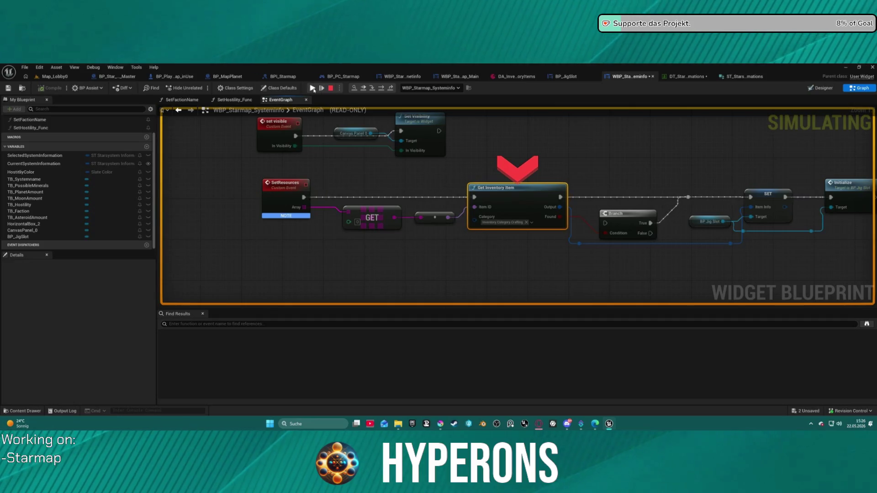
right_click(846, 190)
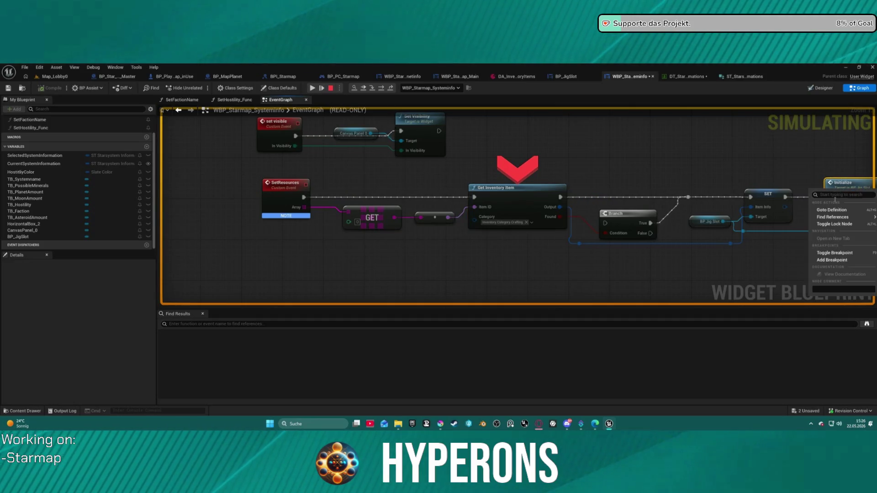
click(835, 256)
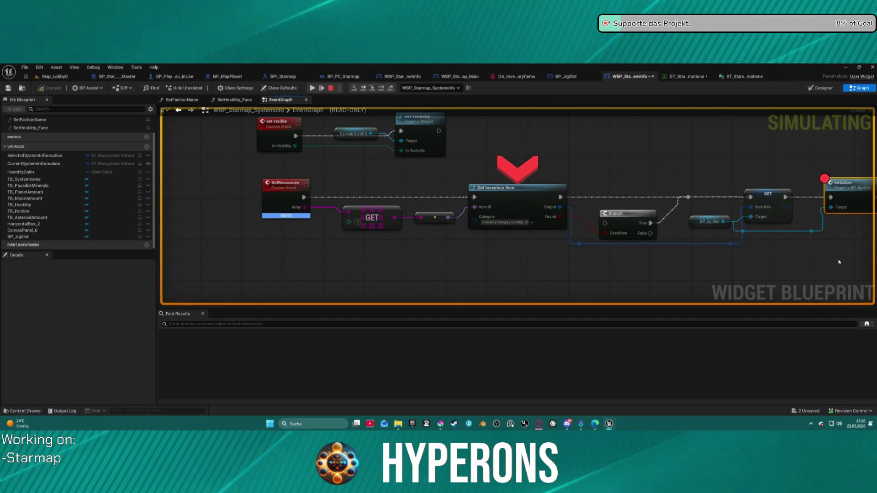
click(312, 89)
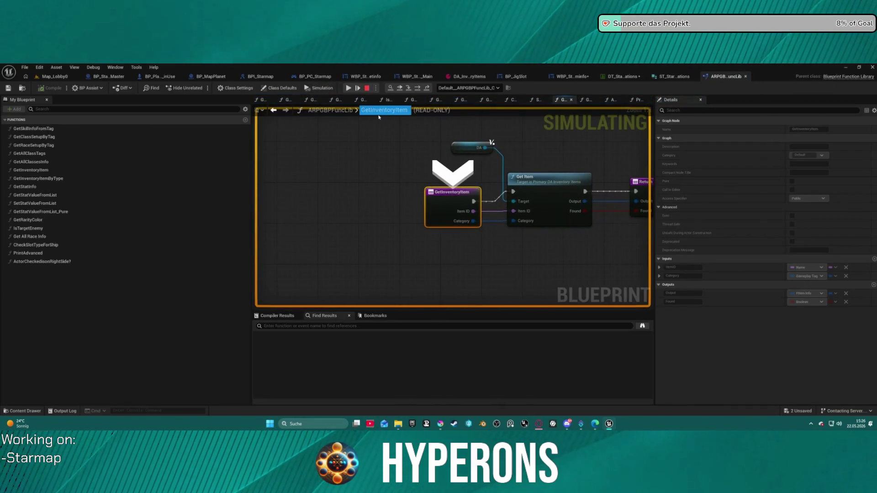
click(350, 90)
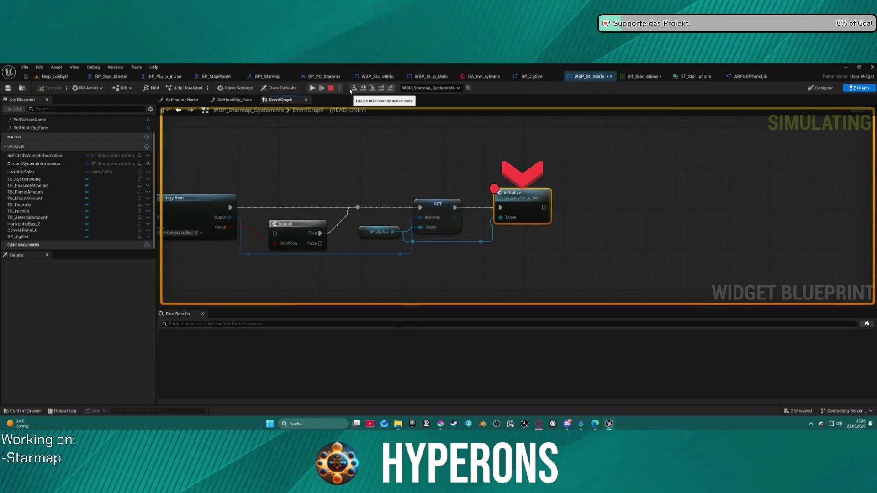
click(374, 89)
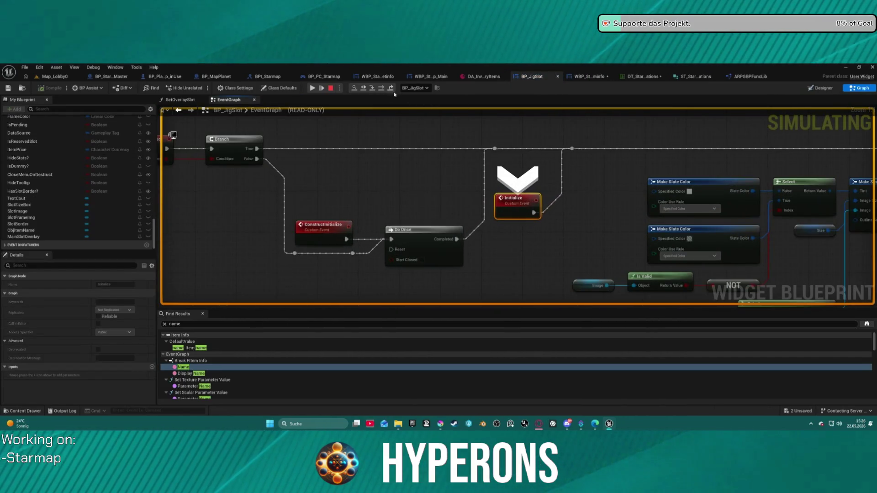
click(384, 90)
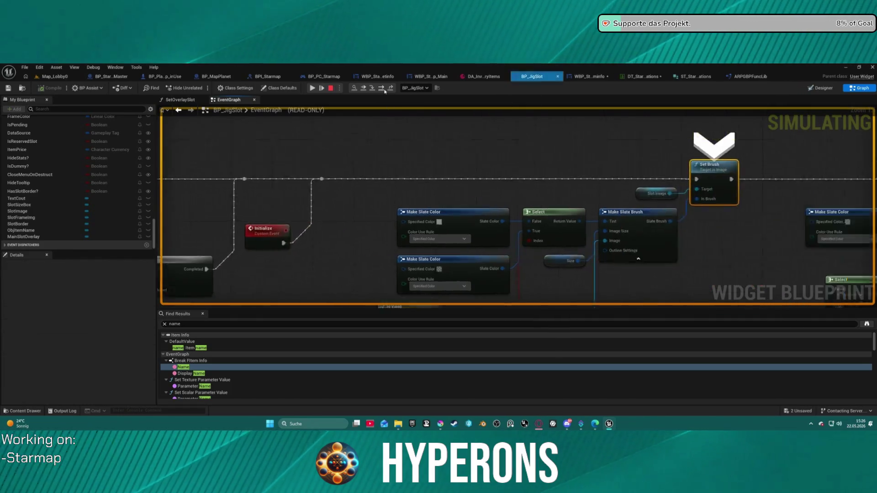
Step: Step over the Set Brush nodes and fixed-slot check in the jig slot's Initialize logic
key(F10)
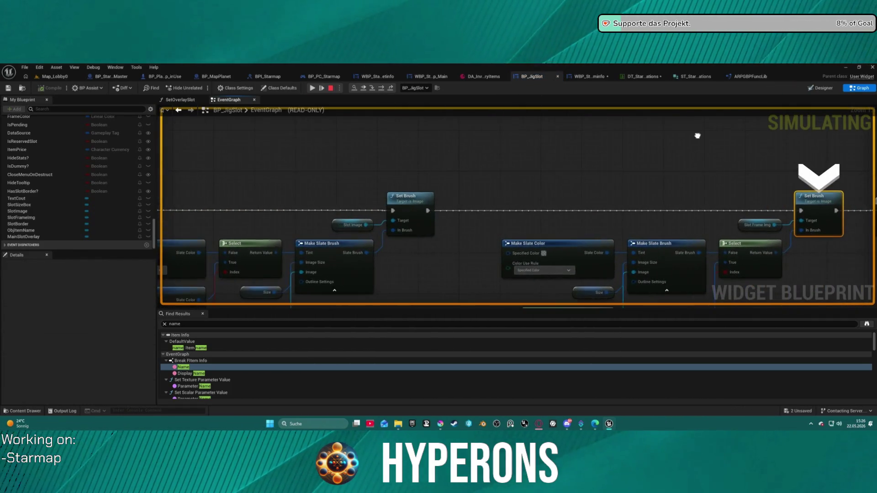
mouse_move(630, 208)
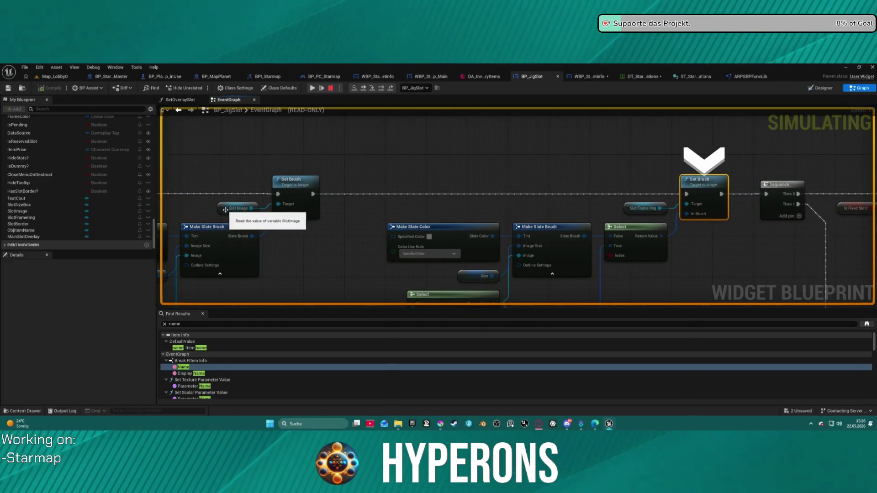
key(F10)
key(F10)
key(F10)
key(F10)
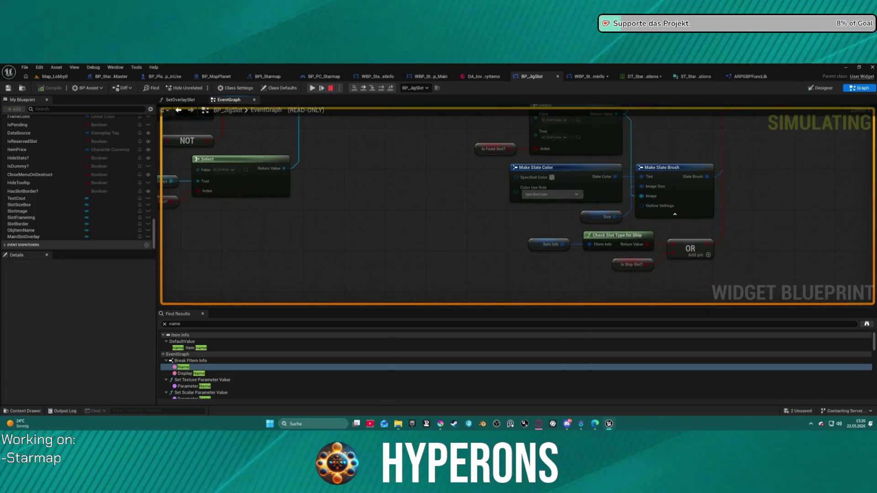
key(F10)
key(F10)
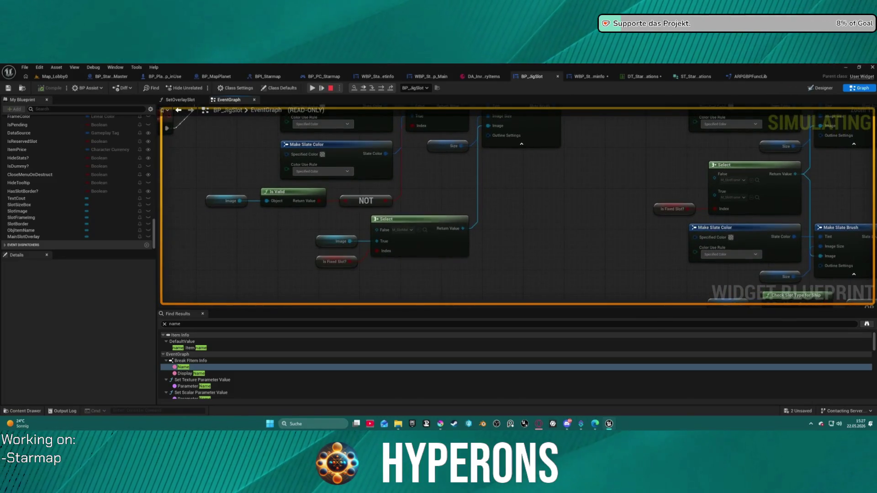
key(F10)
key(F10)
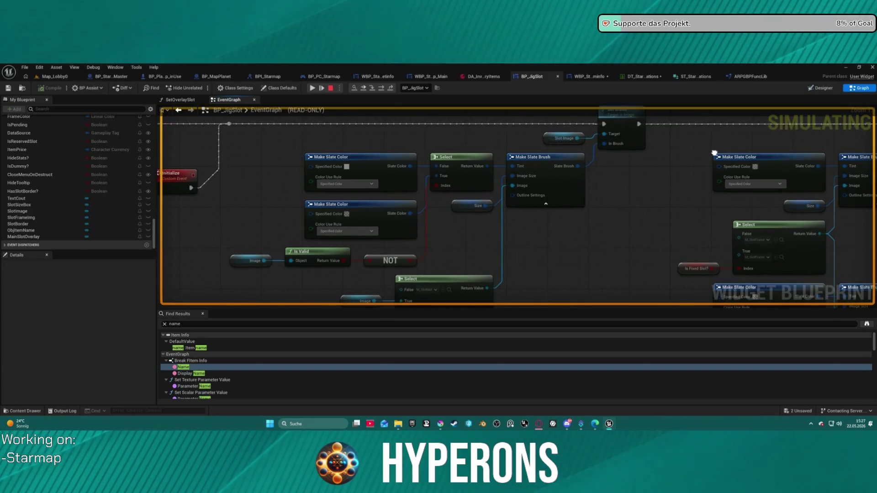
key(F10)
click(391, 89)
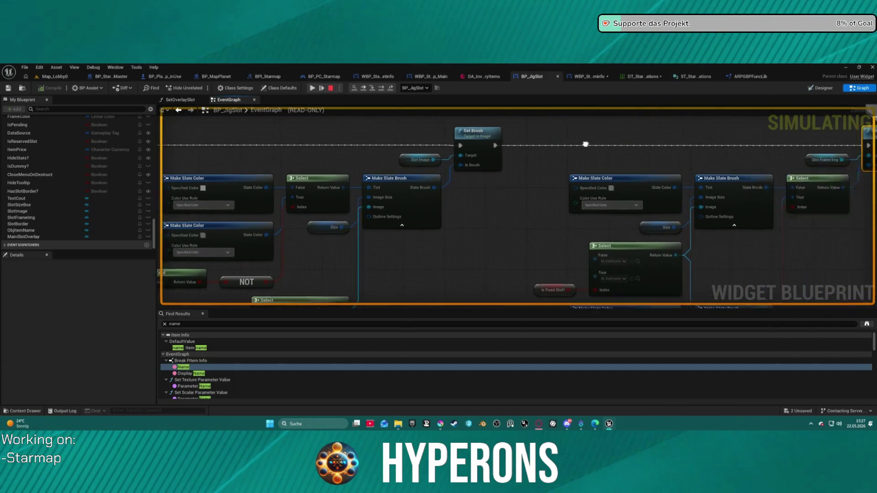
click(386, 89)
Step: Keep stepping through Branch, Is Valid and the starmap player's Update Zoom to Set Field of View, then resume
click(386, 89)
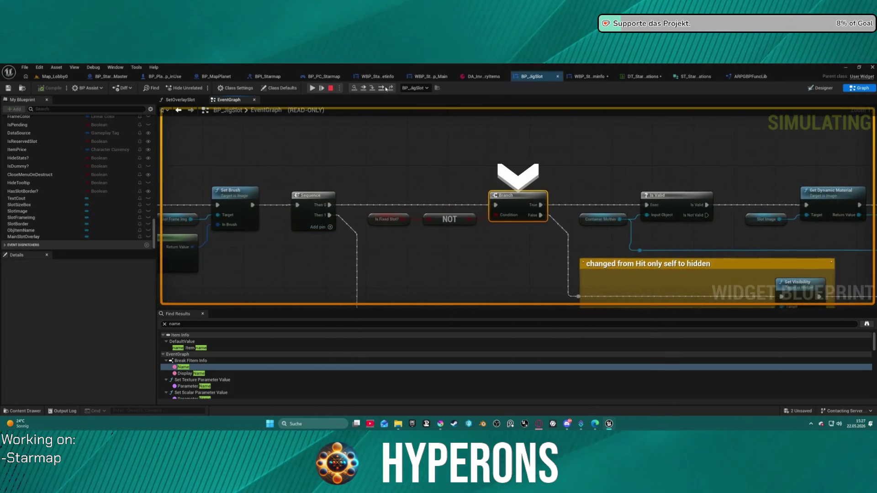
click(386, 89)
click(386, 89)
click(385, 89)
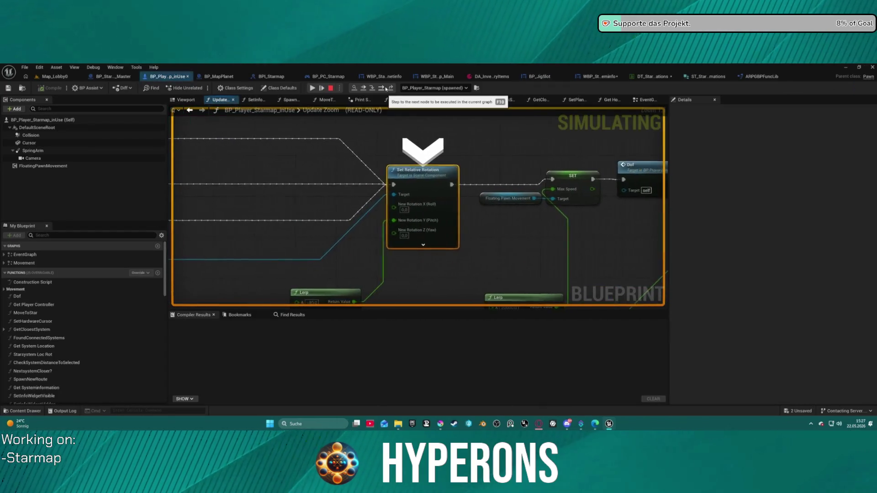
click(386, 89)
click(385, 89)
click(386, 89)
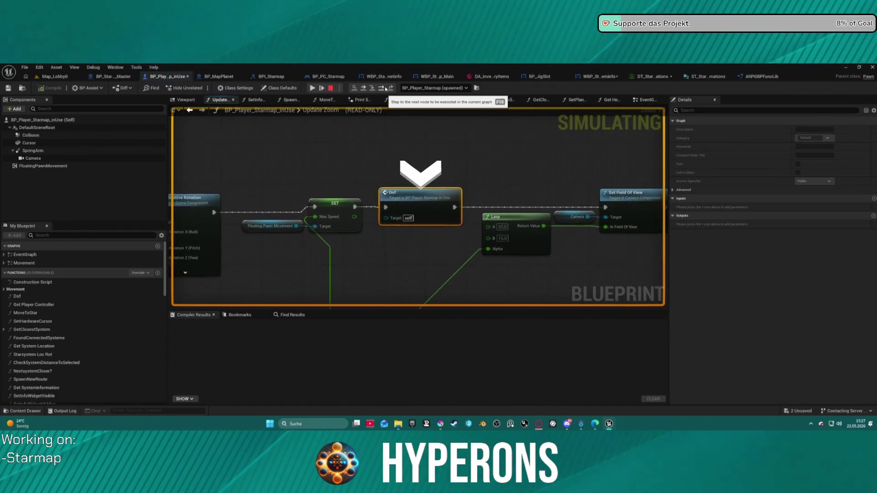
click(386, 89)
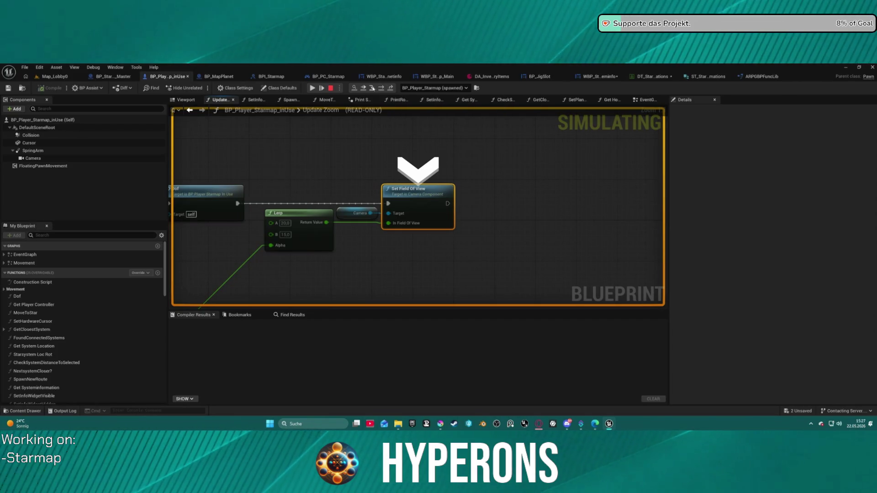
key(F10)
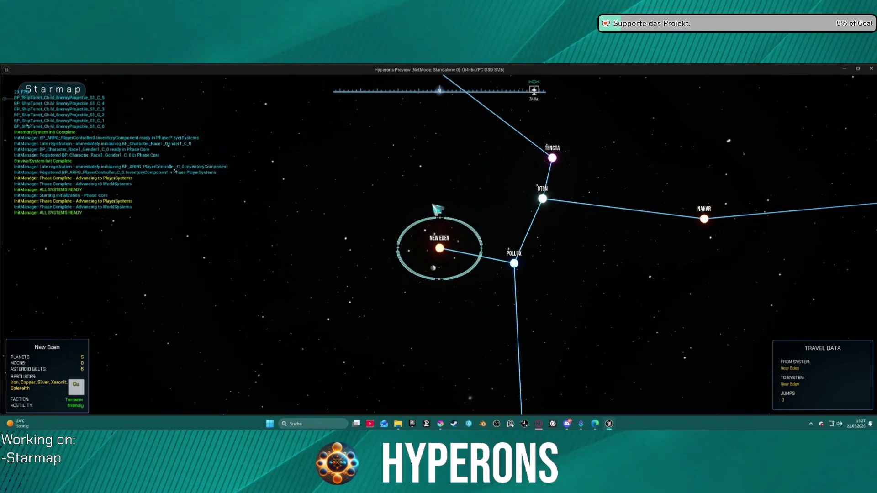
Step: Select another star system, remove the Initialize breakpoint, resume, and end the play session with Esc
click(515, 264)
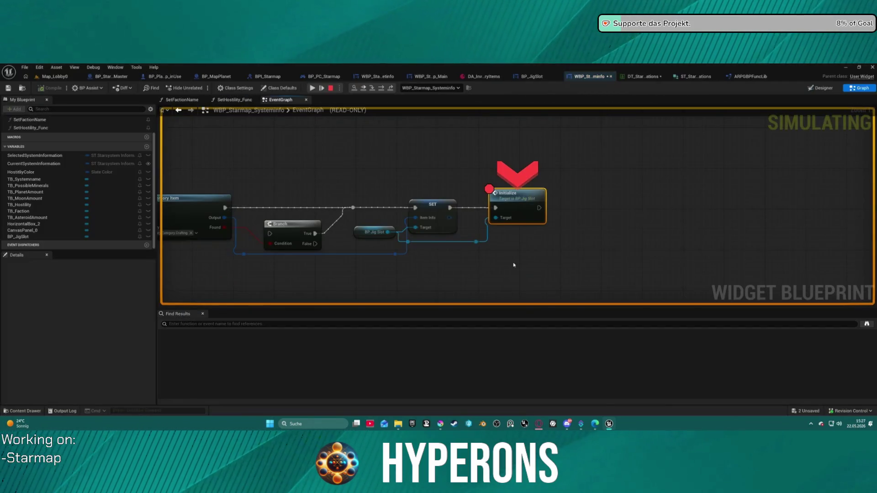
right_click(519, 197)
click(548, 269)
click(311, 88)
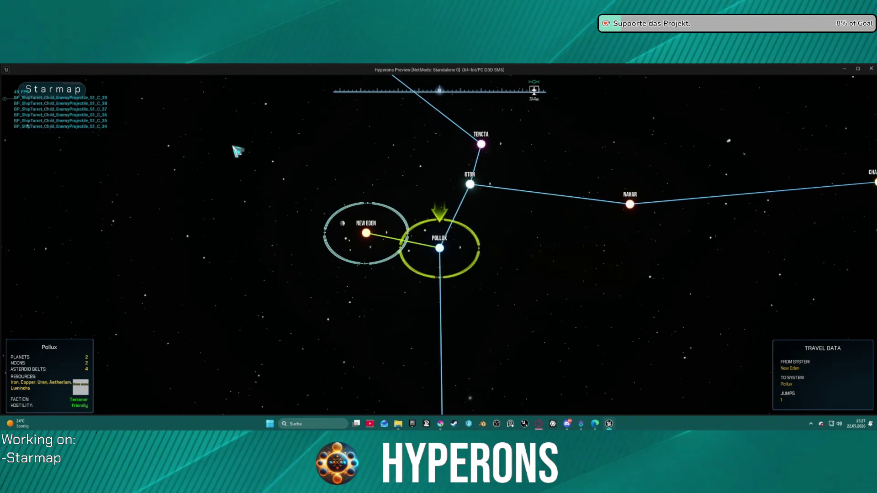
mouse_move(373, 82)
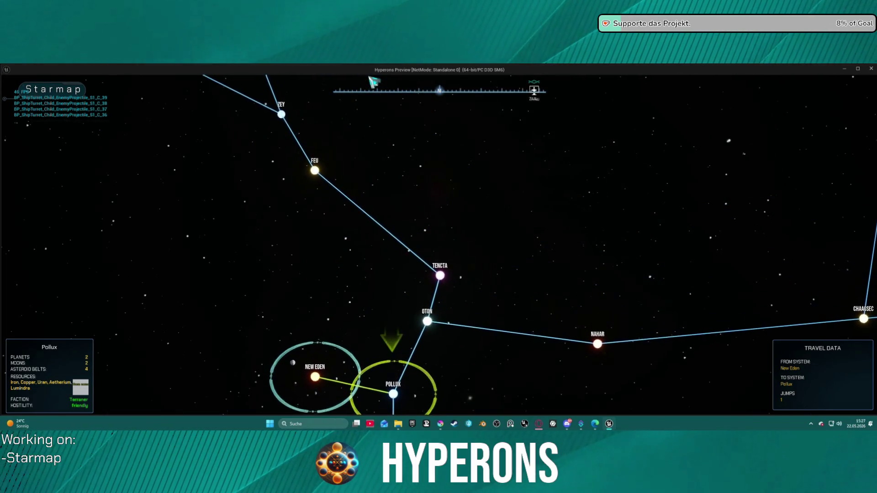
key(Escape)
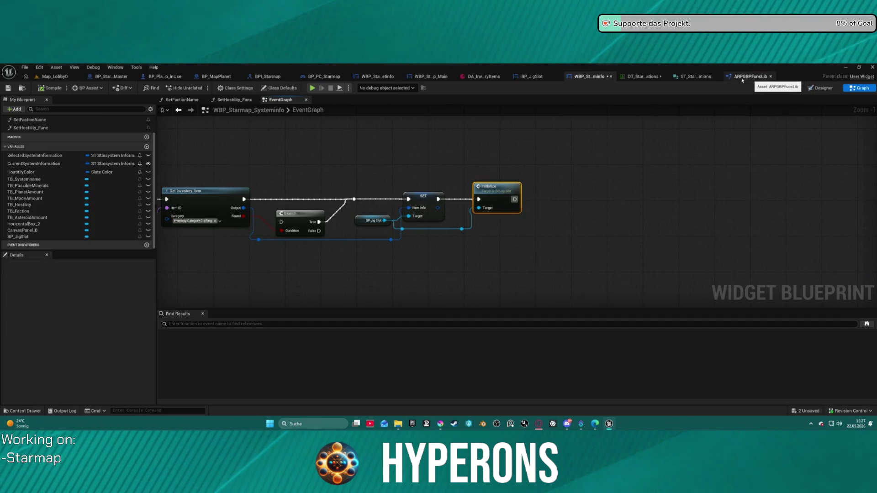
Step: Delete the SET, Initialize and BP_JigSlot reference nodes with their reroutes, then switch to Designer
click(539, 77)
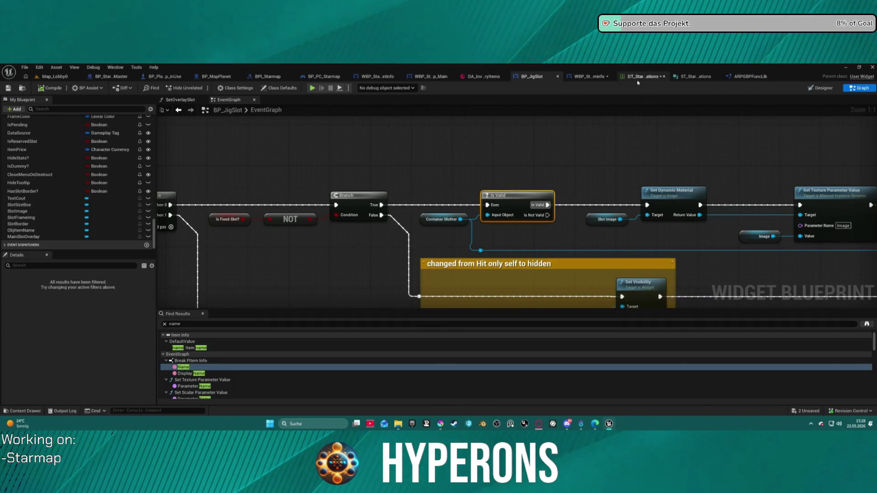
click(590, 77)
mouse_move(432, 201)
mouse_down()
mouse_move(411, 240)
mouse_move(473, 237)
mouse_up()
key(Delete)
click(493, 201)
key(Delete)
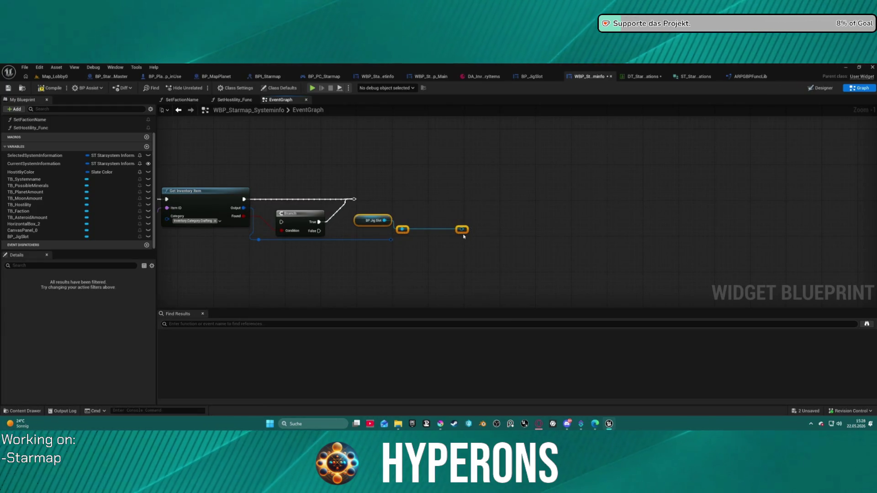
key(Delete)
click(821, 87)
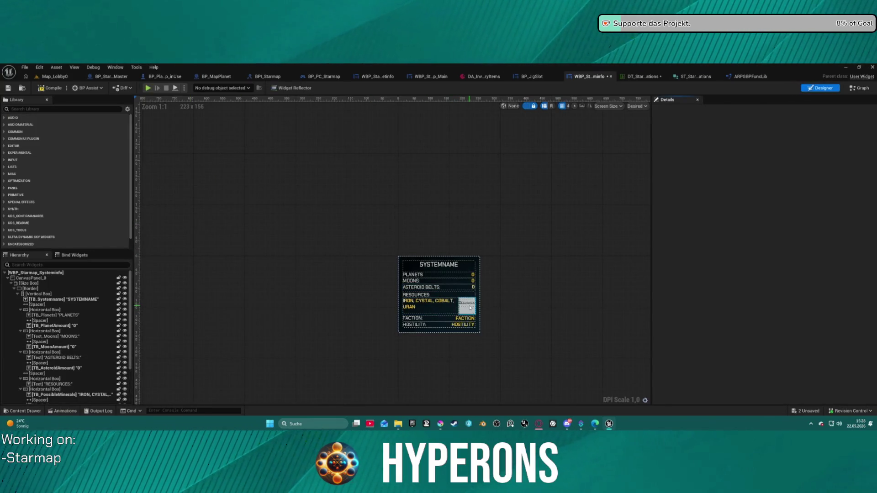
Step: Delete the image beside the resources text in the system-info layout
click(470, 308)
key(Delete)
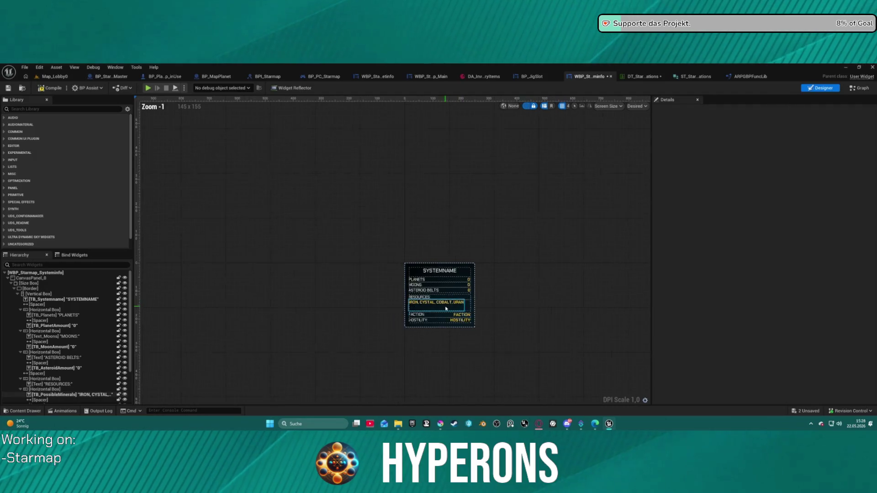
scroll(416, 304, up, 1)
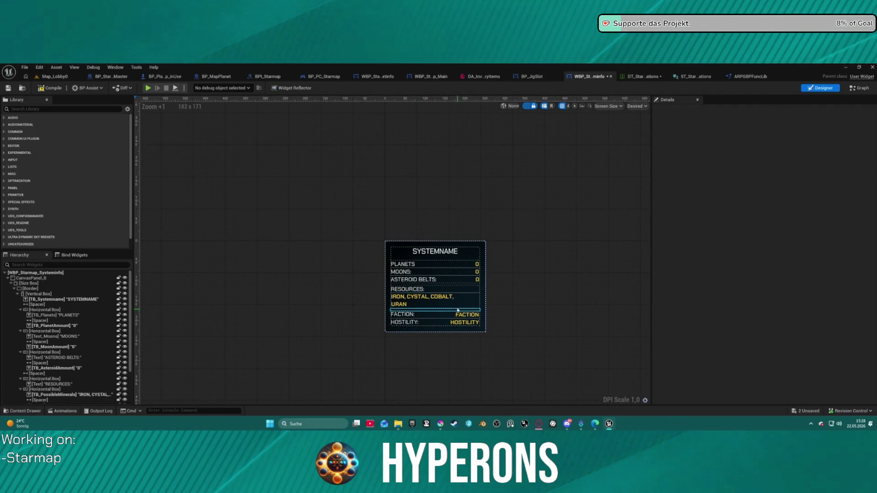
scroll(247, 312, down, 1)
scroll(64, 366, down, 3)
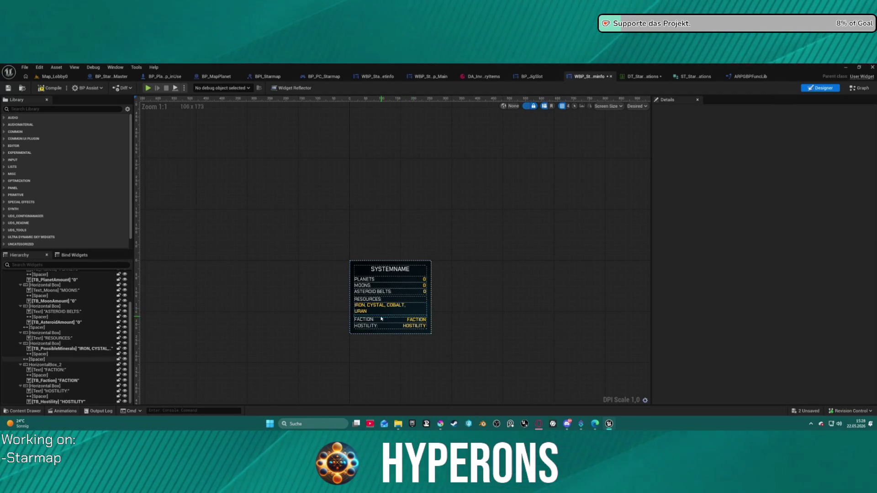
Step: Browse the Content Drawer to SurvivalSystem > UI > SubWidgets > States and open MiscStates_DynamicGrid_Widget
key(ctrl+space)
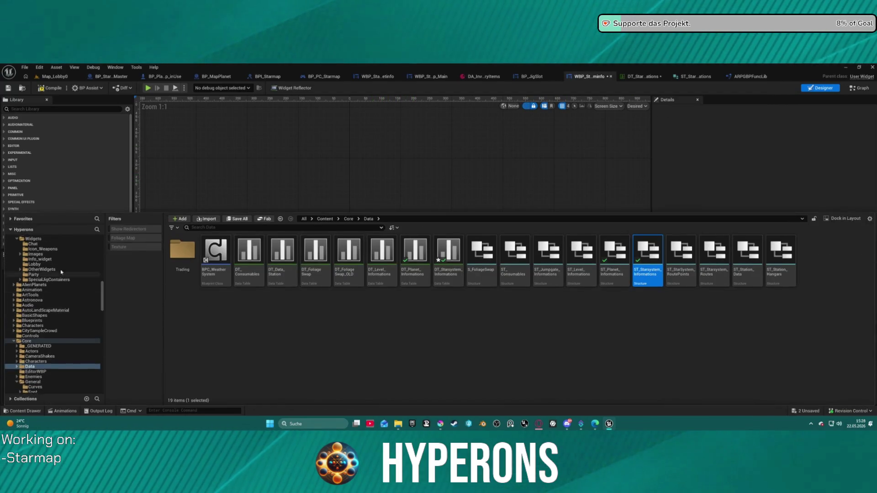
scroll(90, 315, down, 8)
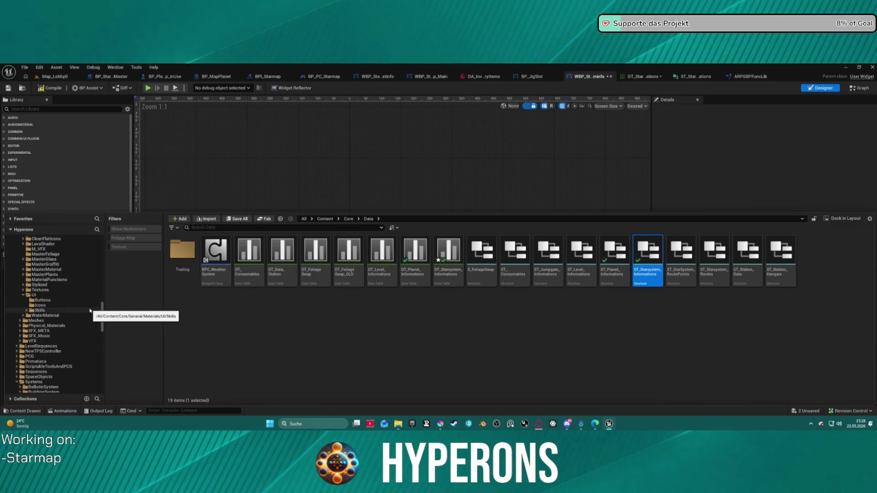
scroll(45, 347, down, 3)
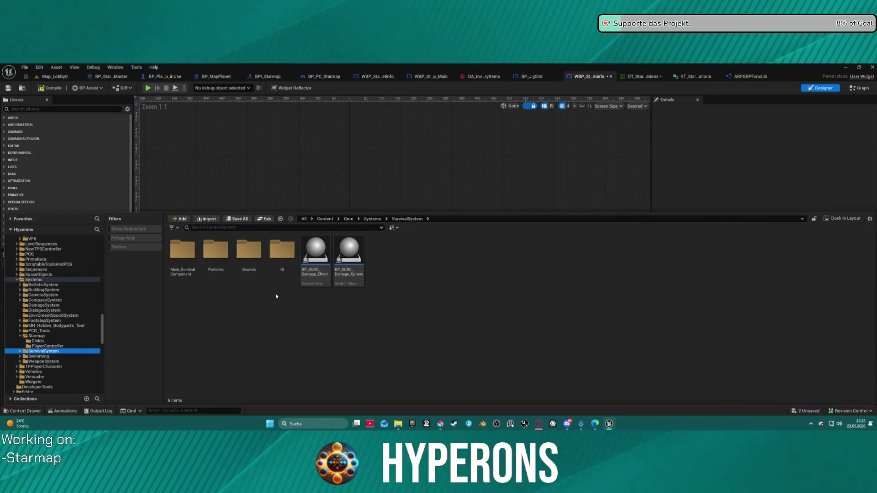
double_click(281, 268)
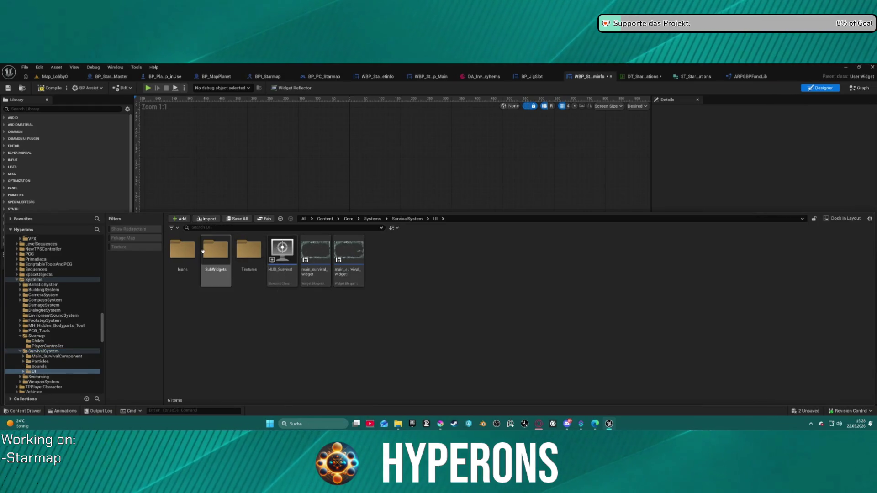
double_click(203, 251)
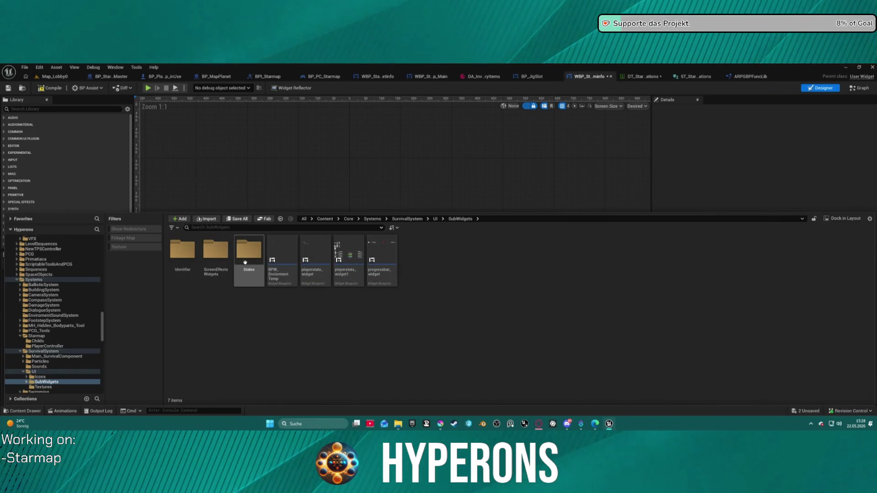
double_click(247, 256)
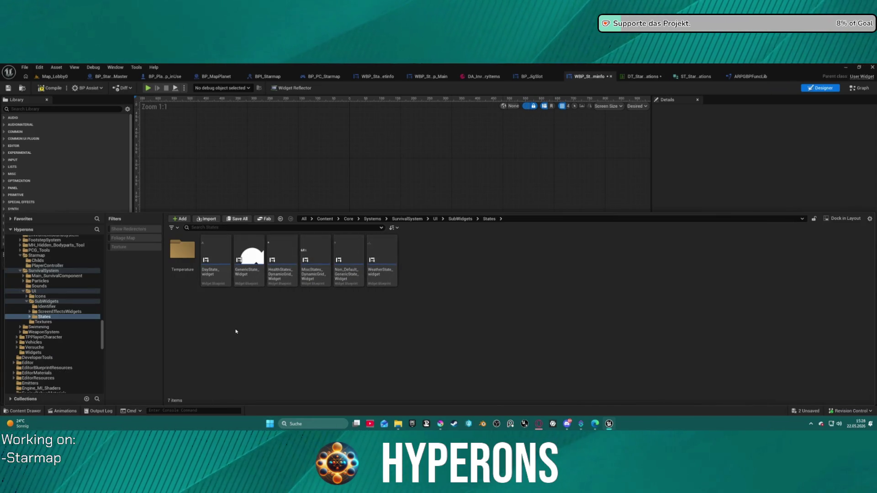
mouse_move(320, 276)
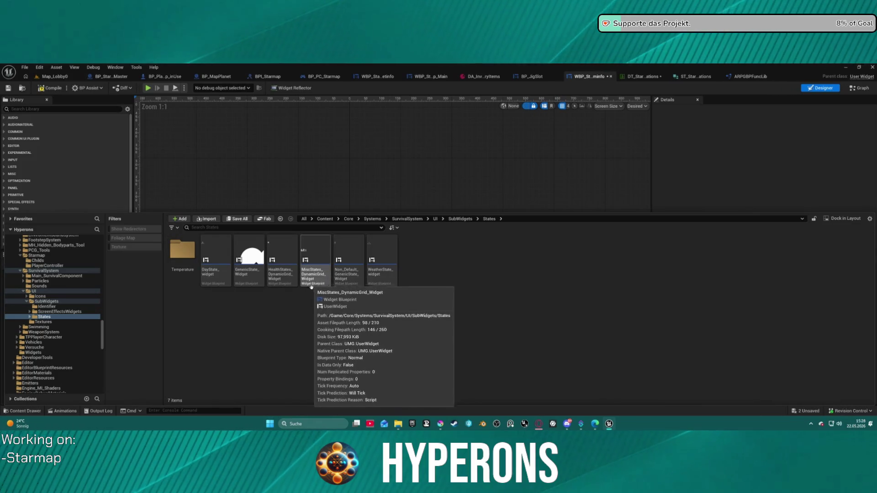
double_click(314, 278)
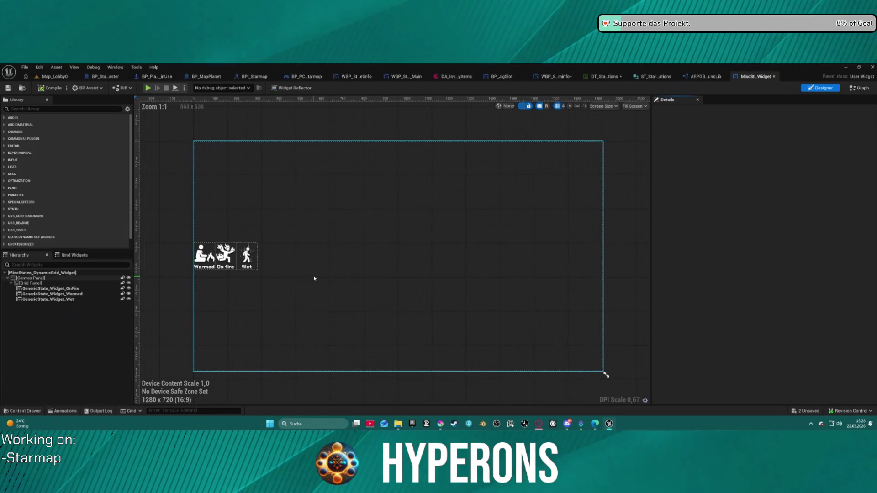
Step: In the widget's Class Defaults, filter for 'ti' and set Tick Frequency to Never
click(855, 88)
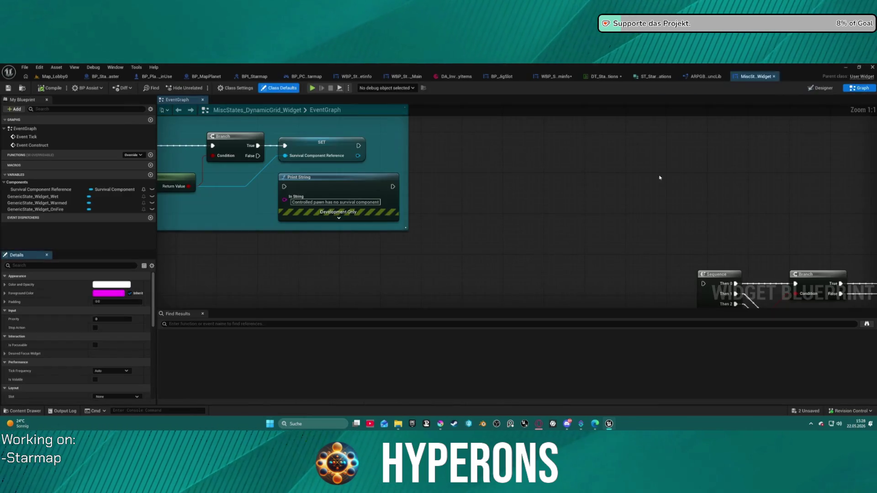
scroll(686, 113, up, 3)
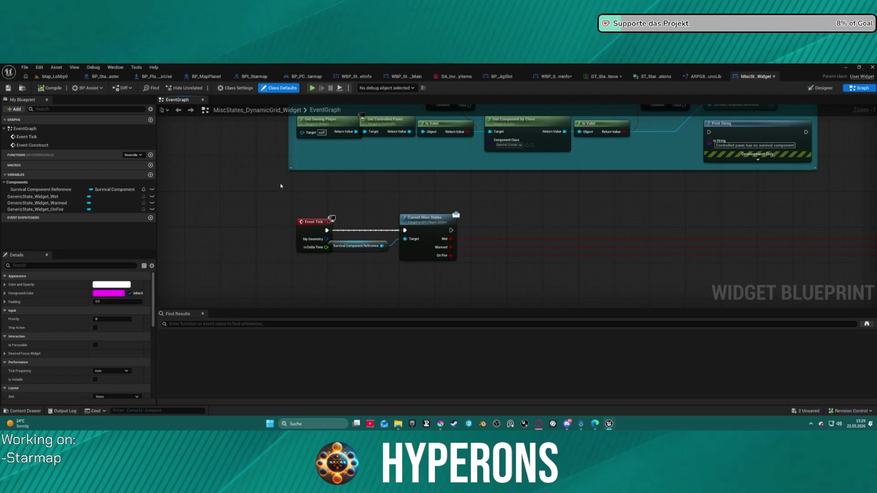
click(304, 224)
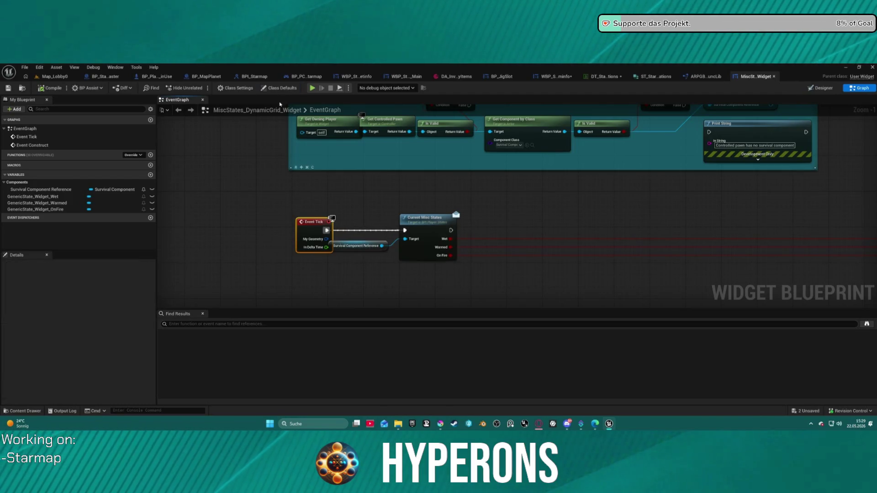
click(235, 88)
click(280, 88)
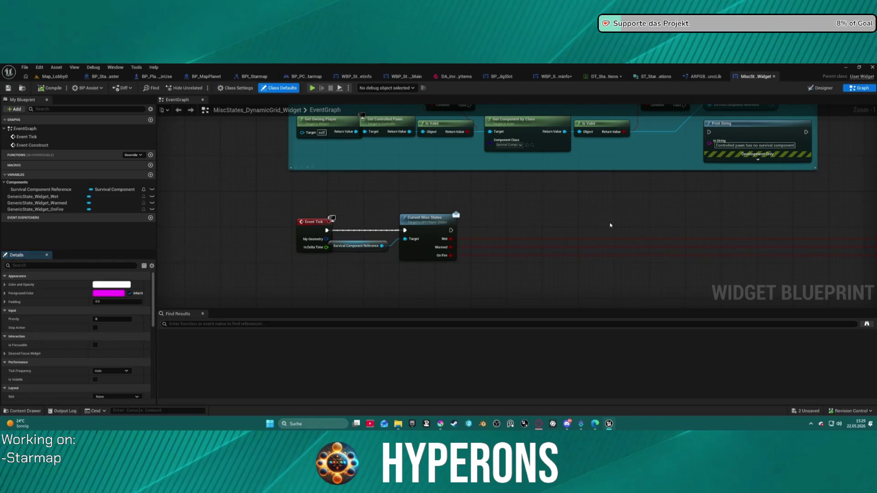
scroll(125, 298, down, 10)
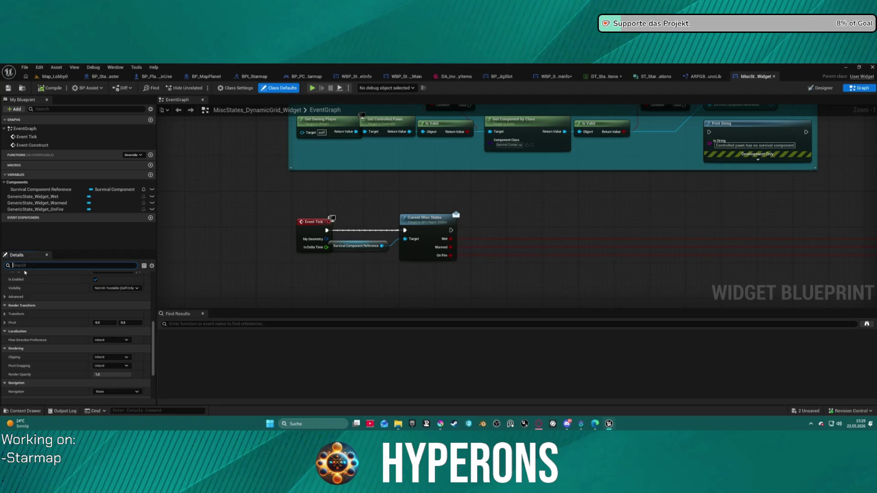
text(tick)
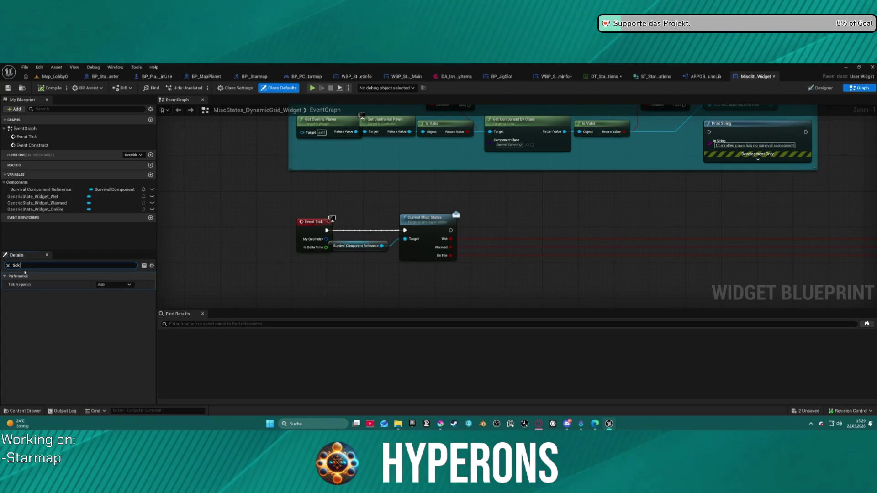
click(106, 284)
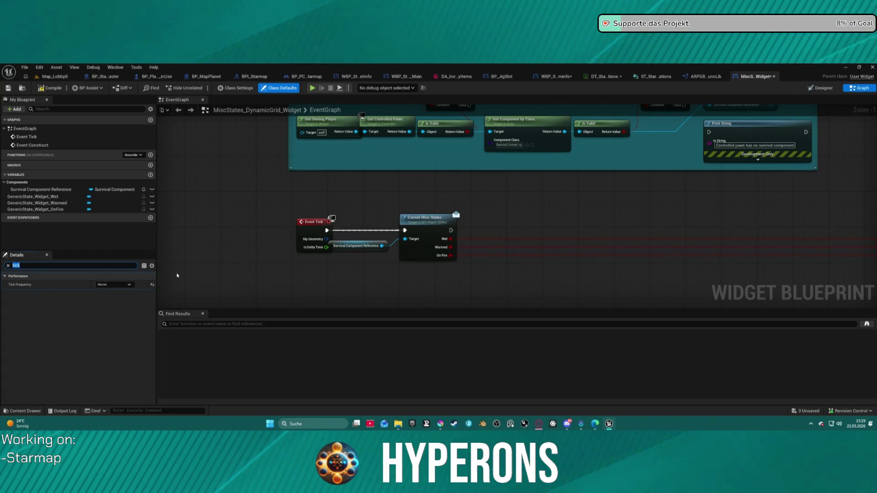
click(7, 265)
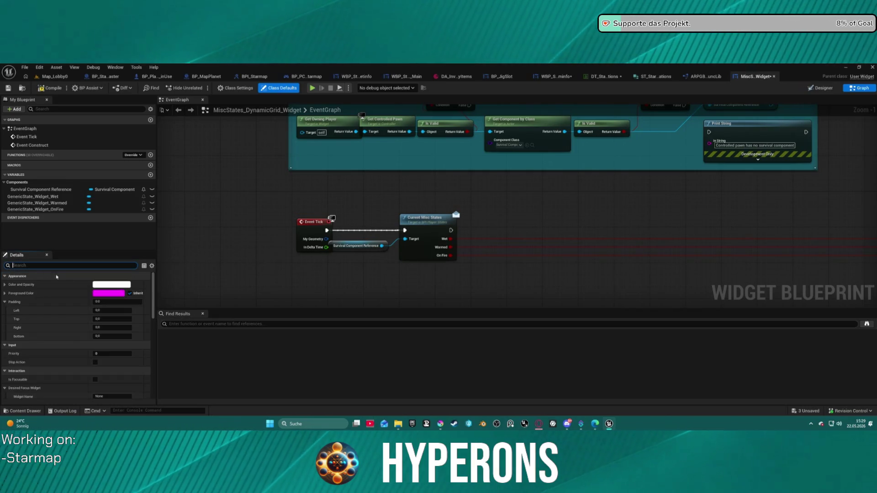
Step: Pan the event graph to the Current Misc States node, then return to Designer and the States folder assets
scroll(56, 277, down, 10)
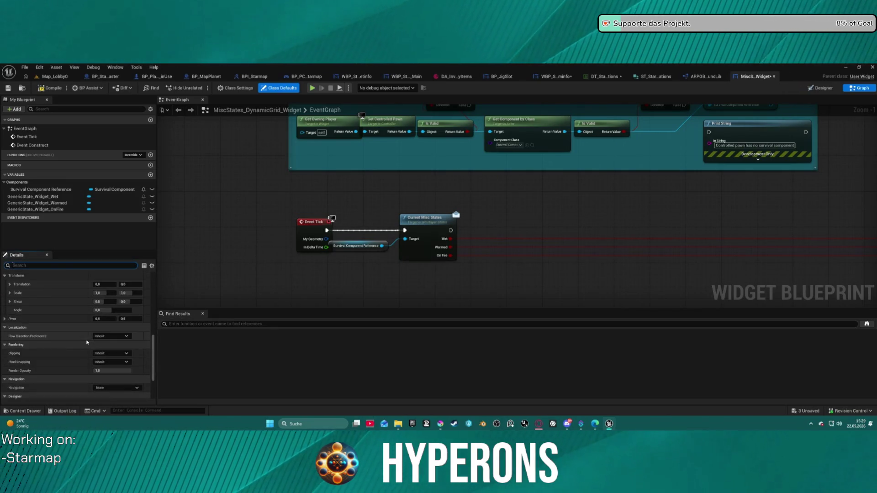
scroll(86, 341, down, 3)
scroll(90, 336, up, 10)
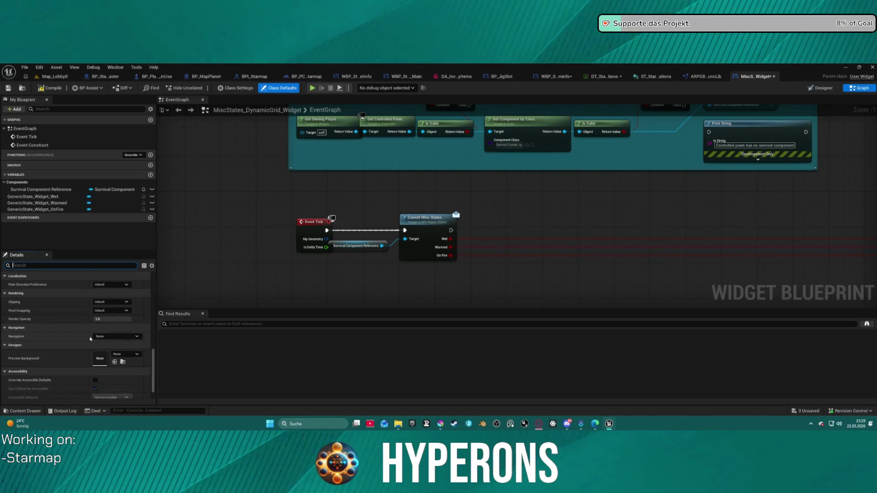
scroll(90, 328, up, 5)
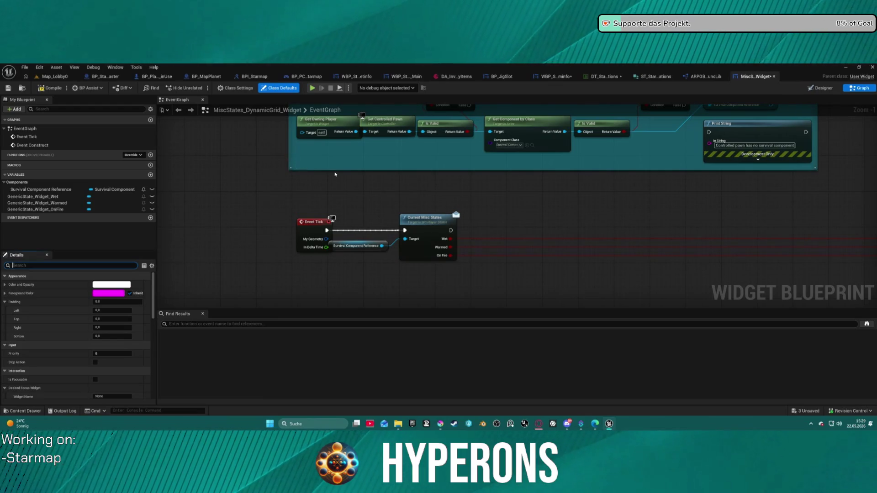
scroll(570, 209, down, 3)
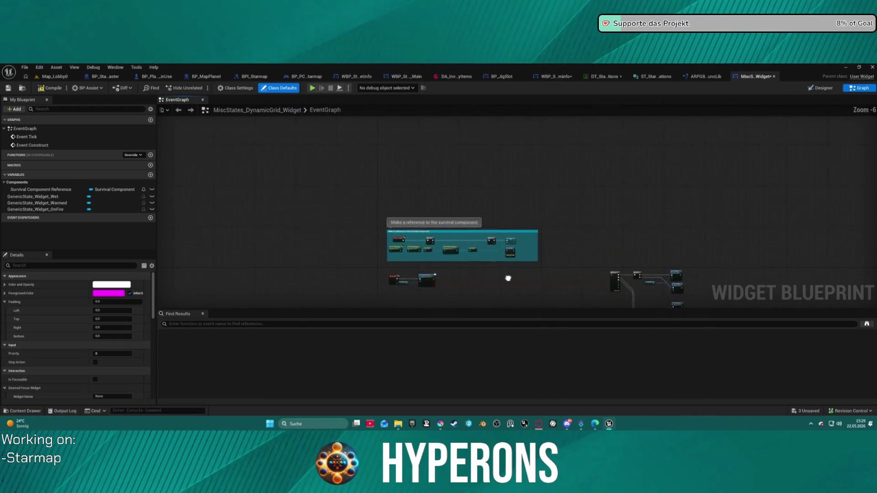
scroll(546, 212, up, 2)
scroll(530, 200, up, 2)
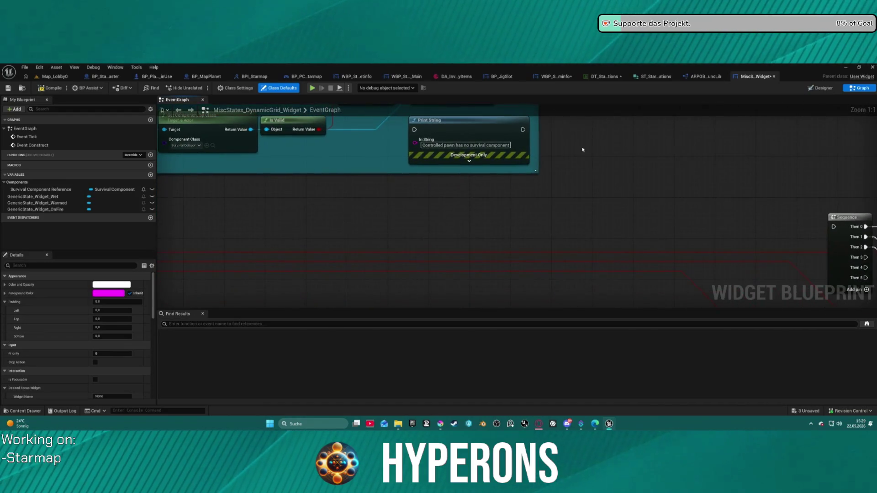
drag(679, 256, 680, 254)
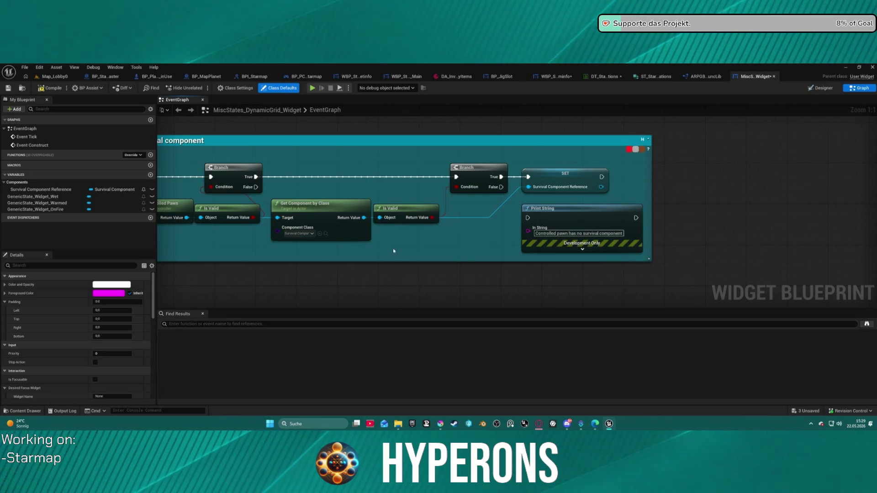
mouse_move(394, 251)
mouse_down()
mouse_move(458, 250)
mouse_move(539, 215)
mouse_up()
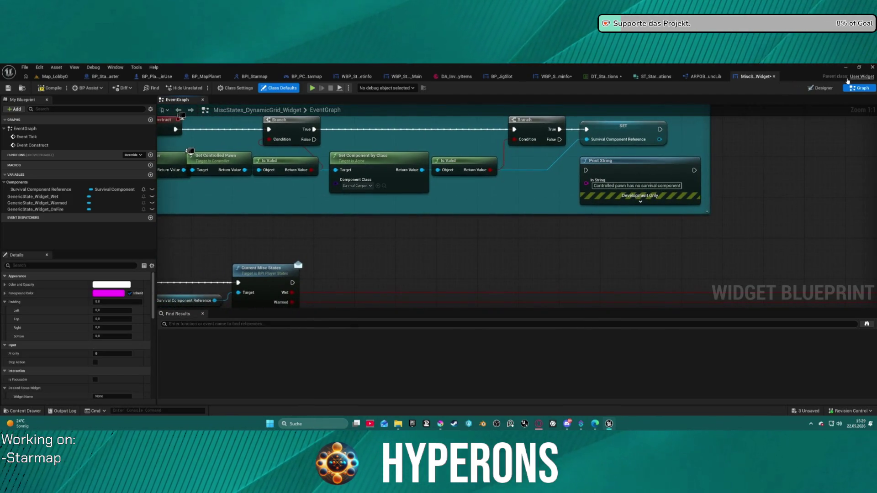
click(824, 89)
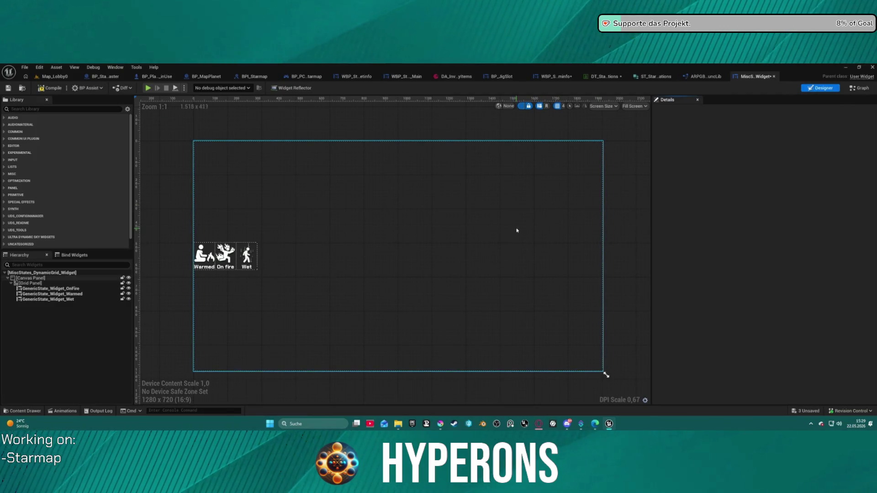
key(ctrl+space)
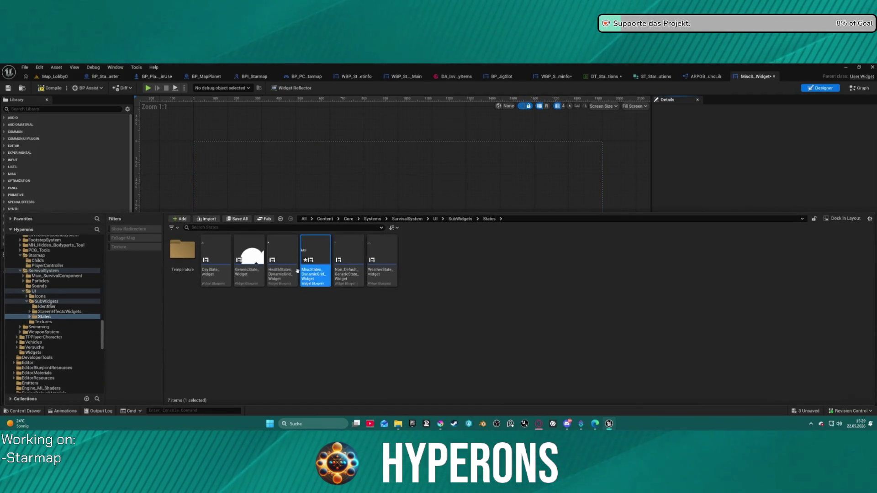
Step: Open HealthStates_DynamicGrid_Widget's event graph to view the Branch and Set Visibility nodes for Poisoned and Drunk
click(279, 275)
double_click(279, 275)
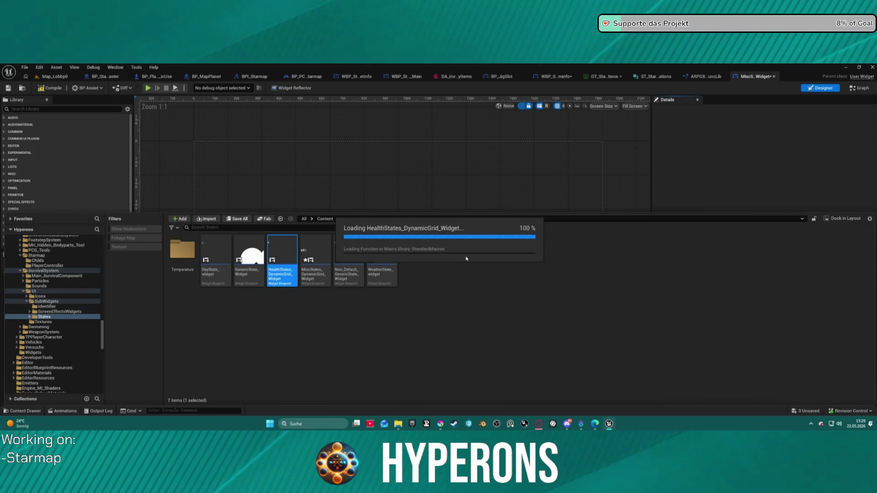
click(852, 88)
scroll(681, 189, down, 4)
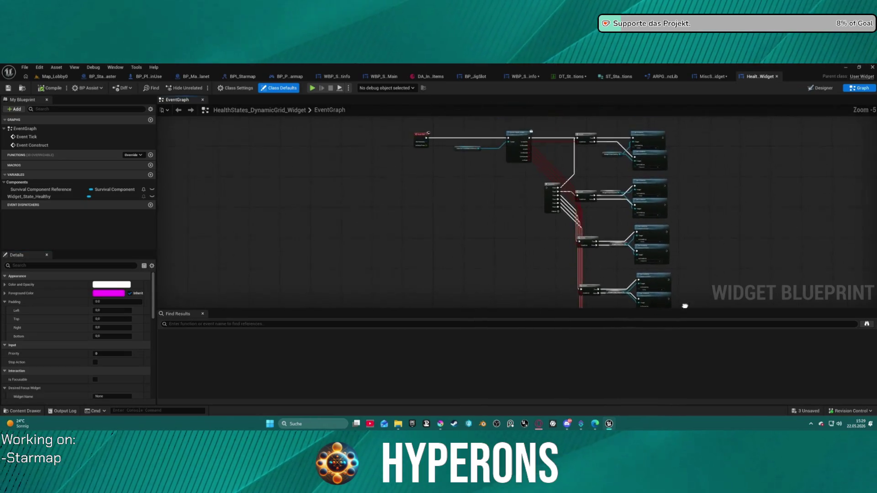
scroll(538, 209, up, 4)
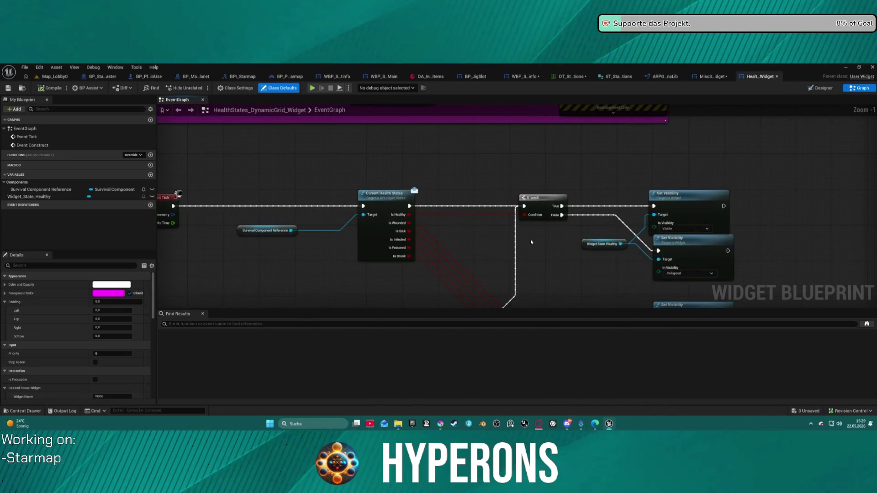
mouse_move(453, 184)
mouse_down()
mouse_move(475, 245)
mouse_move(470, 150)
mouse_move(486, 41)
mouse_move(501, 19)
mouse_move(434, 137)
mouse_move(390, 260)
mouse_move(414, 307)
mouse_move(453, 268)
mouse_move(415, 105)
mouse_move(516, 87)
mouse_move(543, 101)
mouse_move(544, 116)
mouse_up()
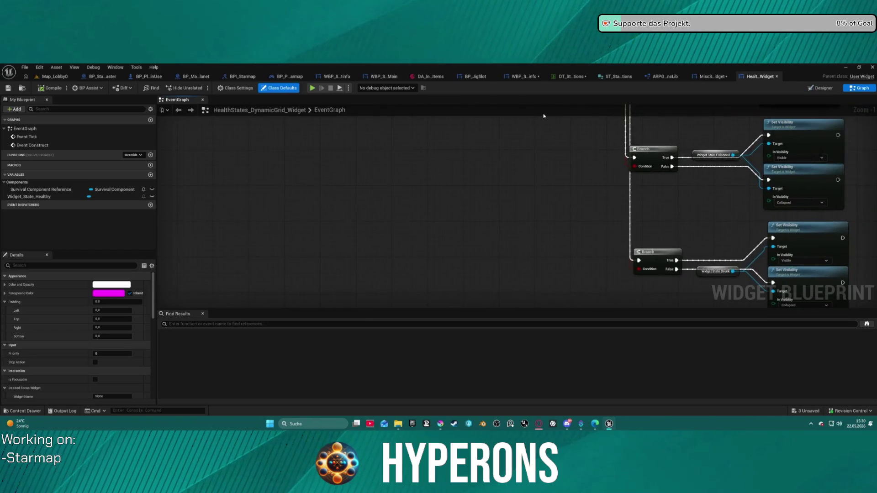
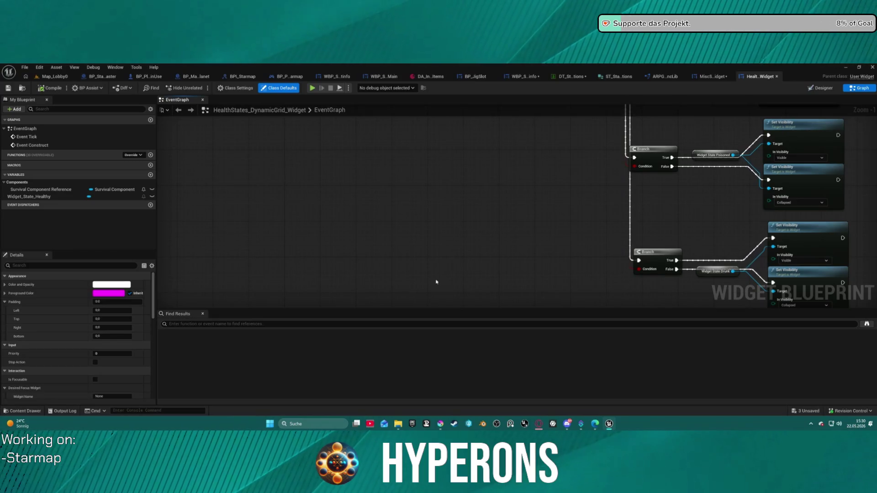
Step: Find the Survival_Component blueprint in the content browser and open it
scroll(484, 254, down, 3)
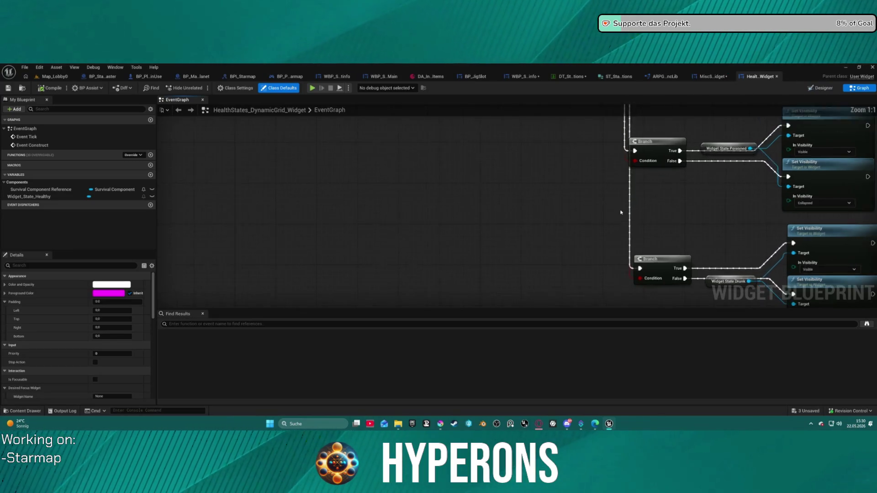
scroll(443, 178, up, 4)
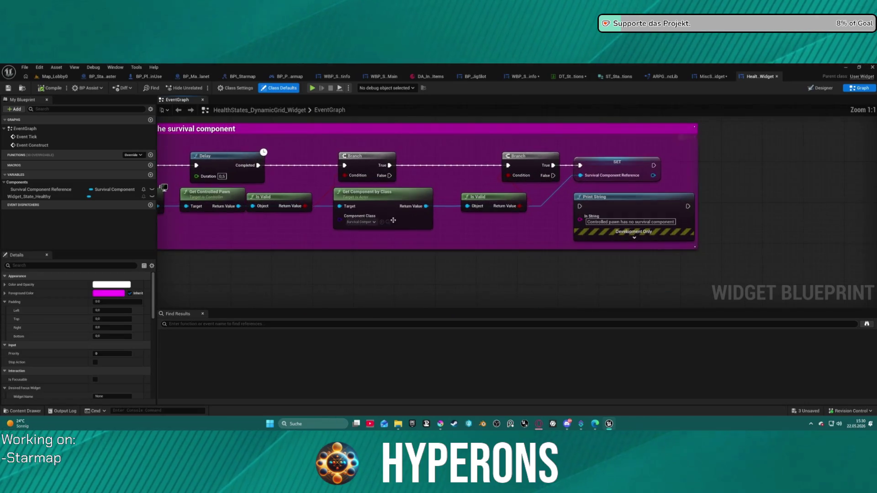
click(388, 222)
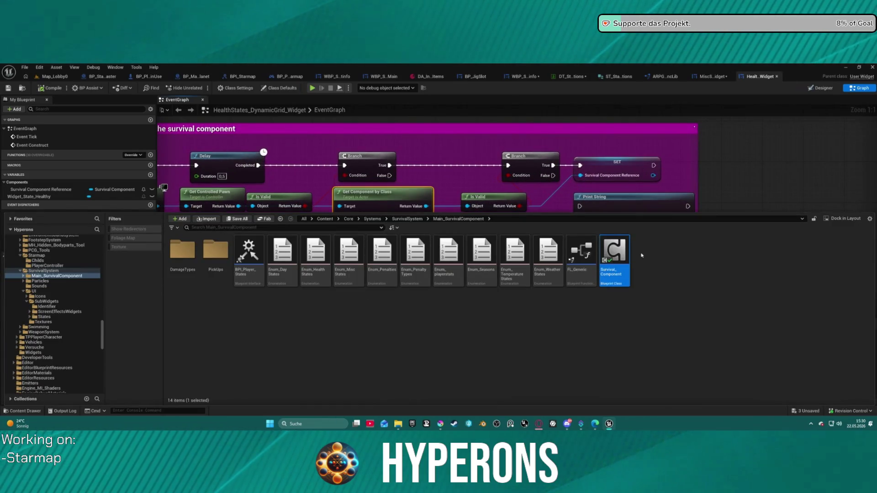
double_click(627, 251)
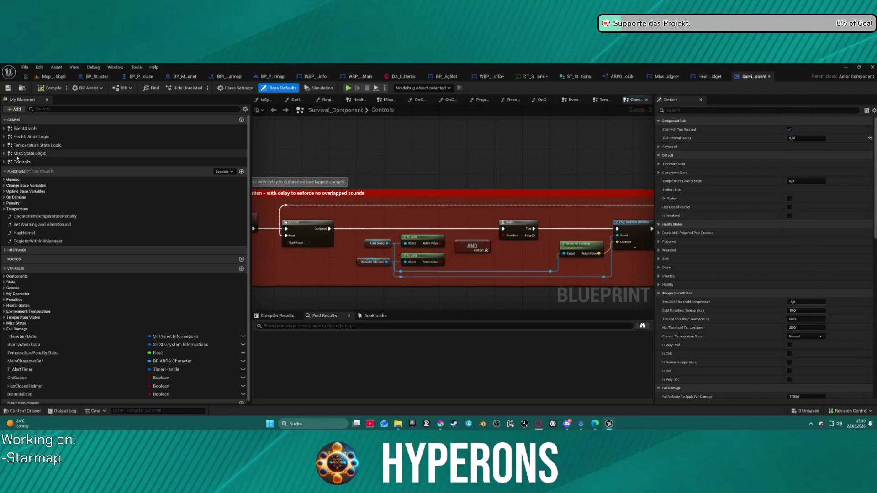
Step: Check the Misc State Logic and Controls event lists, then search 'widget' to select Remove all widgets
click(4, 154)
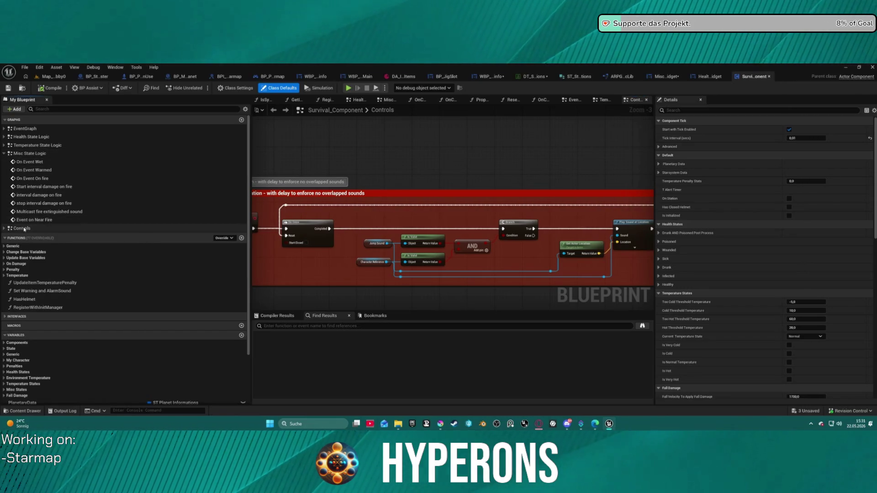
click(4, 229)
click(4, 228)
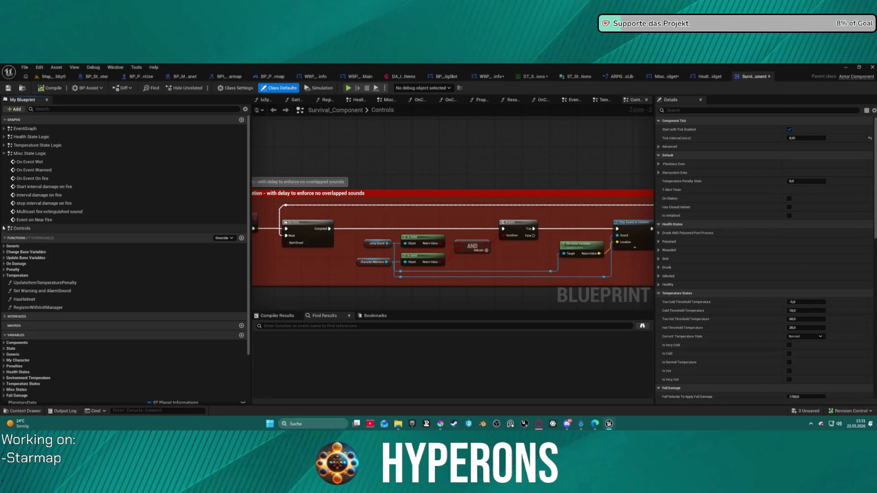
click(4, 153)
text(w)
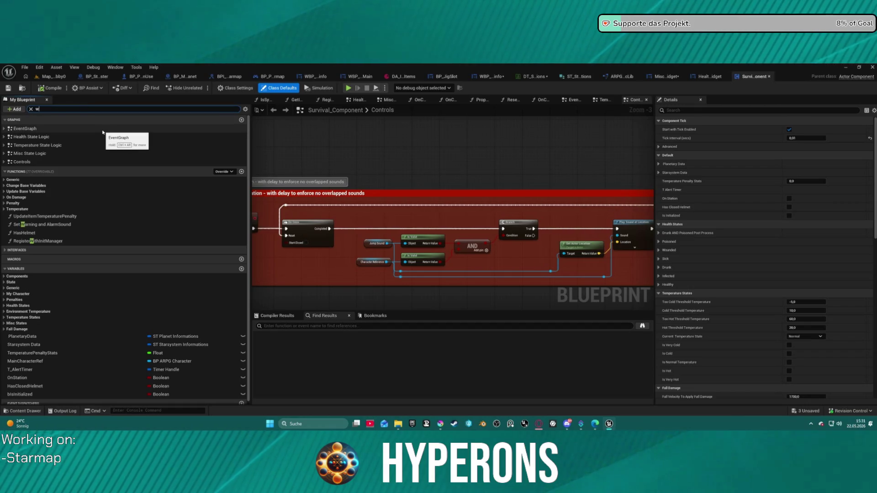
text(idget)
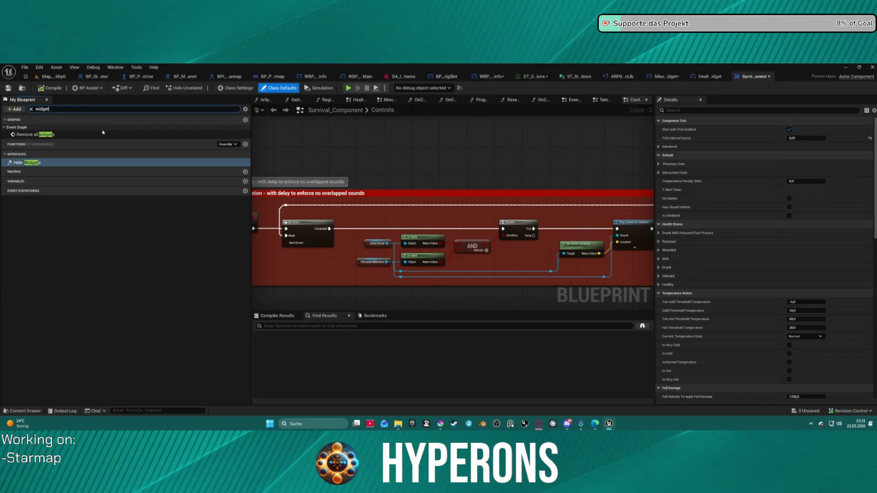
click(35, 135)
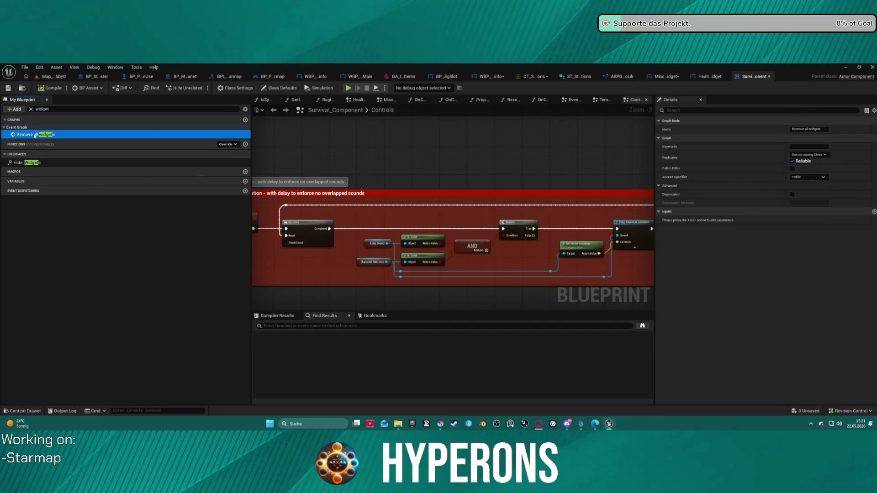
Step: Jump to the Remove all widgets event in the EventGraph and view the damage section
double_click(35, 134)
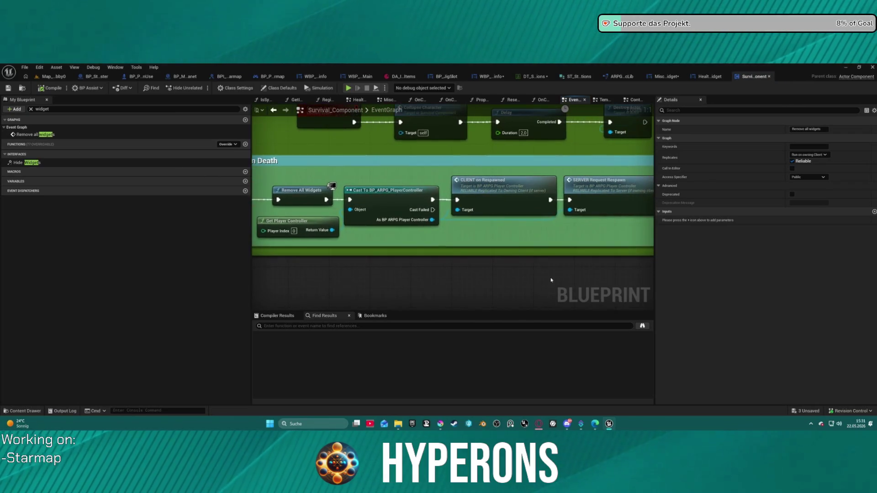
scroll(519, 240, down, 3)
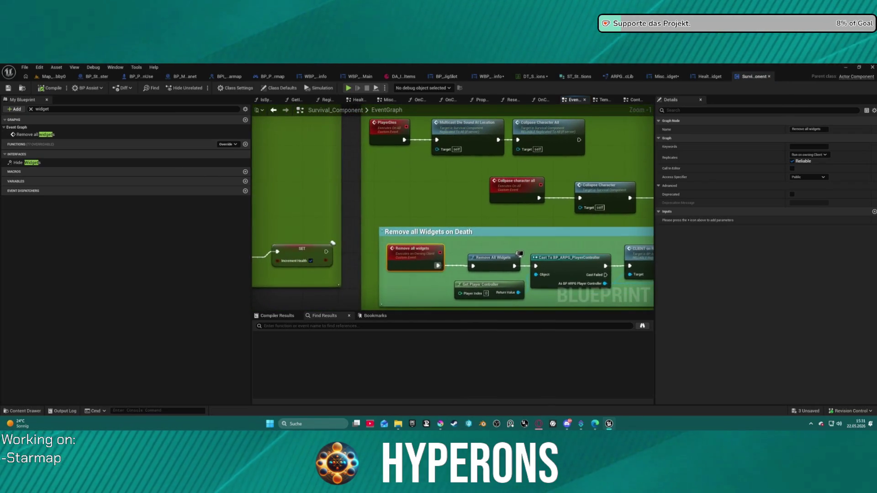
scroll(516, 258, down, 3)
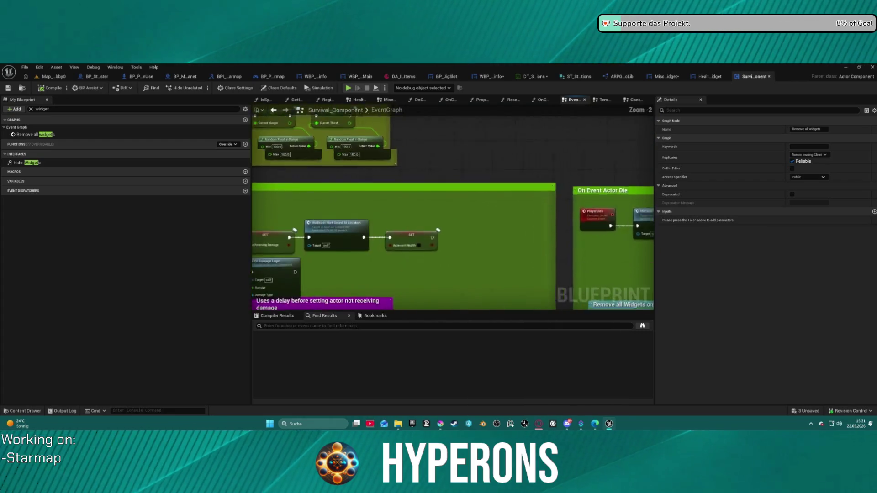
scroll(452, 229, up, 2)
mouse_move(319, 228)
mouse_down()
mouse_move(489, 208)
mouse_move(365, 183)
mouse_move(365, 137)
mouse_up()
scroll(366, 137, down, 3)
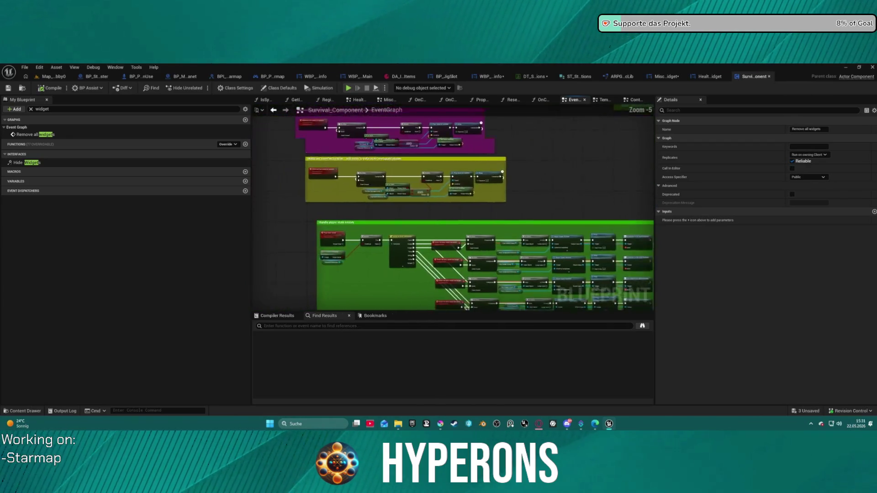
Step: Review the sound resets, Switch on Enum_playerstats and Spawn Sound Attached nodes, then close Survival_Component
mouse_move(452, 151)
mouse_down()
mouse_move(452, 206)
mouse_move(484, 229)
mouse_up()
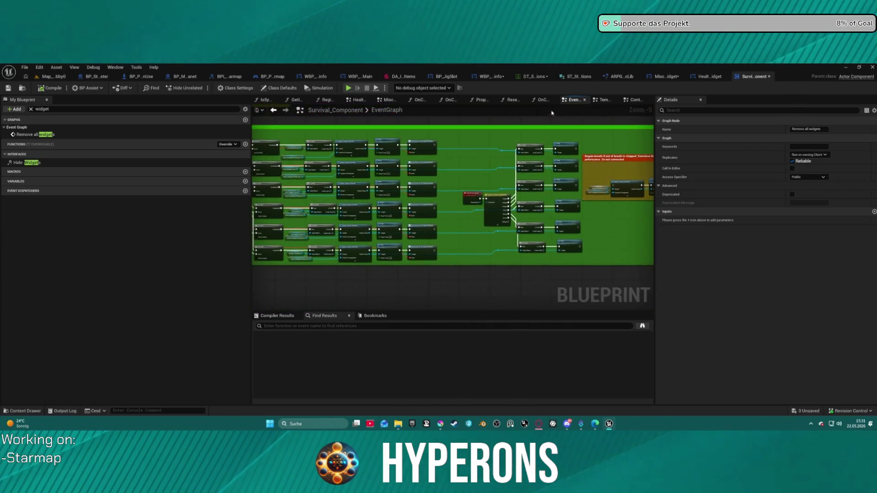
scroll(485, 229, up, 3)
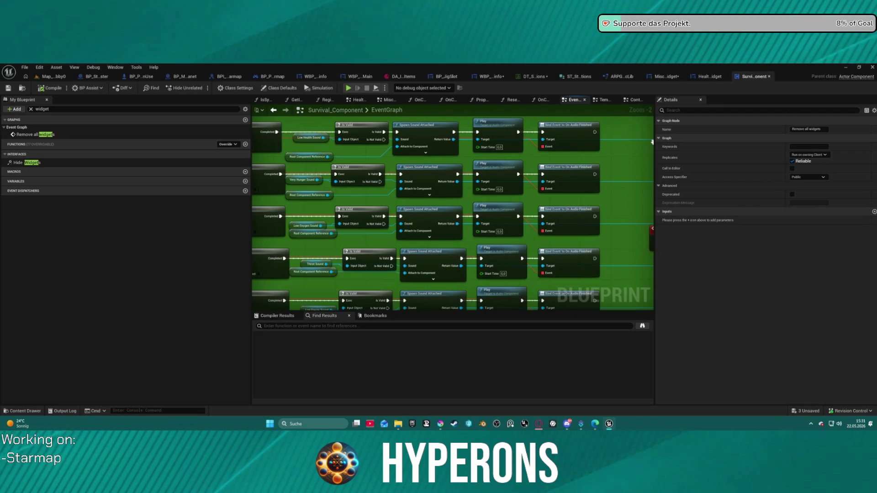
mouse_move(485, 228)
mouse_down()
mouse_move(629, 214)
mouse_move(479, 182)
mouse_move(529, 201)
mouse_up()
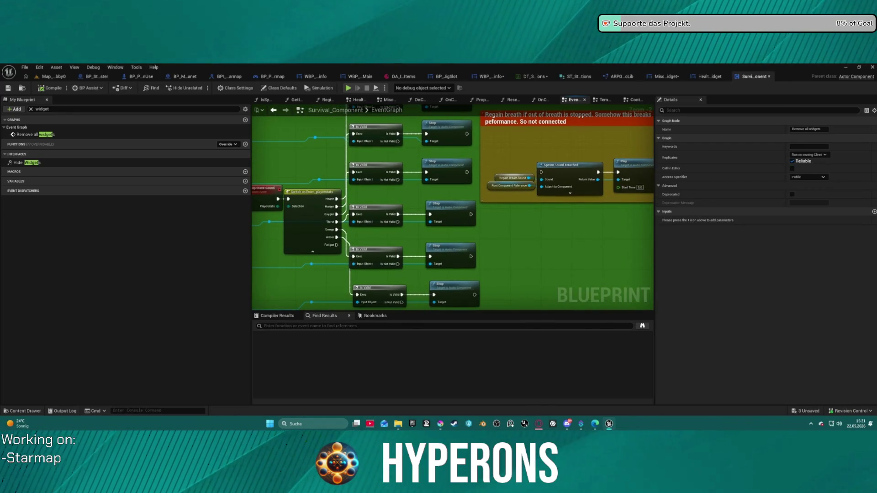
mouse_move(530, 201)
mouse_down()
mouse_move(532, 119)
mouse_move(534, 183)
mouse_move(678, 183)
mouse_up()
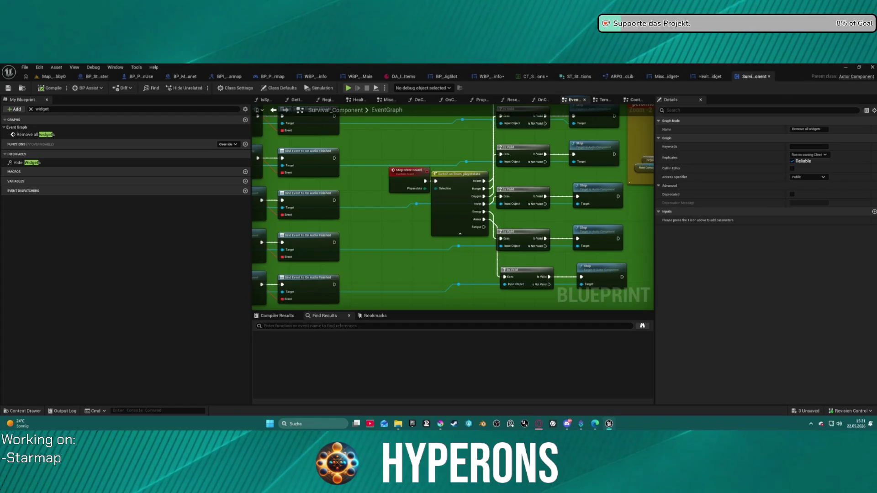
drag(394, 124, 254, 110)
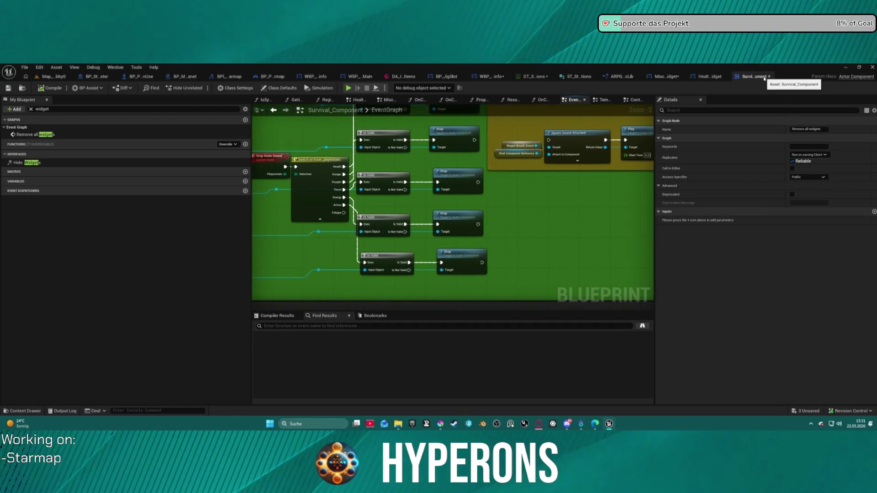
middle_click(764, 78)
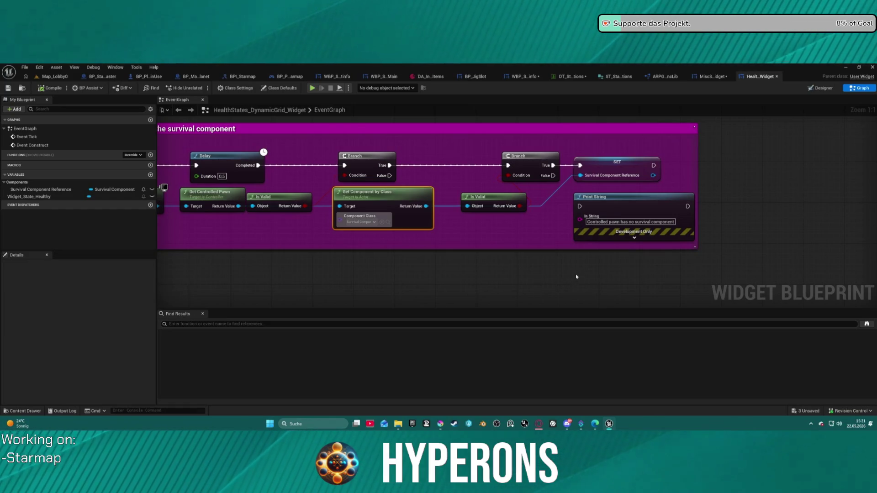
Step: Pan the HealthStates graph to the Set Visibility nodes and the survival reference comment
scroll(432, 269, down, 3)
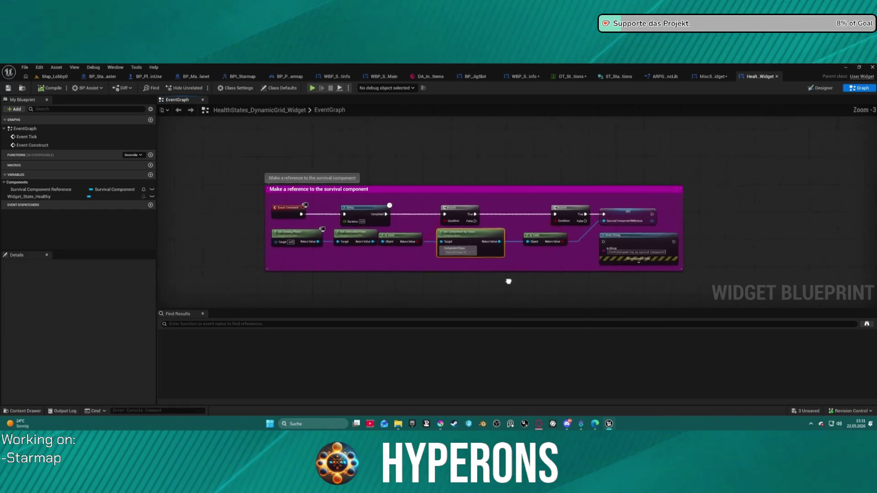
mouse_move(507, 280)
mouse_down()
mouse_move(533, 125)
mouse_move(411, 143)
mouse_up()
scroll(492, 143, up, 2)
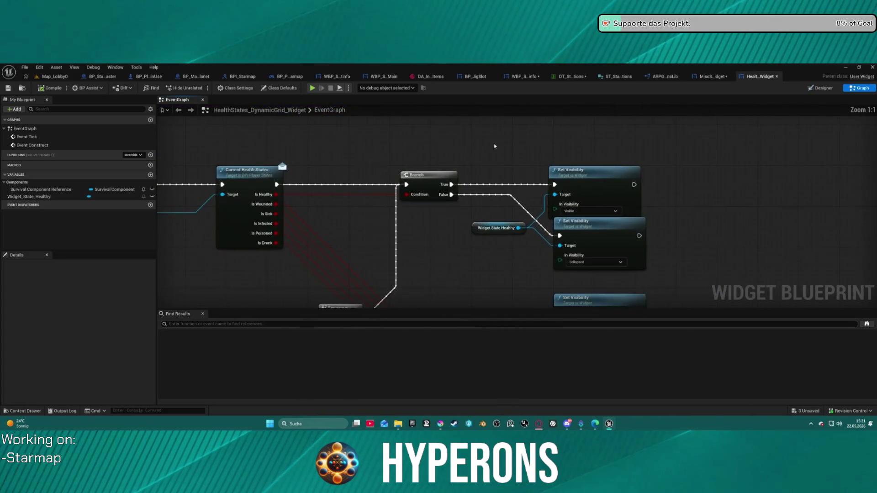
mouse_move(460, 162)
mouse_down()
mouse_move(458, 188)
mouse_move(487, 194)
mouse_move(824, 224)
mouse_move(533, 351)
mouse_move(630, 303)
mouse_move(503, 209)
mouse_up()
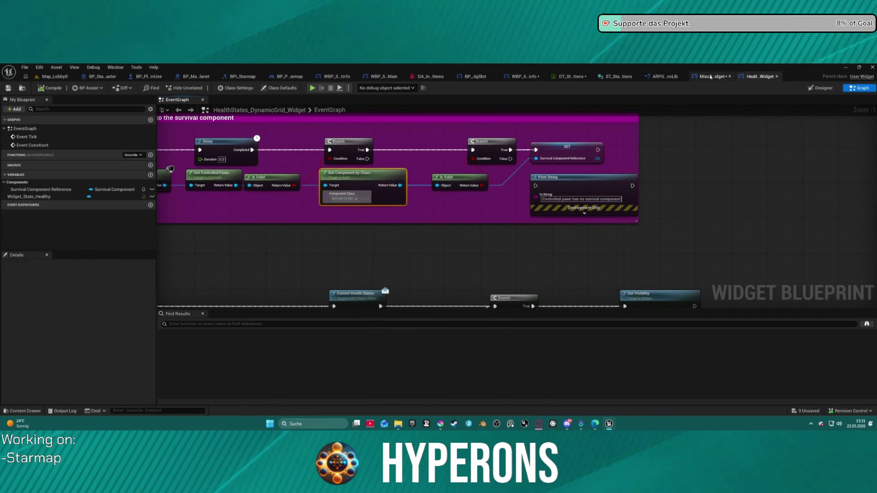
Step: In MiscStates_DynamicGrid_Widget, select the grid panel, view its EventGraph, and open the Content Drawer
click(710, 77)
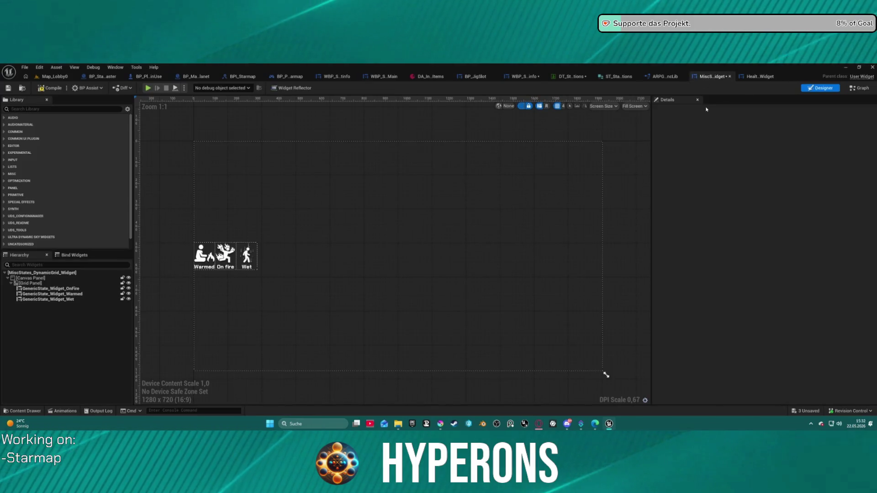
click(29, 283)
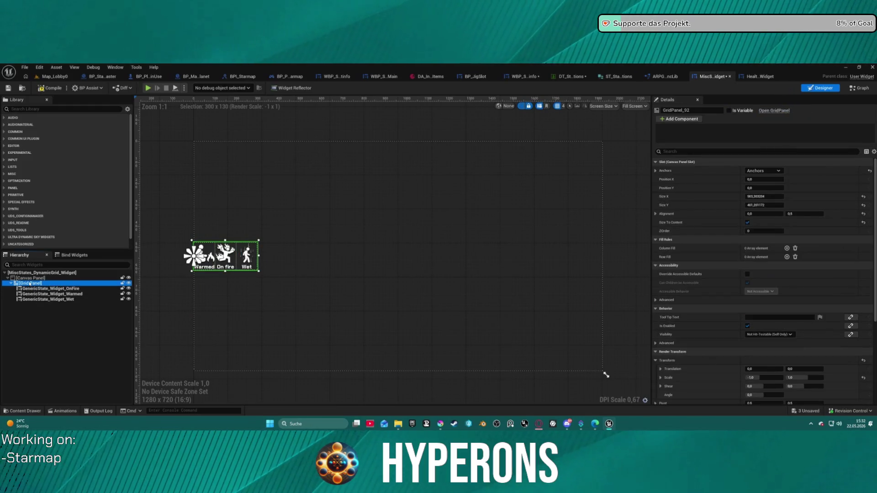
click(860, 88)
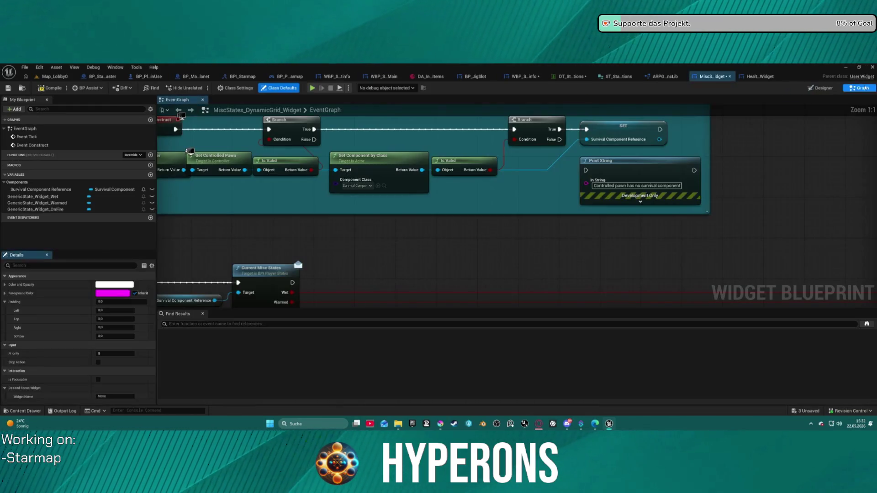
scroll(577, 172, down, 2)
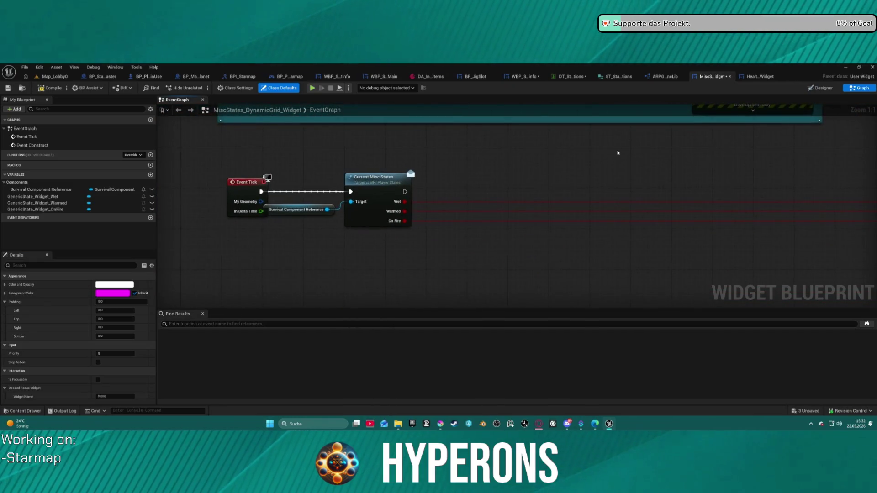
scroll(391, 204, down, 5)
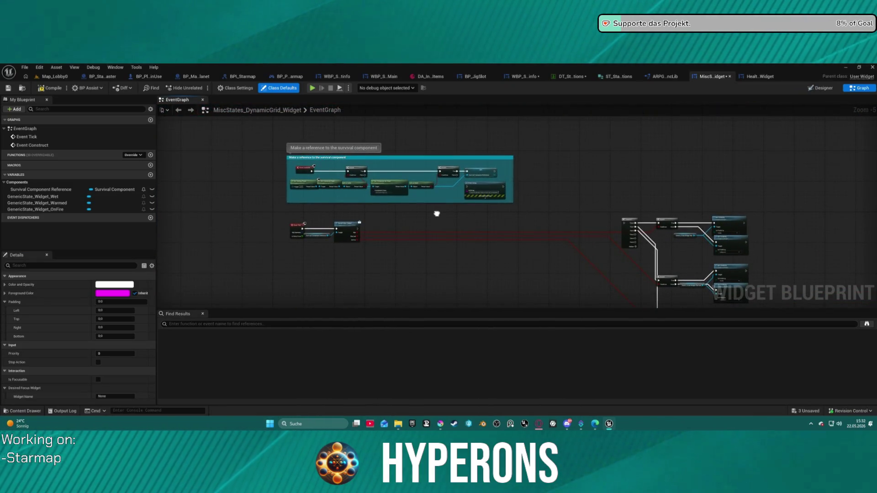
drag(437, 213, 446, 172)
key(ctrl+space)
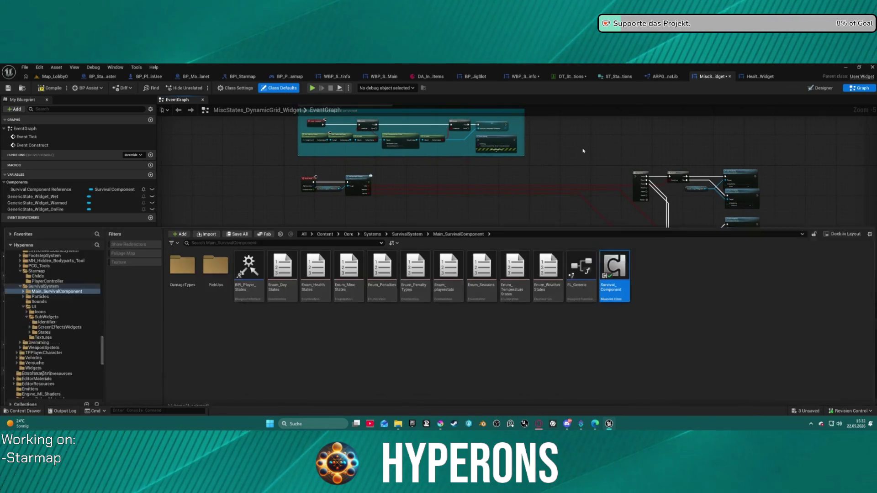
Step: Browse the content folder tree, opening a Widgets folder along the way
scroll(50, 330, down, 3)
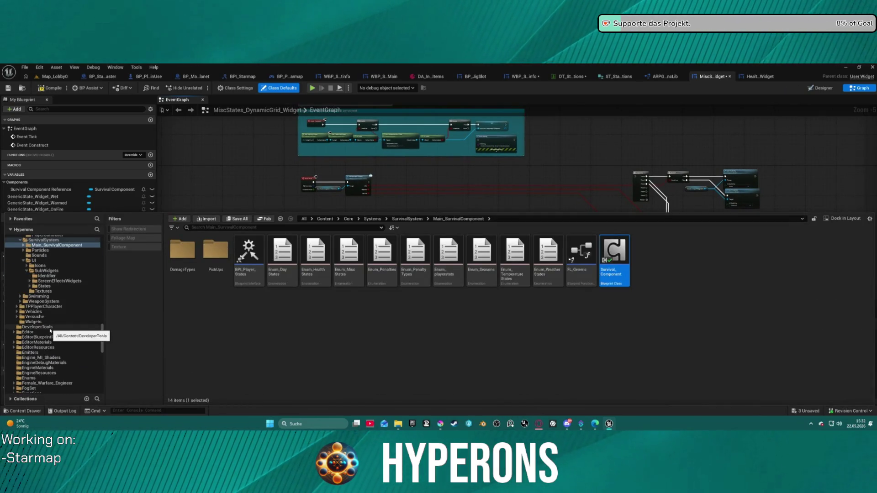
click(33, 321)
scroll(68, 315, up, 5)
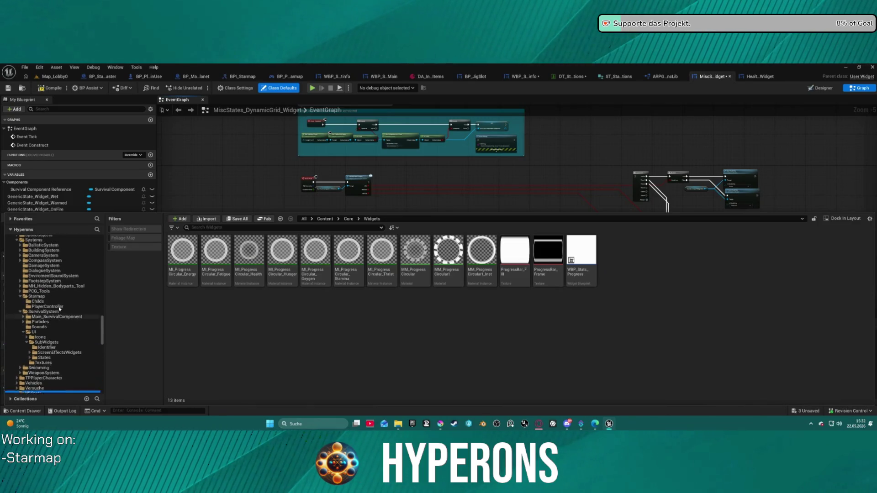
scroll(93, 302, up, 3)
scroll(93, 302, up, 5)
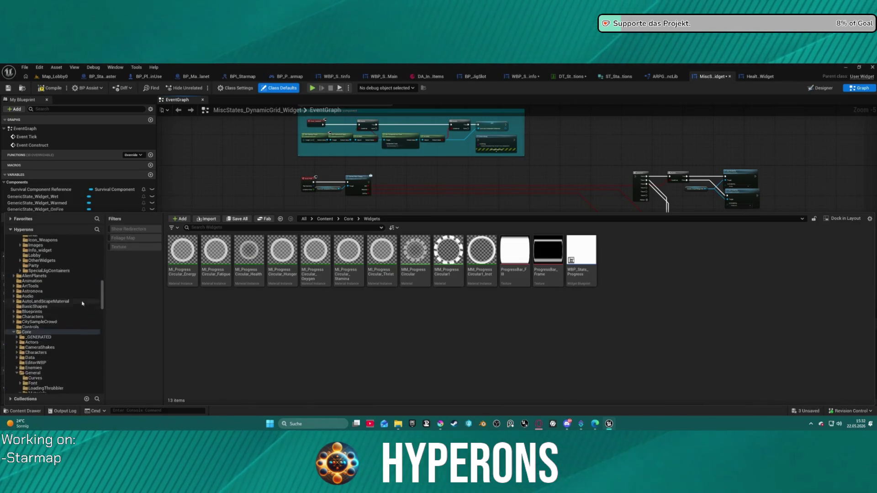
scroll(43, 303, up, 5)
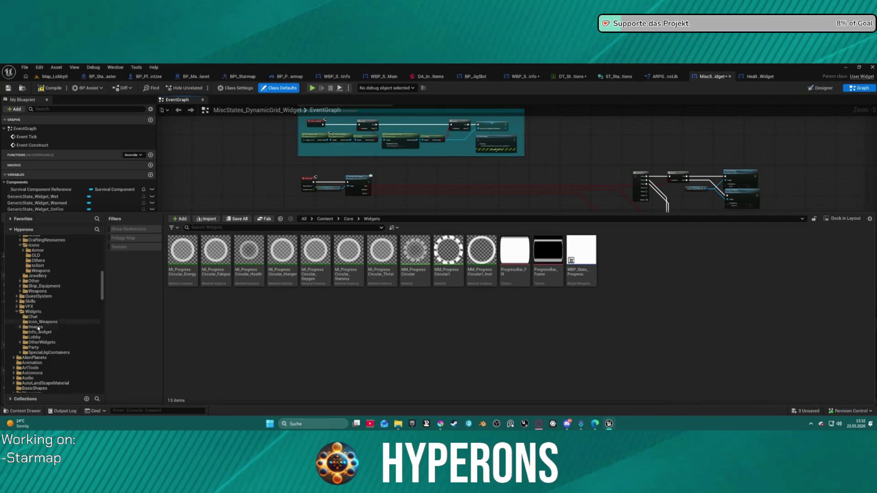
scroll(39, 328, down, 3)
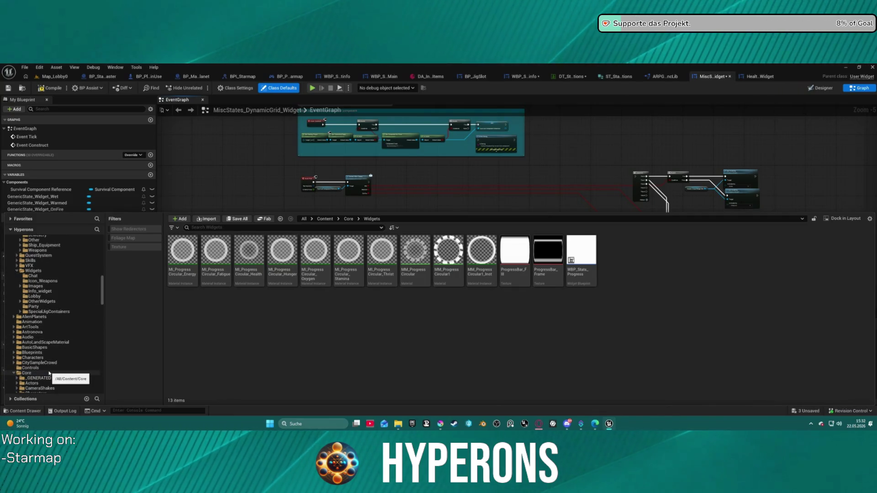
scroll(47, 320, up, 5)
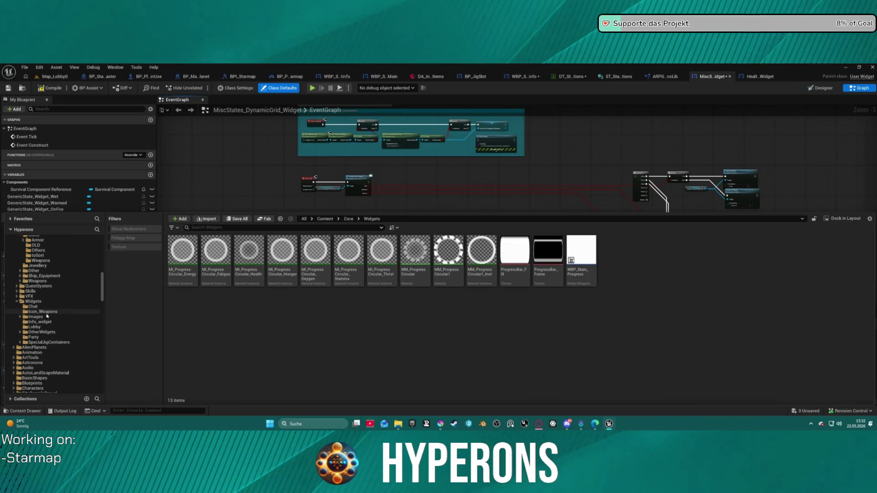
scroll(47, 316, up, 2)
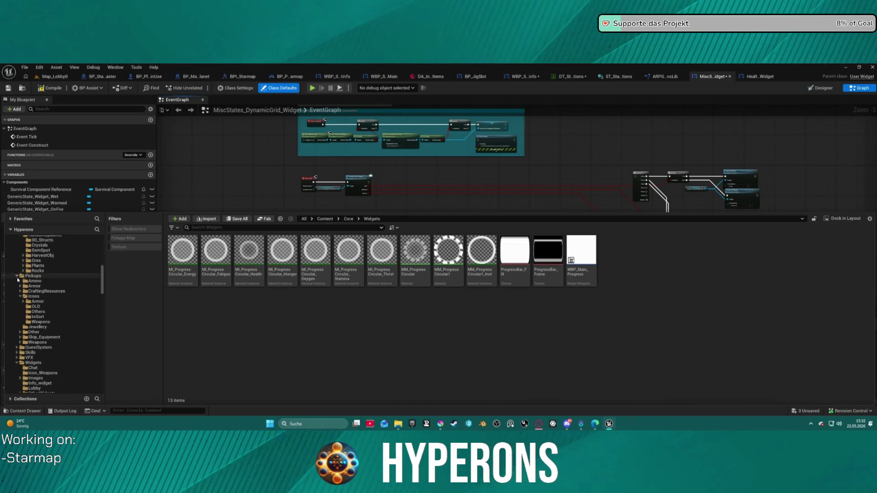
scroll(18, 280, down, 8)
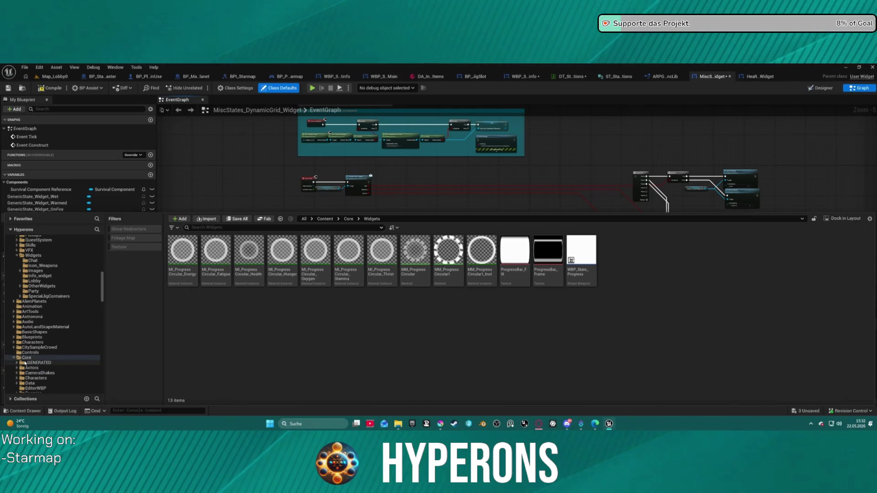
Step: Open ActionRPGStarterSystem's Widgets folder via Core and open the BP_InGameW widget blueprint
double_click(14, 358)
scroll(48, 319, up, 10)
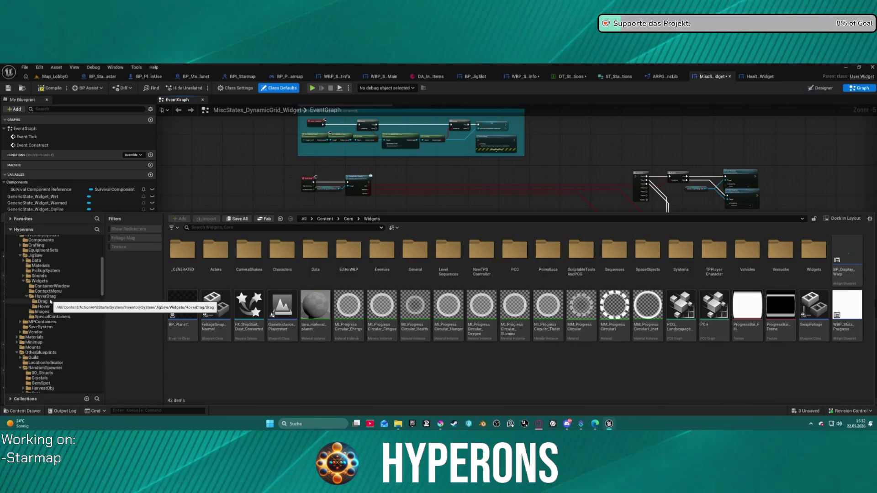
scroll(46, 315, up, 5)
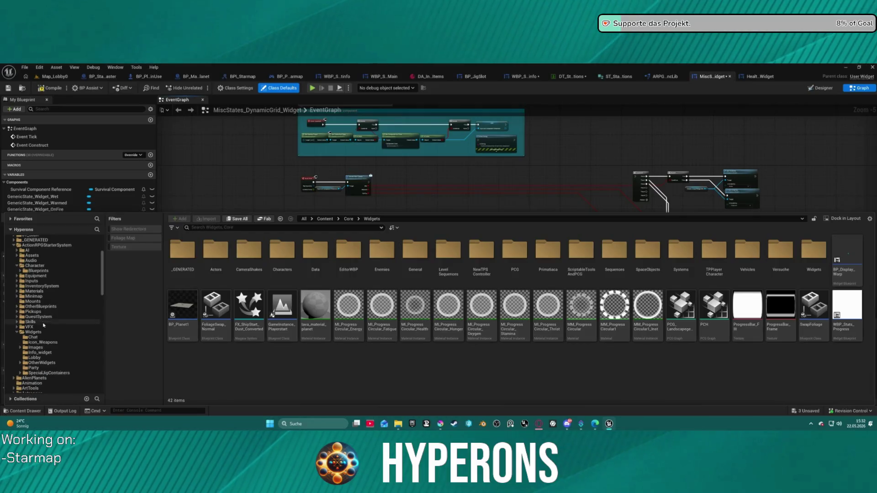
click(34, 333)
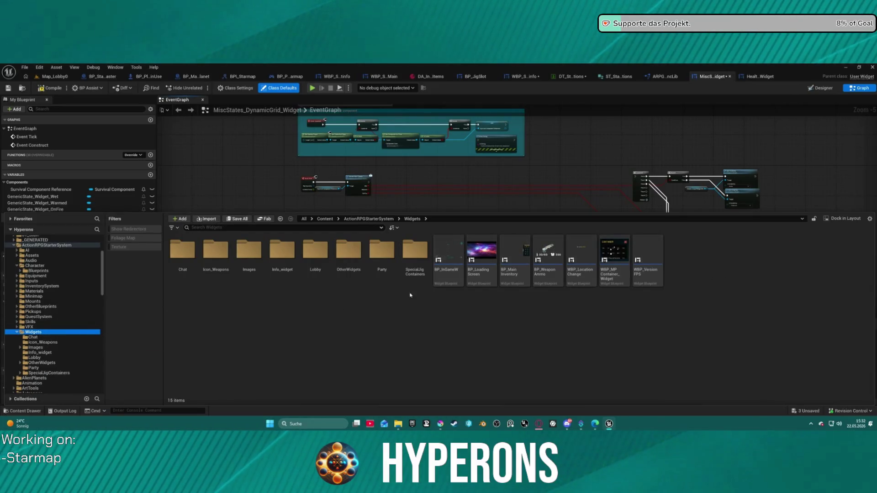
double_click(449, 271)
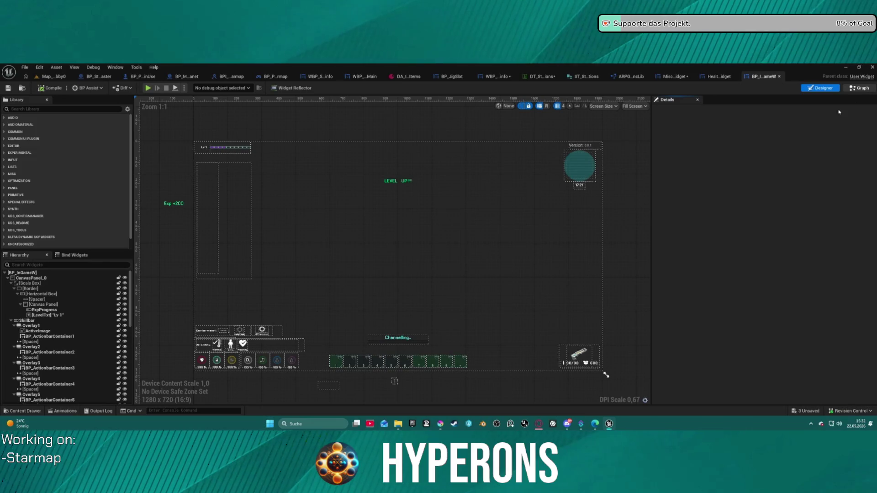
Step: Switch BP_InGameW to the Designer and select the player stats widget on the HUD canvas
key(ctrl+space)
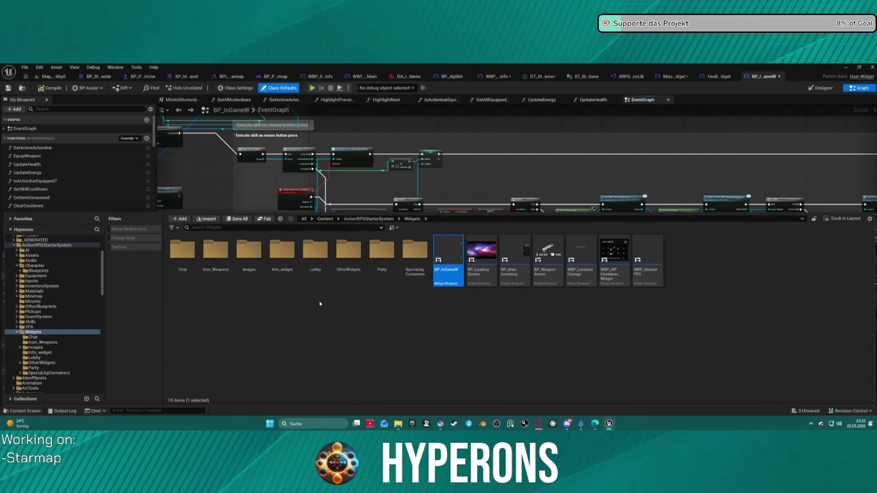
key(ctrl+space)
click(824, 88)
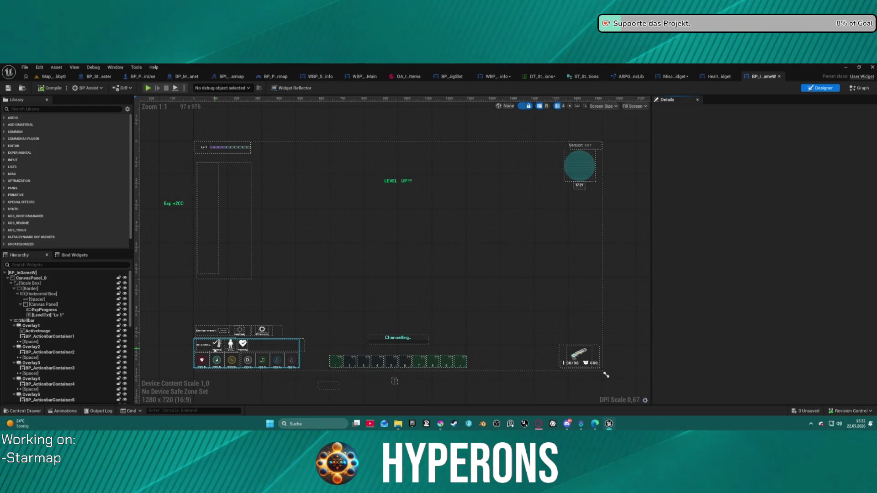
click(236, 343)
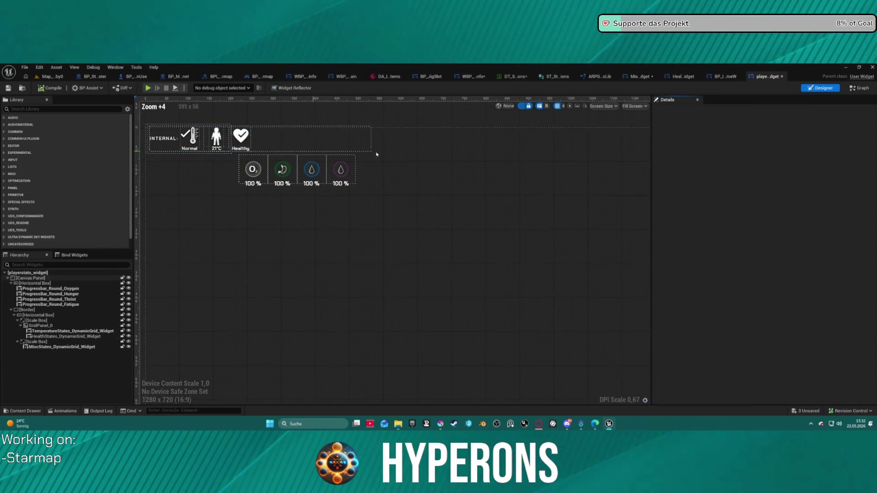
Step: In playerstats_widget's graph, open the Calculate Grid Placements function from the Event Tick chain
click(858, 88)
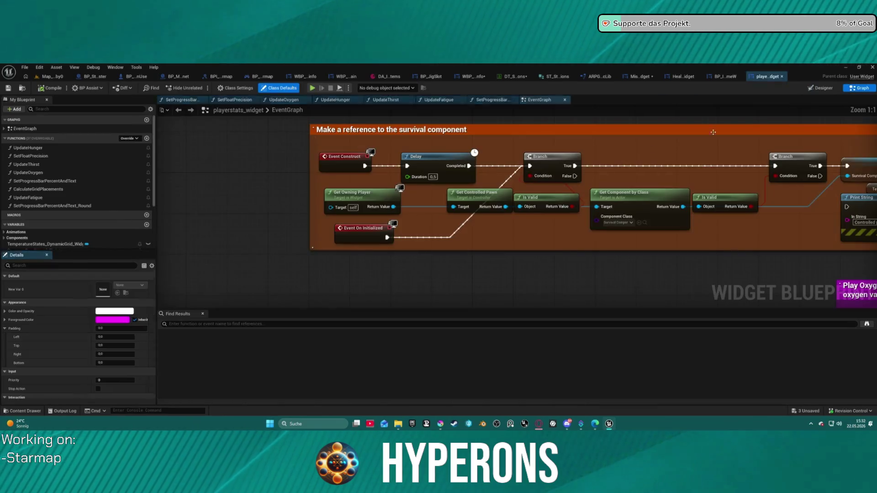
scroll(436, 177, up, 10)
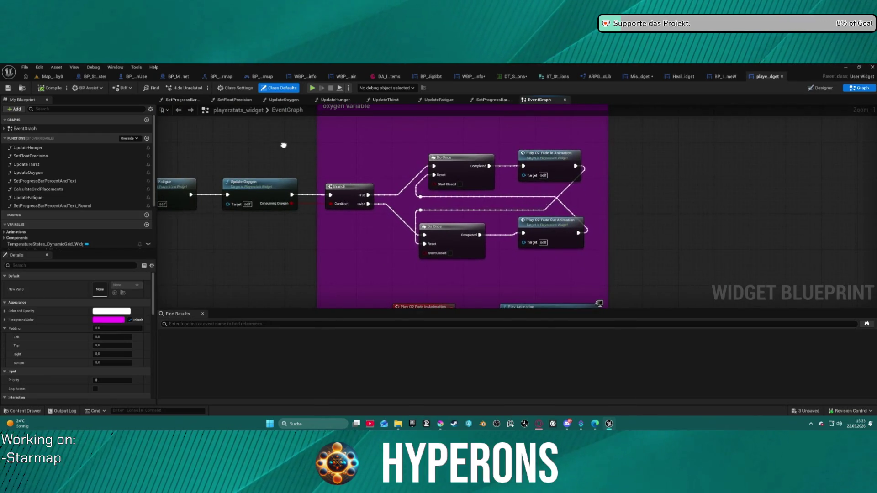
drag(284, 145, 684, 164)
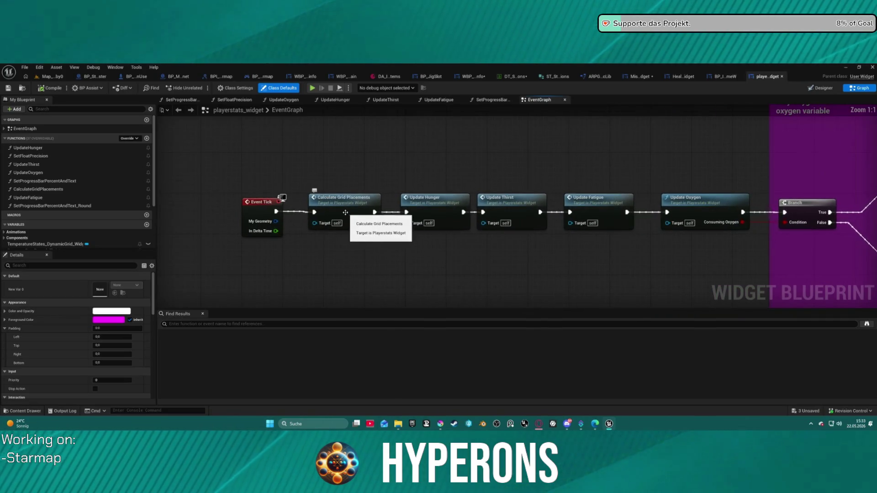
double_click(347, 219)
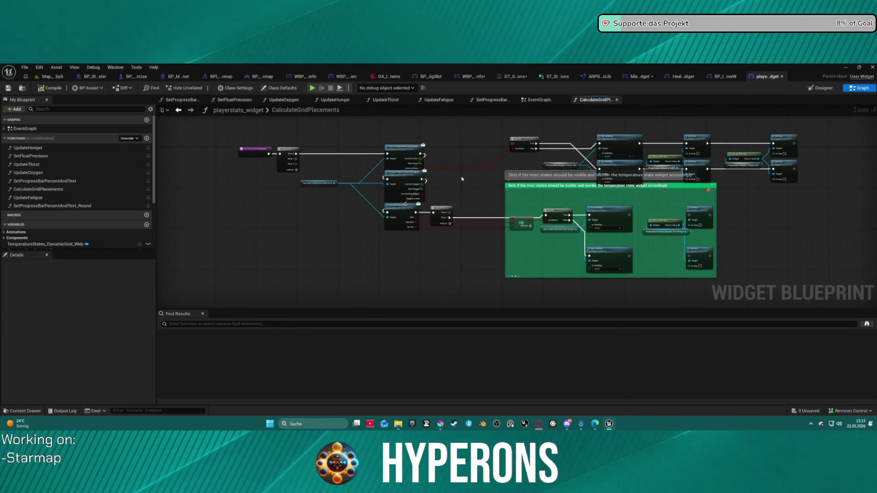
Step: Undo an accidental node move, then reposition the Slot as Grid Slot and Set Row nodes down-left
scroll(453, 180, up, 2)
scroll(445, 181, down, 3)
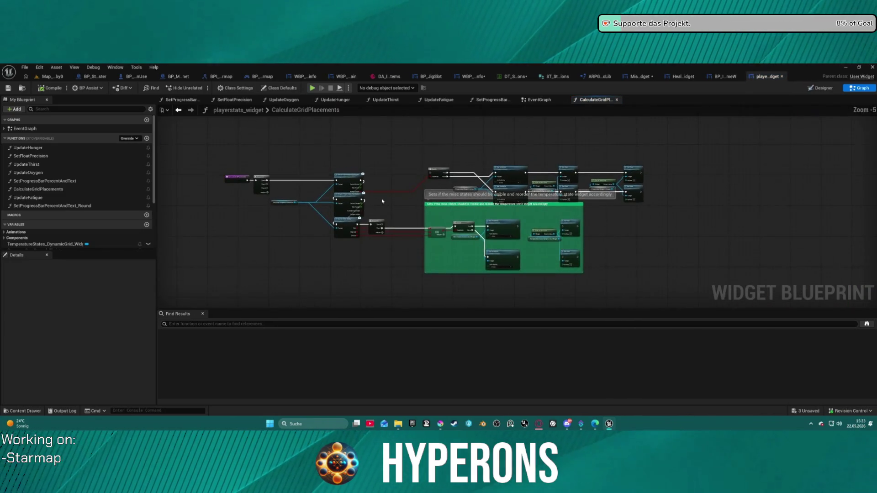
mouse_move(404, 156)
mouse_down()
mouse_move(483, 192)
mouse_move(641, 198)
mouse_move(624, 176)
mouse_move(480, 291)
mouse_move(508, 238)
mouse_up()
mouse_move(530, 207)
mouse_down()
mouse_move(518, 259)
mouse_move(545, 337)
mouse_up()
key(ctrl+z)
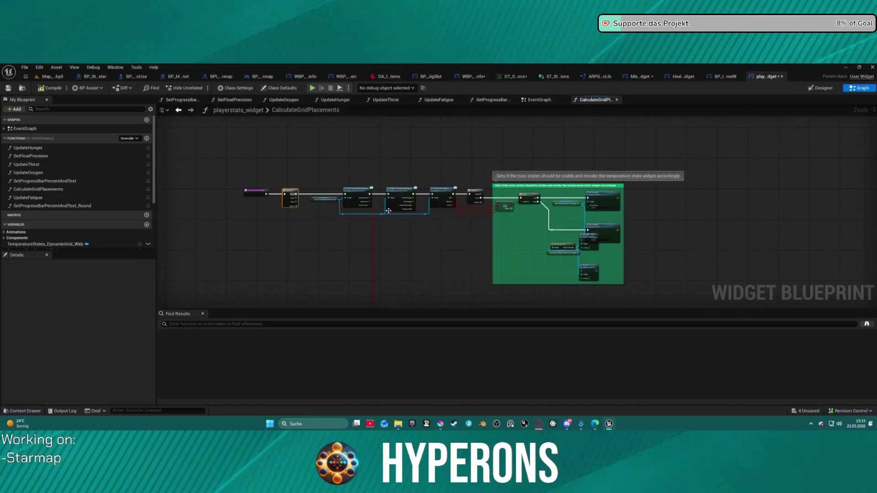
scroll(602, 193, up, 3)
mouse_move(601, 193)
mouse_down()
mouse_move(569, 132)
mouse_move(622, 122)
mouse_move(522, 131)
mouse_up()
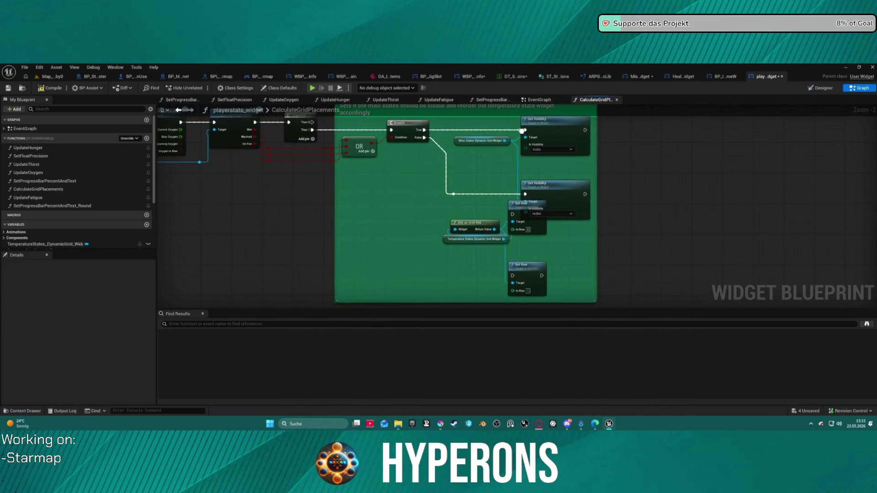
mouse_move(436, 215)
mouse_down()
mouse_move(507, 247)
mouse_move(518, 274)
mouse_move(495, 288)
mouse_move(530, 292)
mouse_move(560, 268)
mouse_move(568, 279)
mouse_move(564, 293)
mouse_move(456, 212)
mouse_move(502, 290)
mouse_move(685, 274)
mouse_move(784, 253)
mouse_move(525, 127)
mouse_move(452, 78)
mouse_move(699, 51)
mouse_move(713, 36)
mouse_up()
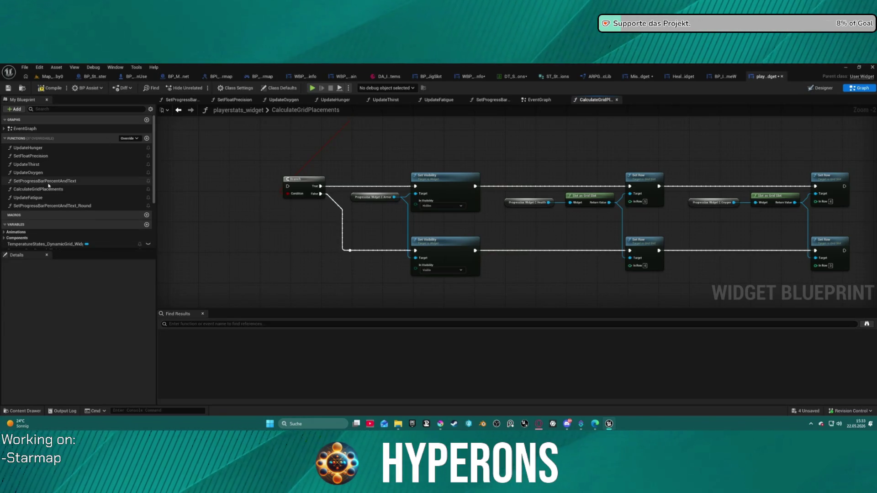
Step: Glance at SetProgressBarPercentAndText_Round, then open the UpdateFatigue function
double_click(37, 206)
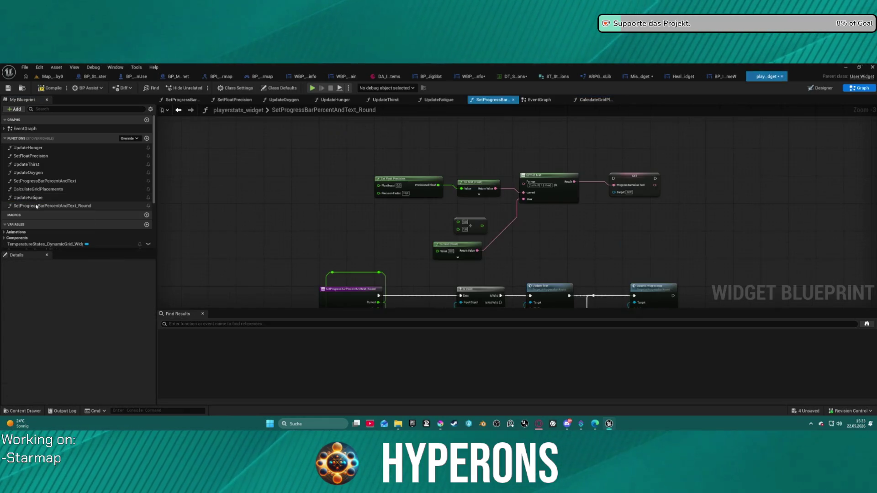
double_click(34, 200)
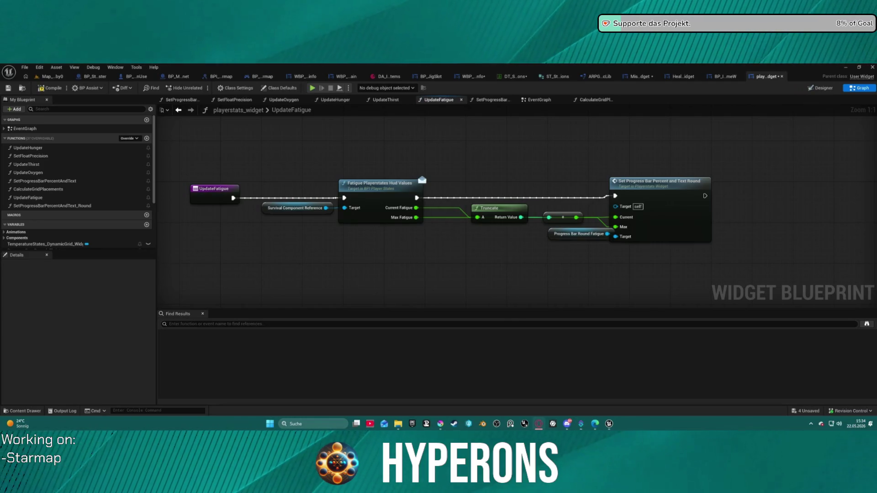
Step: Compile playerstats_widget, view the survival component reference comment in EventGraph, then return to Map_Lobby0
click(48, 87)
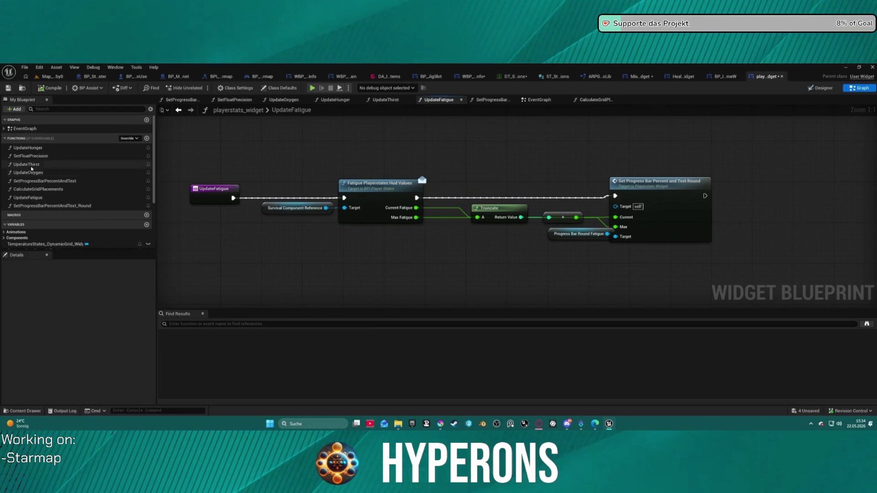
double_click(25, 129)
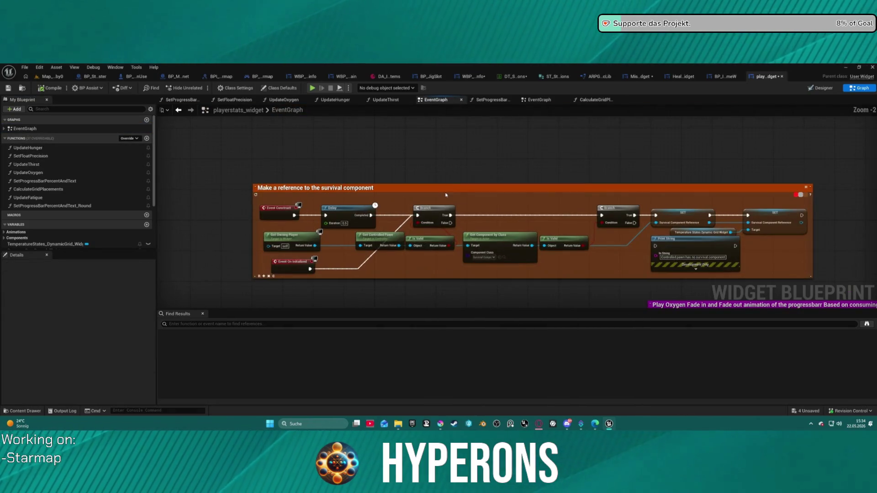
drag(544, 207, 525, 174)
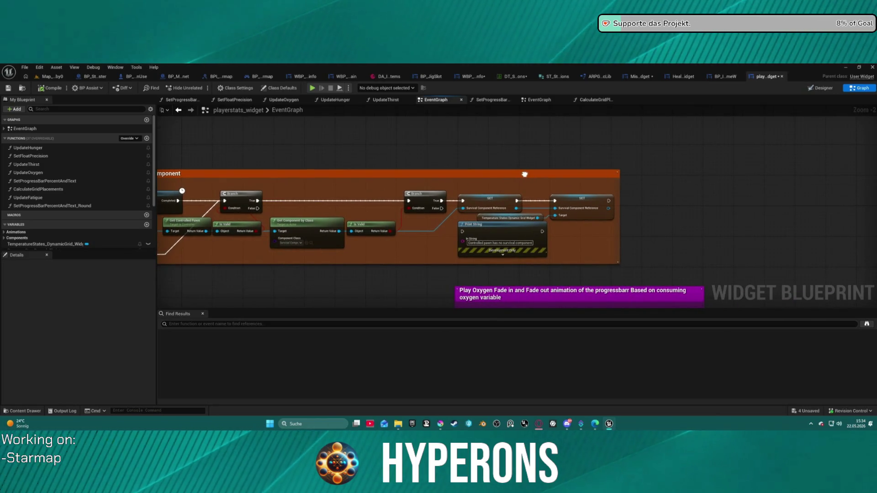
drag(524, 174, 684, 169)
scroll(778, 184, down, 1)
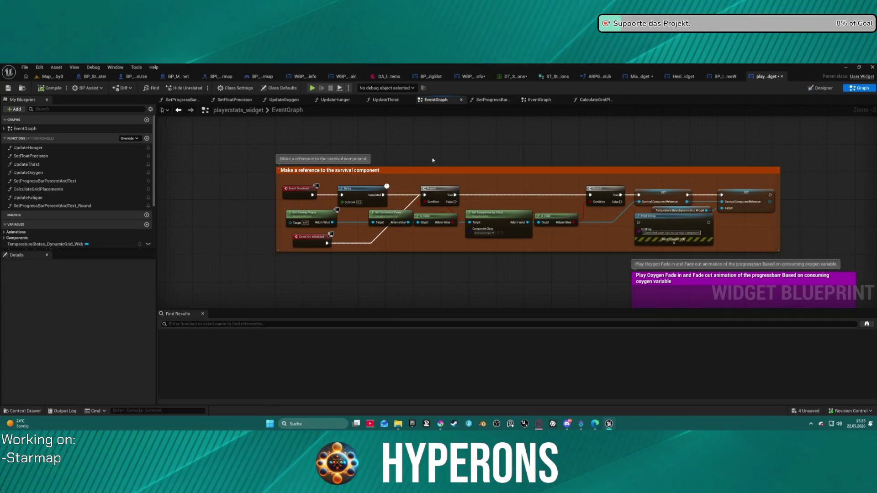
mouse_move(527, 139)
mouse_down()
mouse_move(421, 157)
mouse_move(587, 151)
mouse_move(555, 161)
mouse_up()
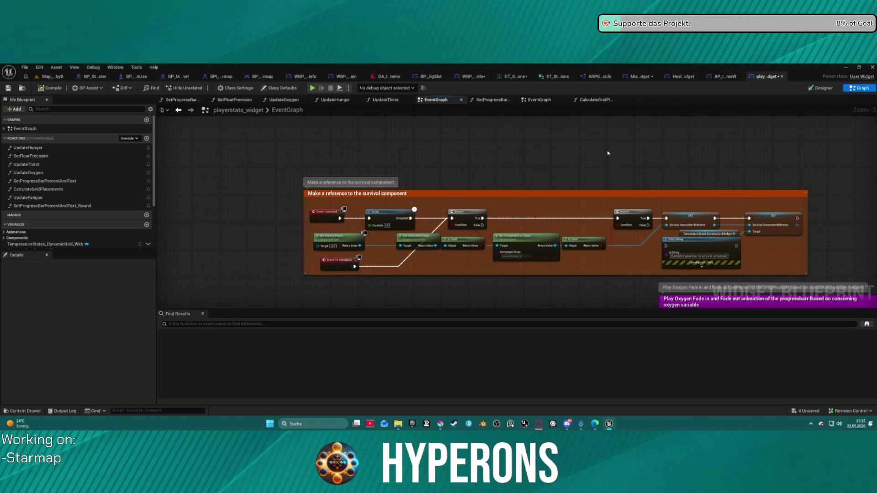
click(57, 78)
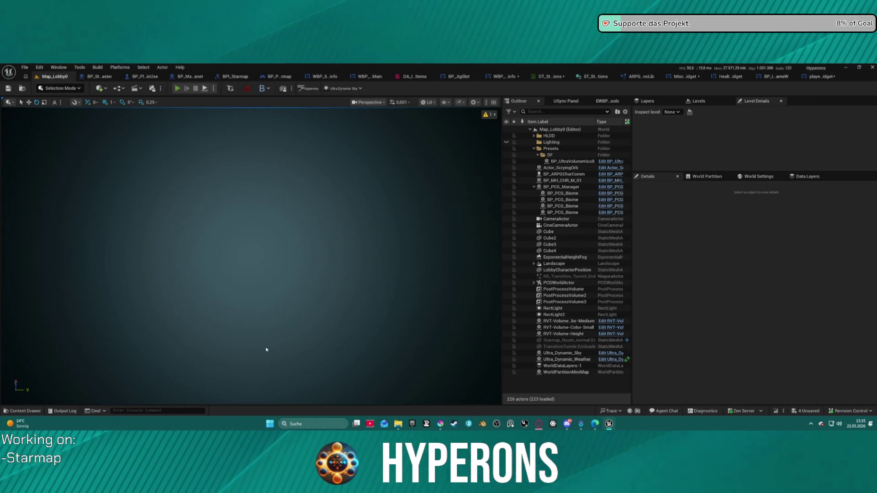
Step: Play in editor, pick and confirm the Mining character, and start the game from the lobby
key(alt+p)
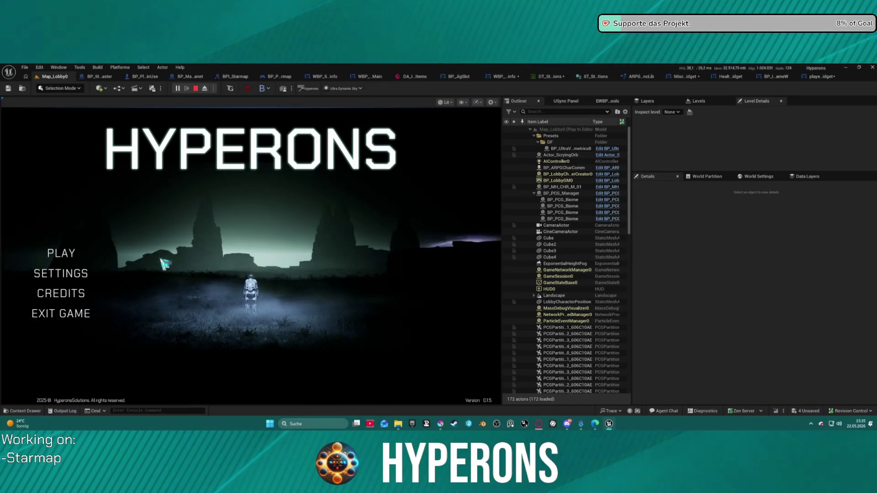
click(56, 252)
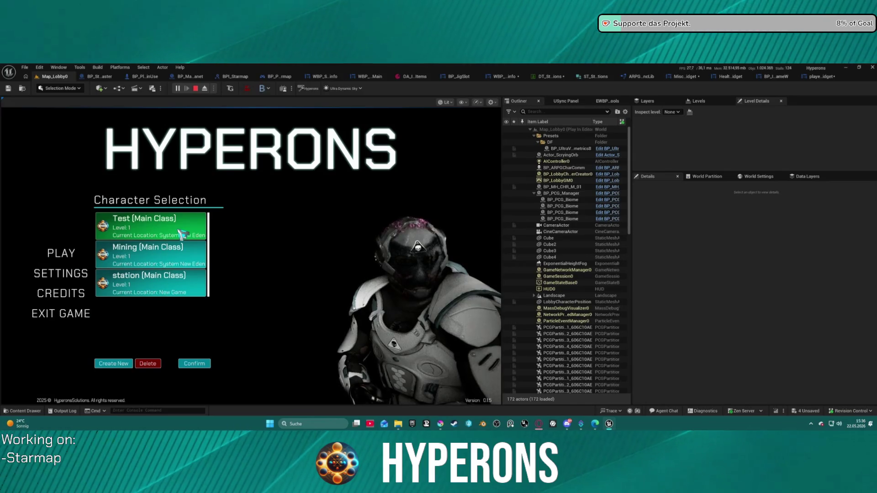
click(177, 258)
click(201, 367)
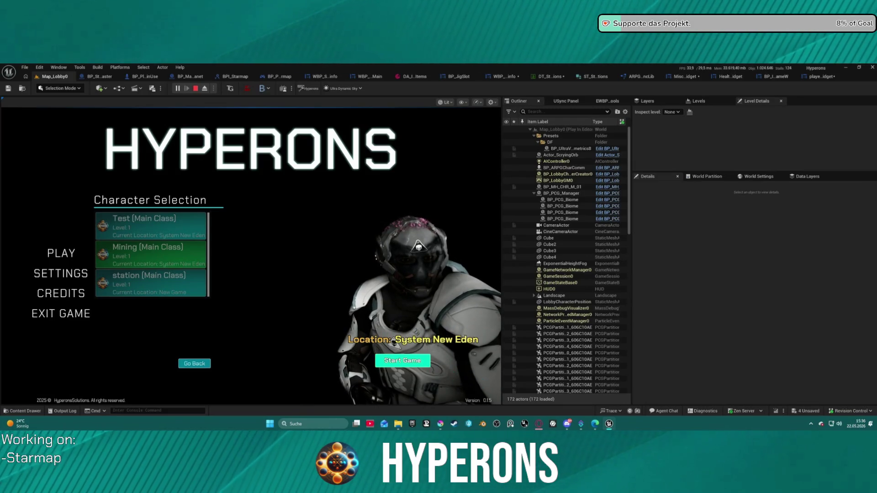
click(397, 360)
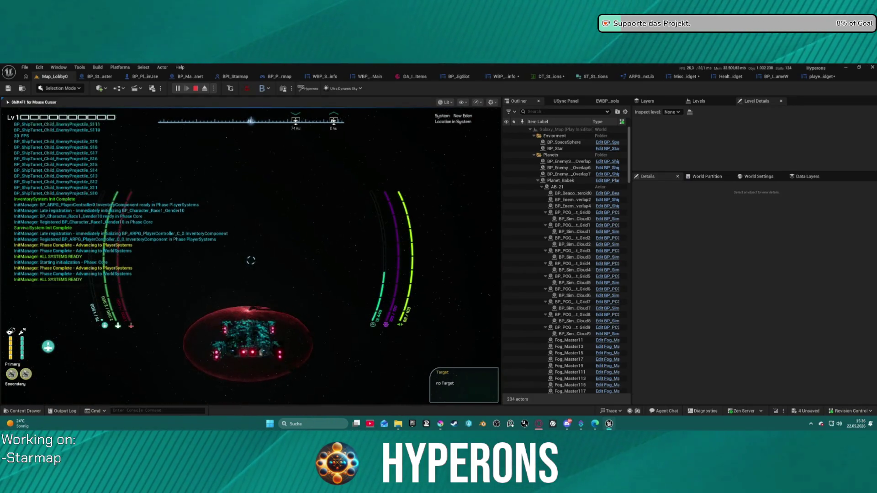
Step: On the starmap, zoom into New Eden, view planet info for Inongo and Lahurati, then stop play
key(m)
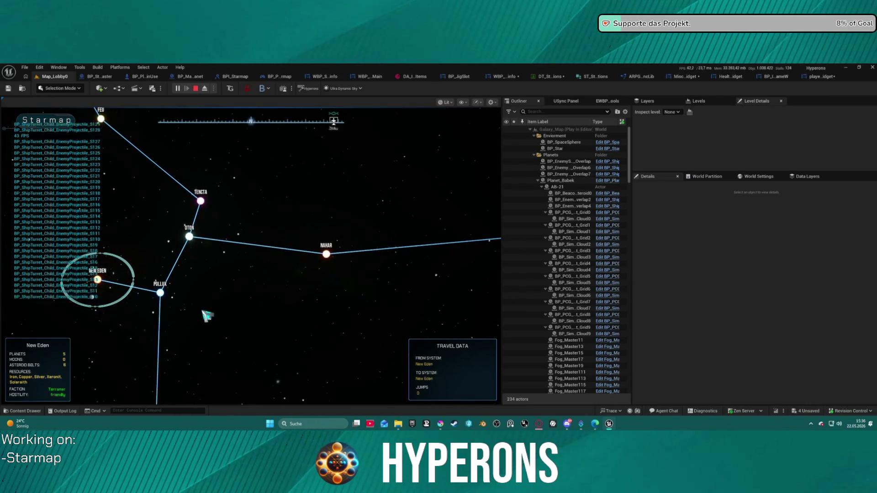
key(m)
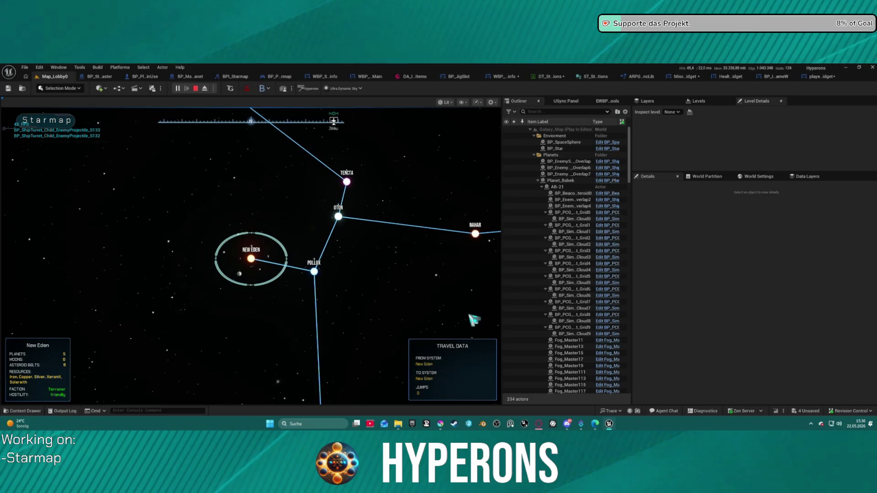
click(250, 259)
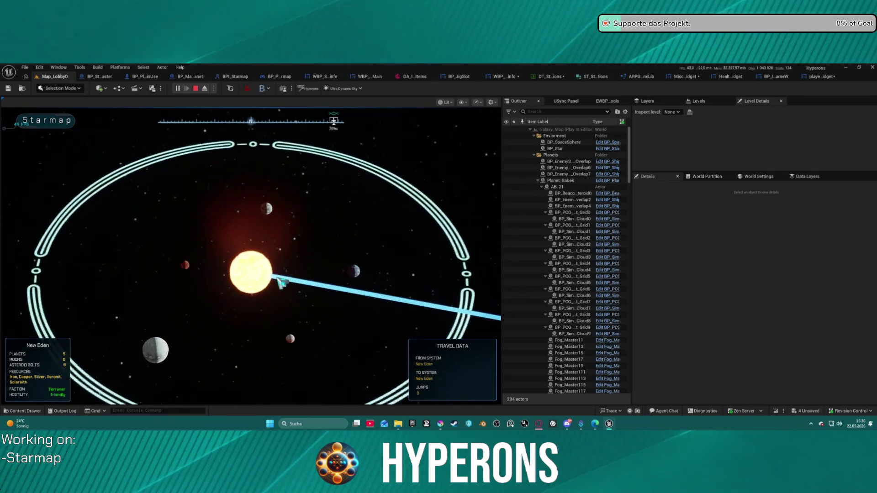
click(283, 218)
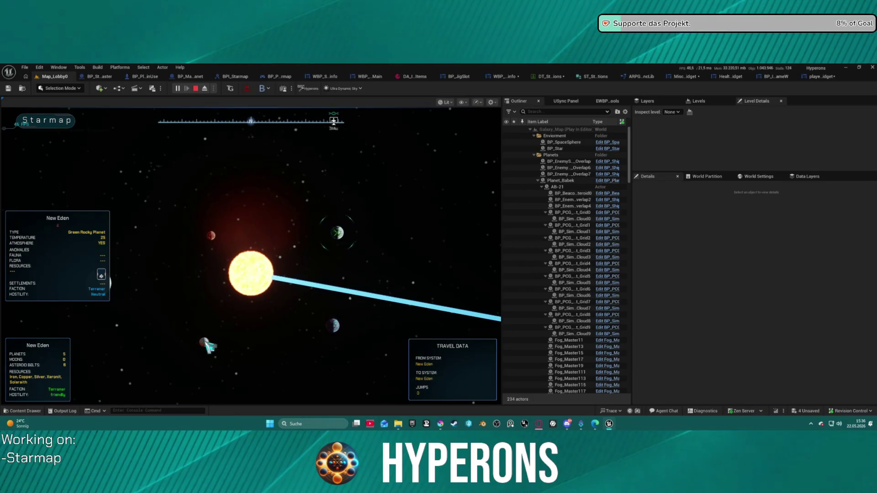
click(330, 337)
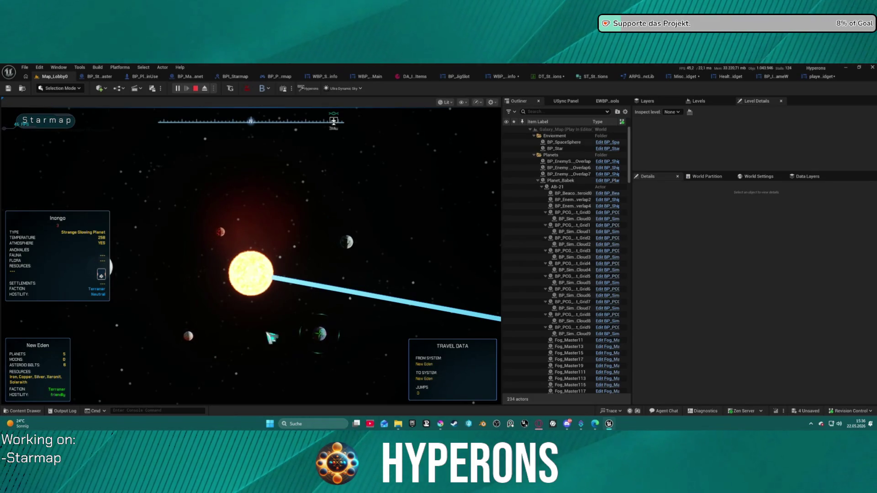
click(121, 265)
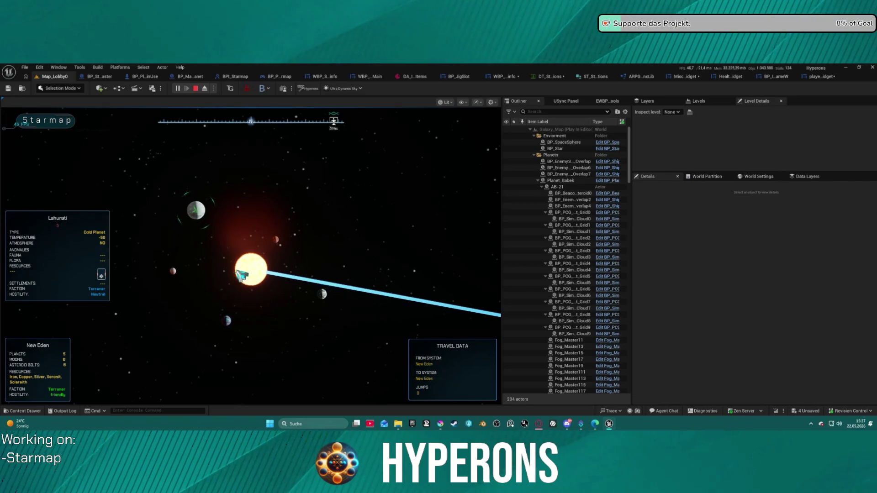
key(Escape)
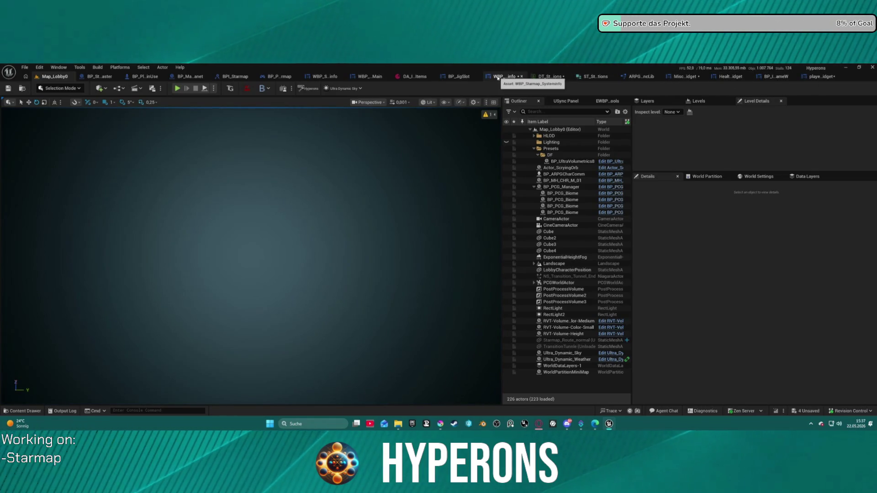
Step: Delete the resource image from the PlanetInfo widget's resources row
click(493, 78)
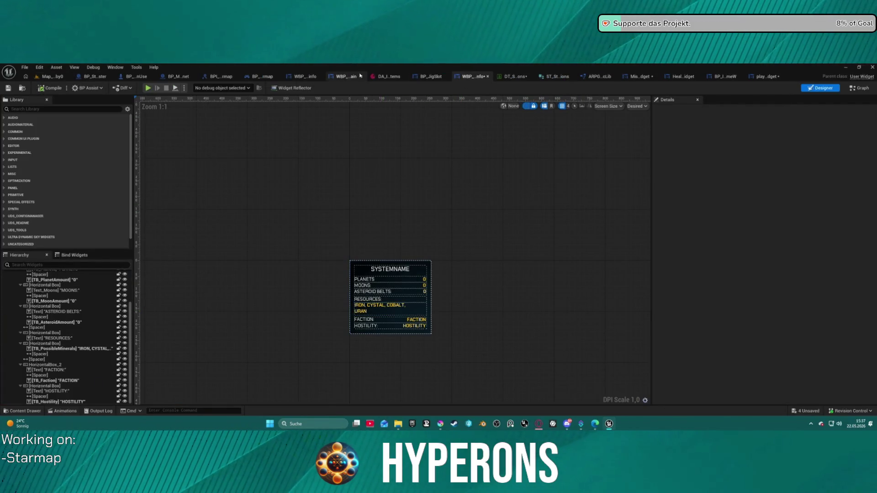
click(309, 77)
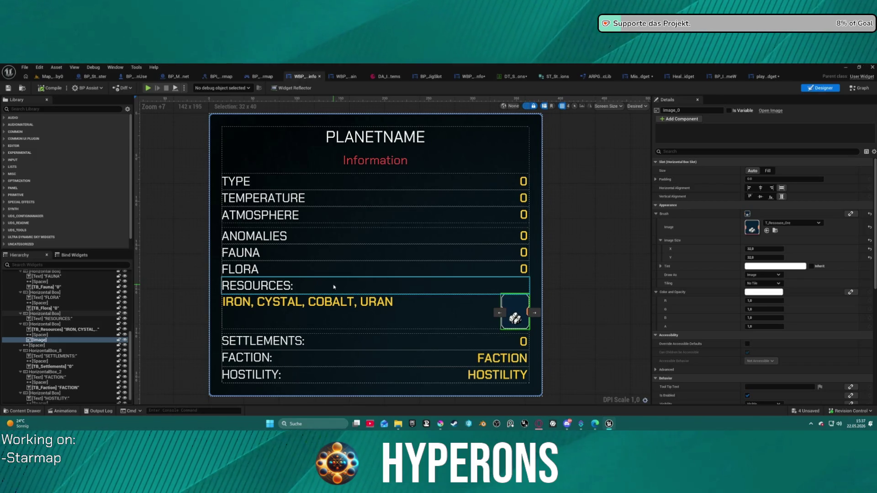
click(40, 341)
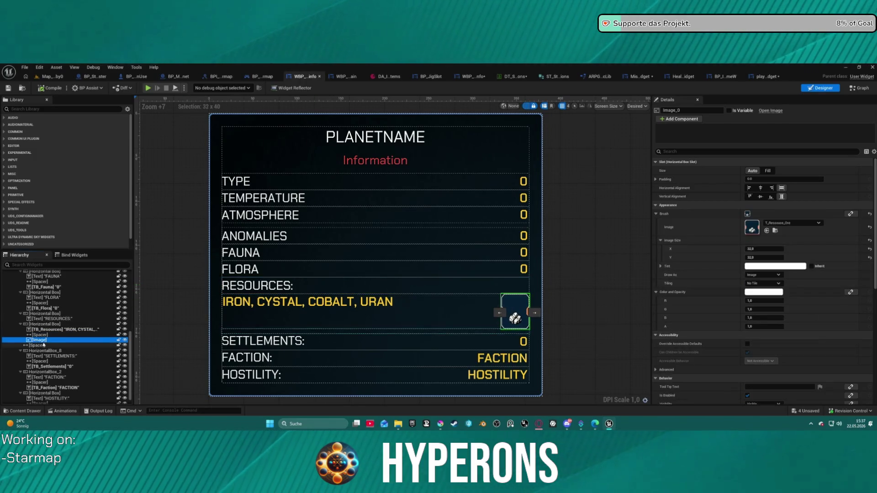
key(Delete)
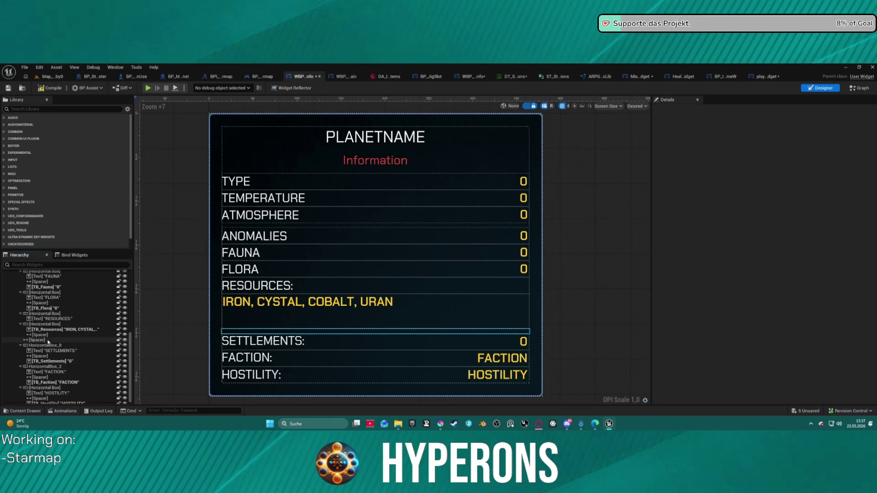
Step: Select the resources Horizontal Box, view the event graph, and open the star system structure
click(466, 310)
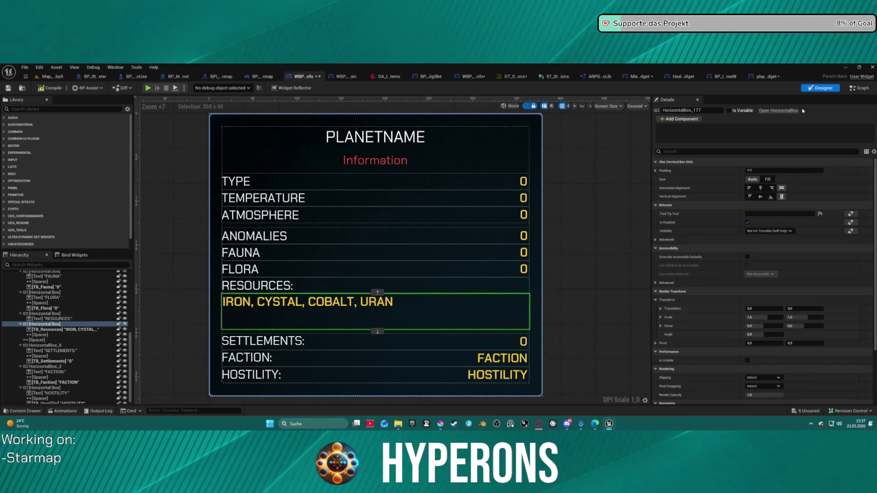
click(862, 87)
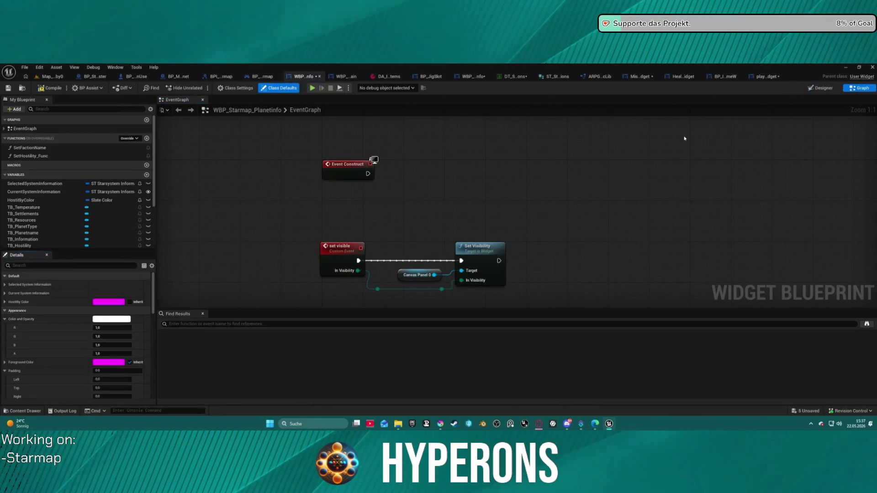
click(557, 77)
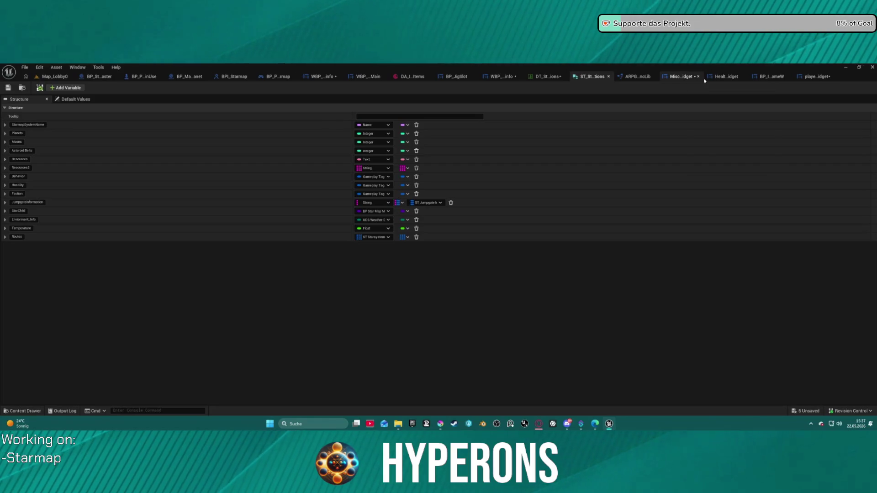
Step: In the SystemInfo layout, add an image beside the TB_PossibleMinerals text
click(509, 81)
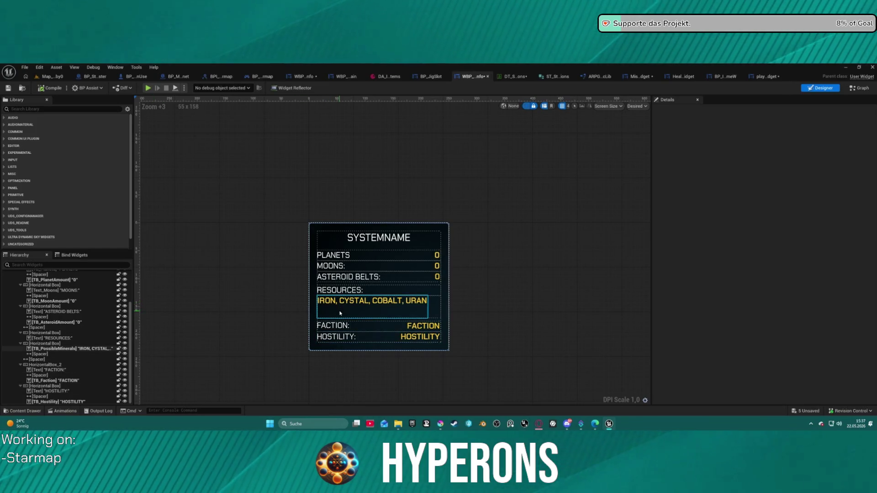
click(69, 348)
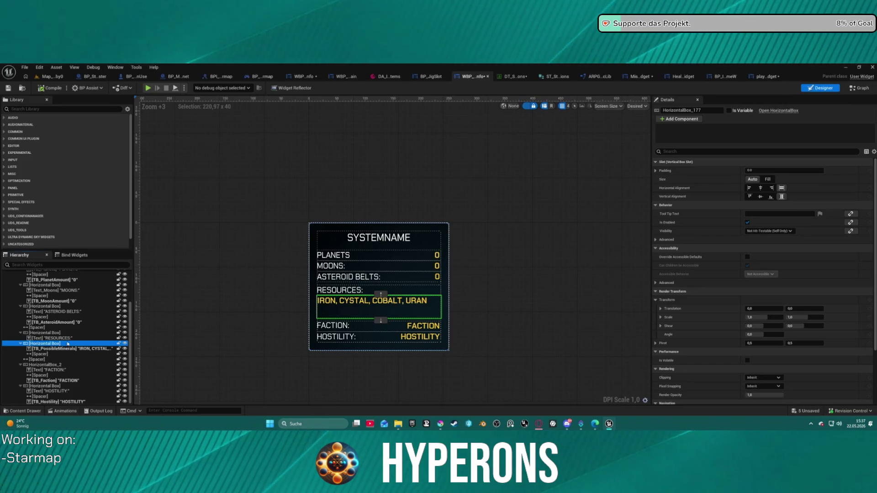
click(56, 348)
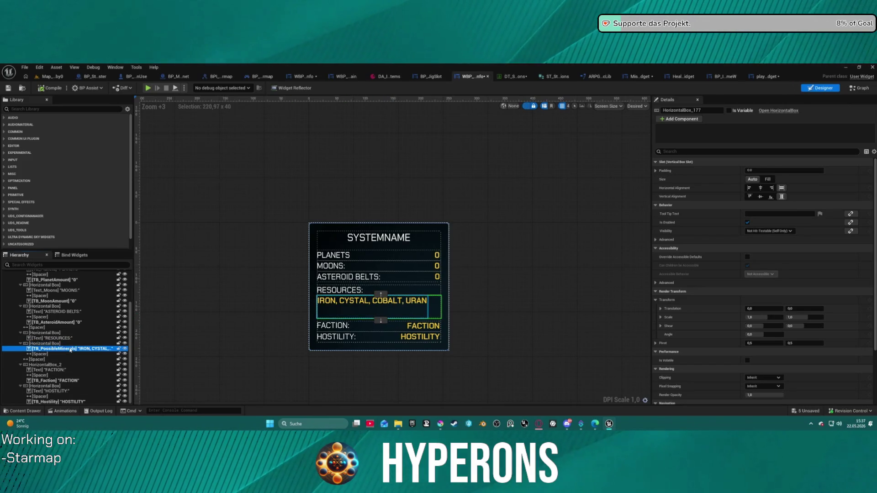
key(ctrl+v)
Step: Duplicate the resources row and place the copy below the original
click(51, 344)
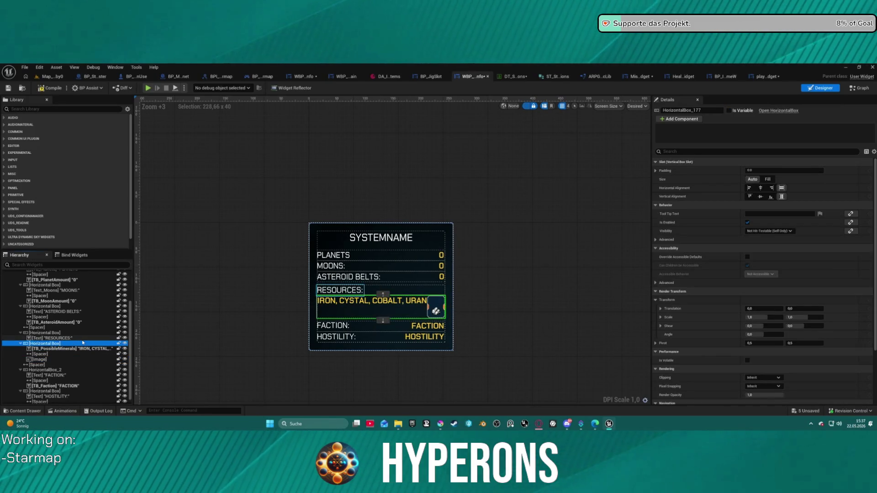
key(ctrl+c)
key(ctrl+v)
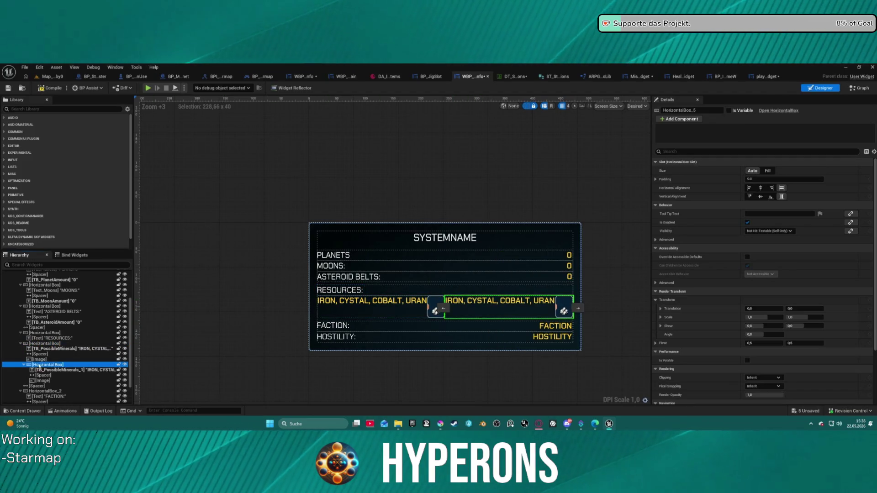
mouse_move(45, 365)
mouse_down()
mouse_move(38, 347)
mouse_move(39, 391)
mouse_up()
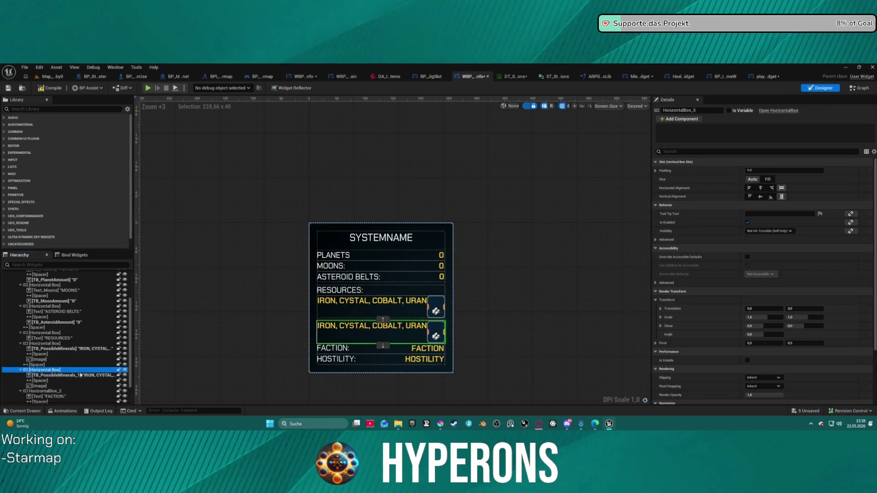
Step: Rename the copied text to TB_Resources_1 and delete it, leaving an image-only row
click(63, 376)
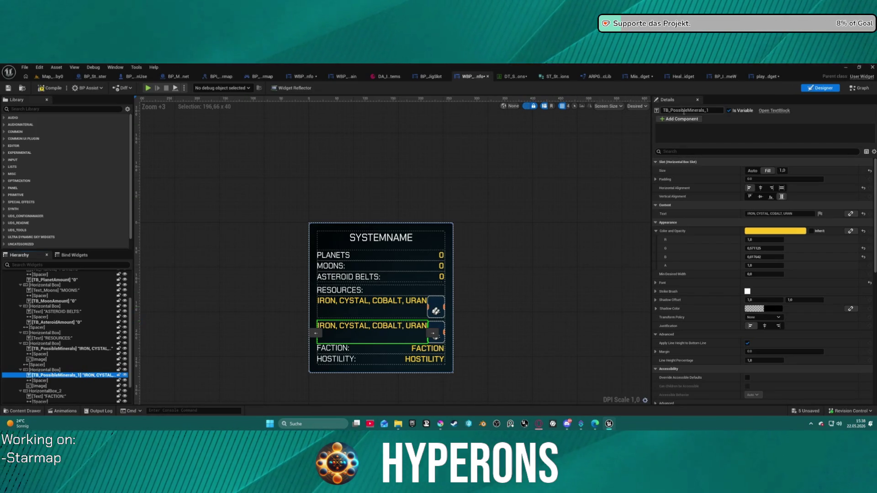
click(703, 110)
text(TB_Resource)
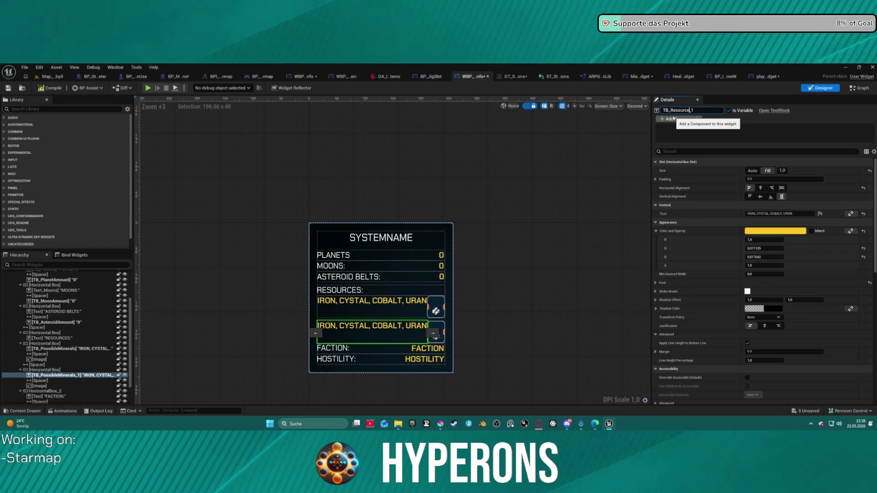
text(s)
key(Return)
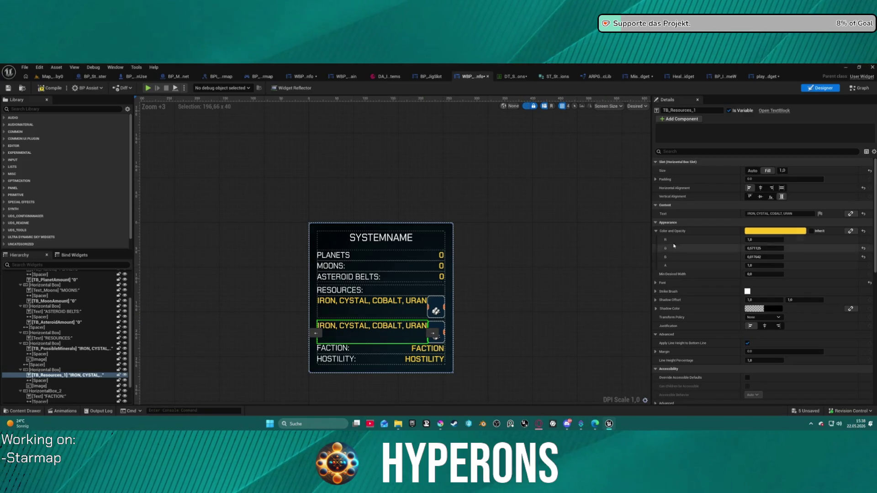
click(91, 375)
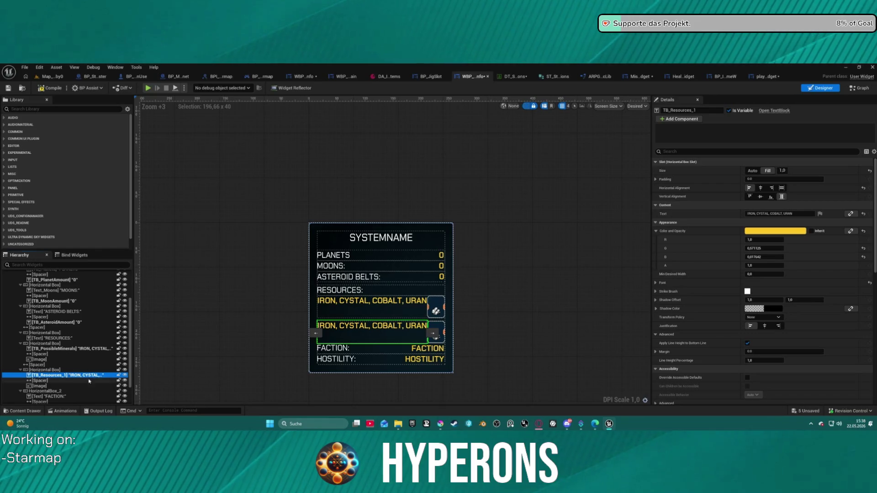
key(Delete)
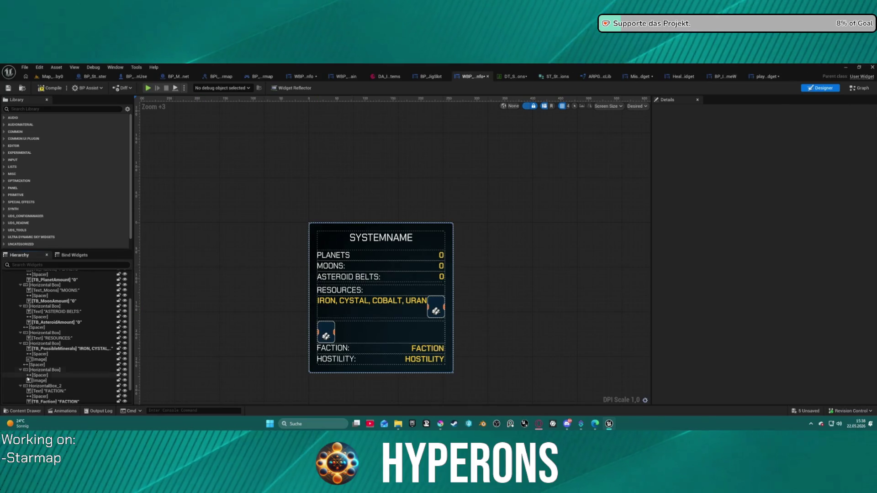
click(858, 88)
mouse_move(399, 229)
mouse_down()
mouse_move(550, 182)
mouse_move(640, 210)
mouse_up()
scroll(522, 216, up, 4)
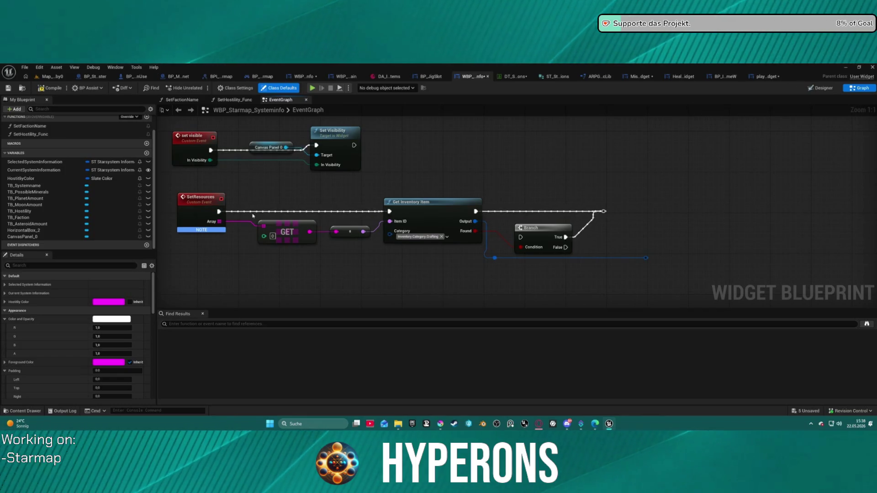
mouse_move(246, 210)
mouse_down()
mouse_move(280, 174)
mouse_move(283, 201)
mouse_move(334, 259)
mouse_up()
click(296, 256)
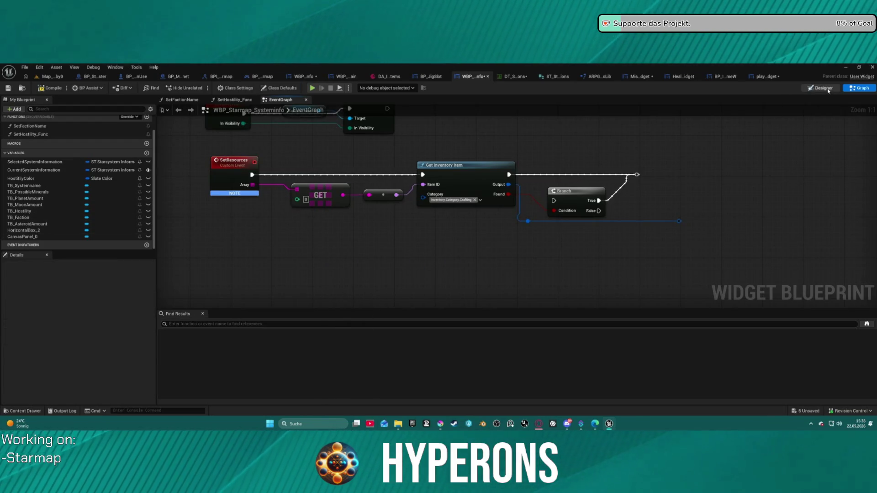
scroll(56, 342, down, 5)
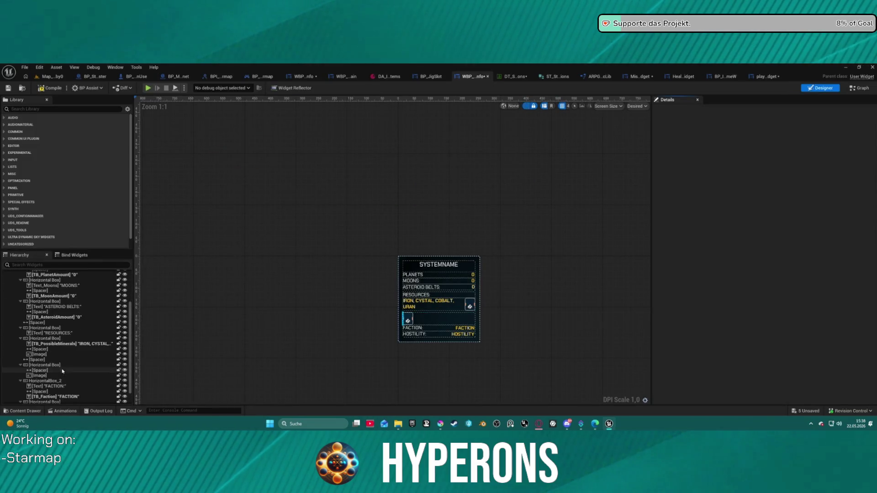
Step: Rename the image-only resources Horizontal Box to HB_Resources
scroll(57, 342, down, 2)
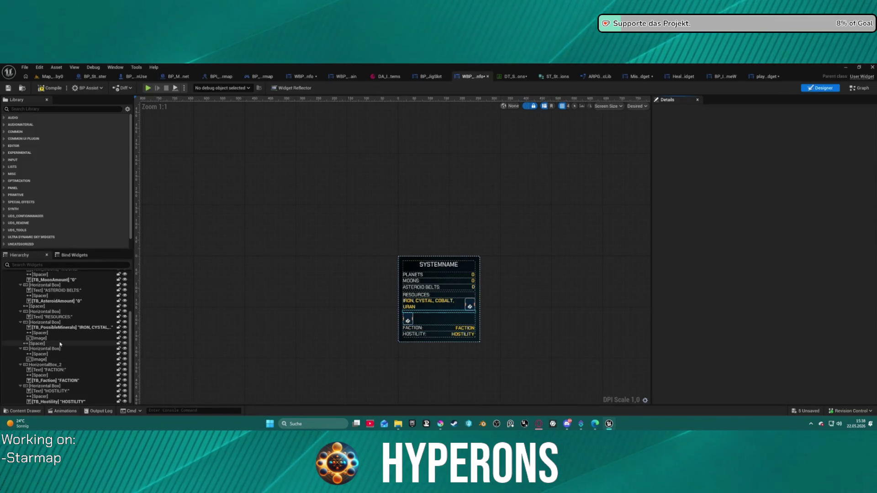
click(416, 318)
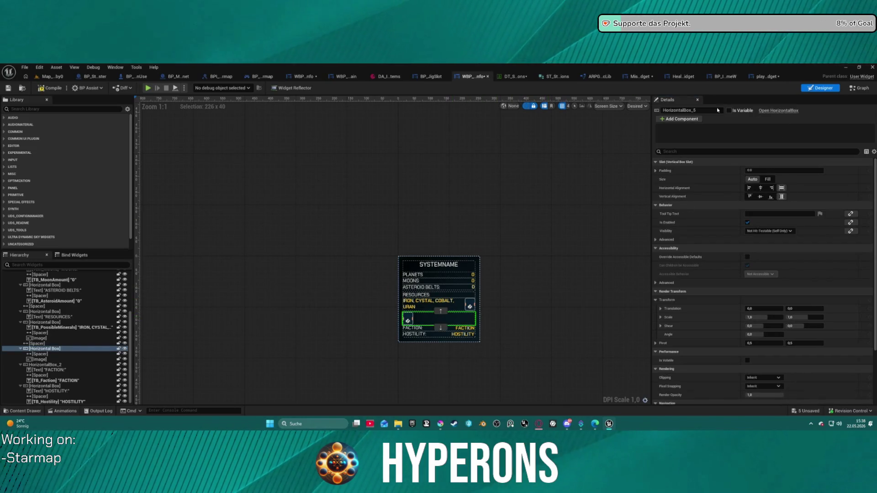
click(704, 110)
text(HB)
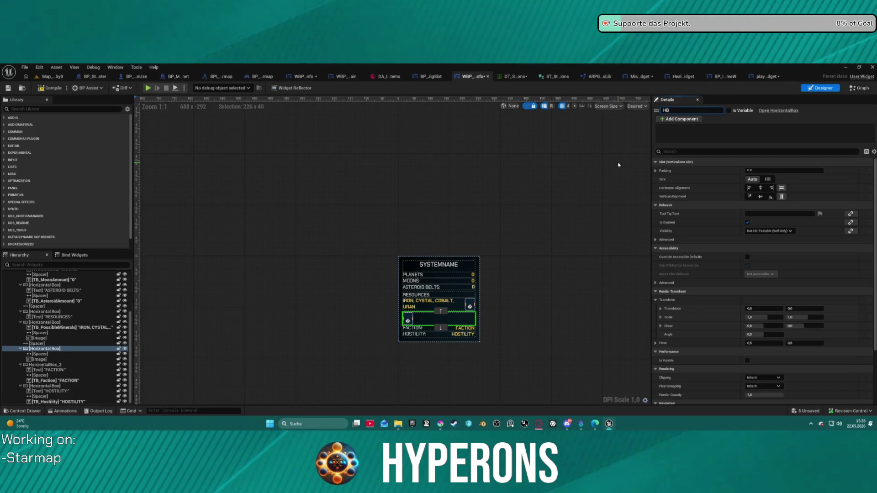
text(_)
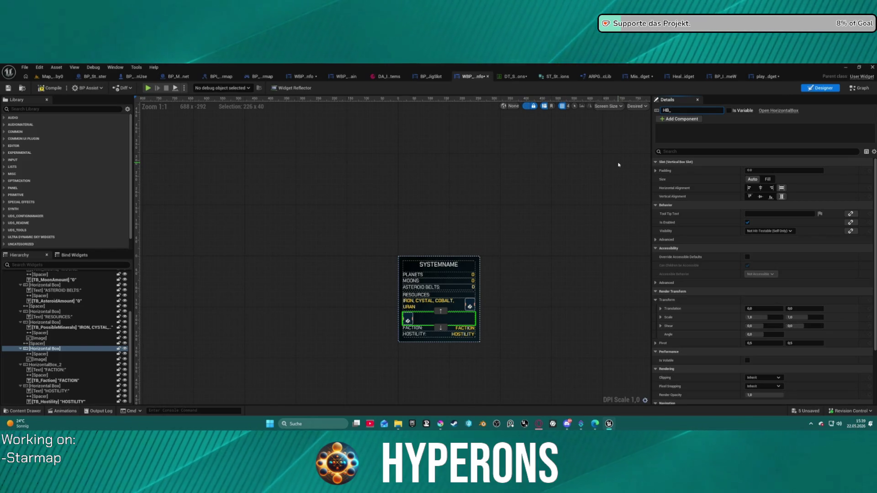
text(Resorces)
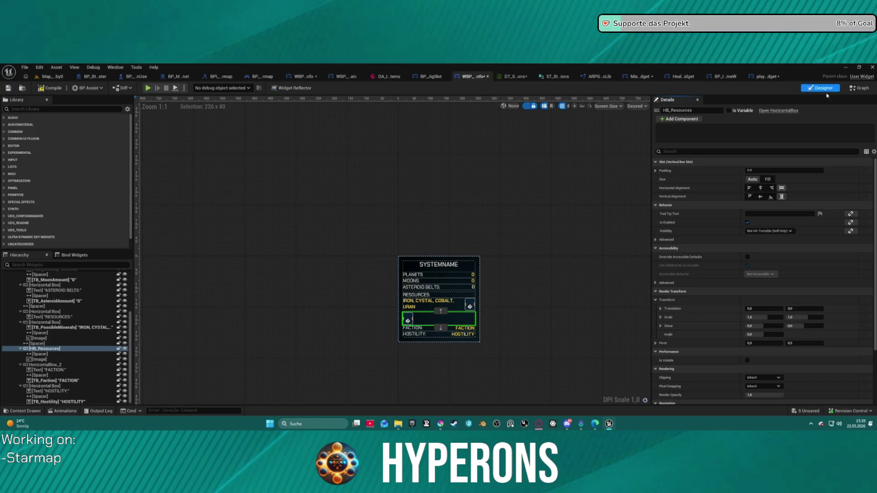
key(ctrl+shift+alt+g)
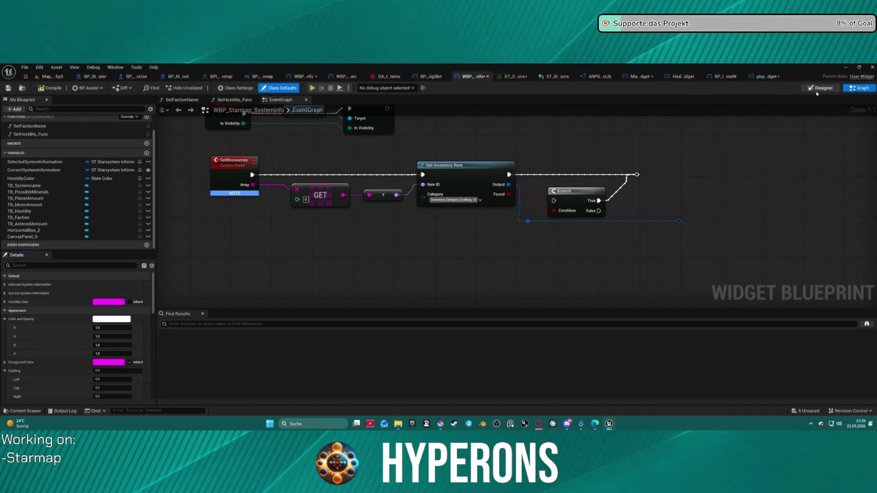
key(ctrl+shift+alt+d)
Step: Mark HB_Resources as a variable and place a Get HB_Resources node in the event graph
click(729, 110)
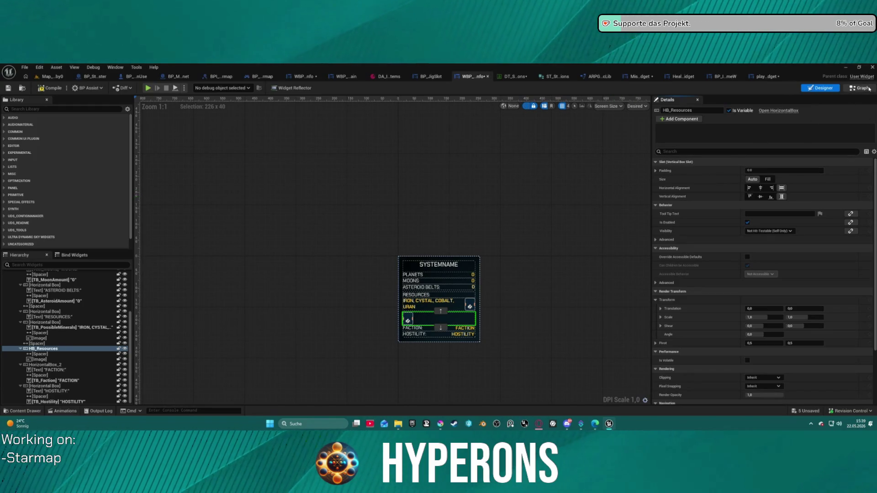
key(ctrl+shift+alt+g)
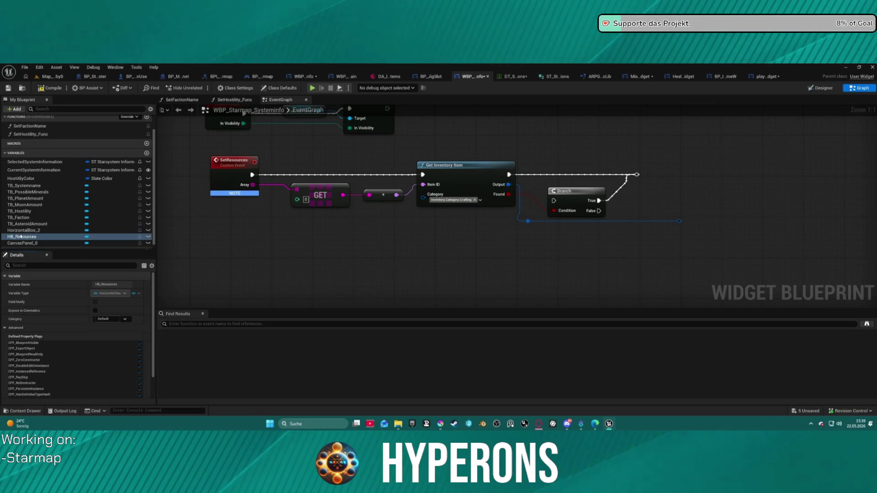
mouse_move(23, 236)
mouse_down()
mouse_move(273, 237)
mouse_move(253, 244)
mouse_up()
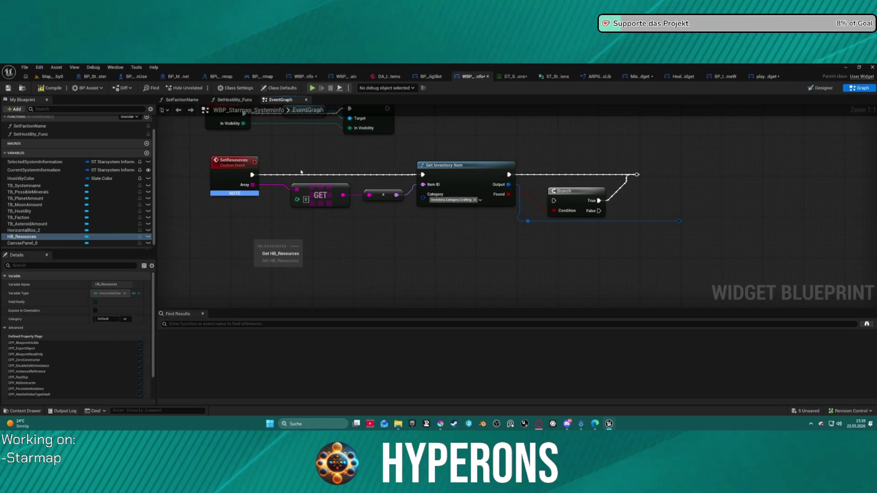
drag(300, 170, 475, 212)
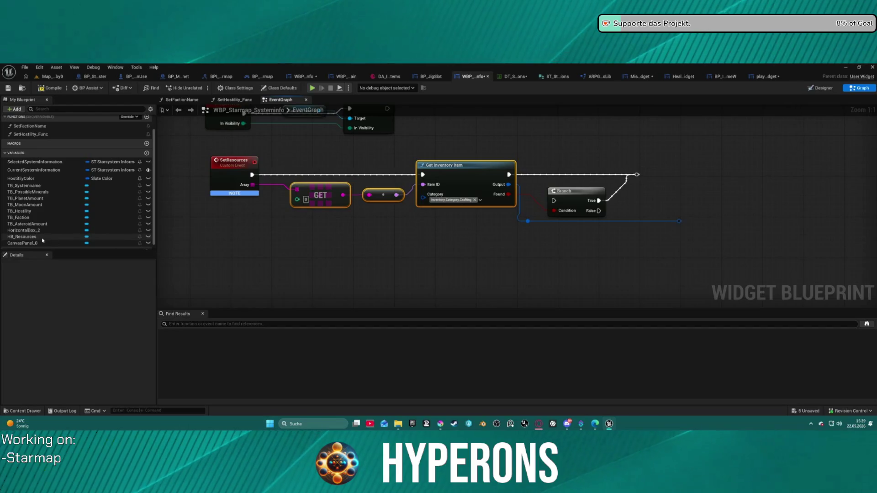
drag(23, 230, 410, 257)
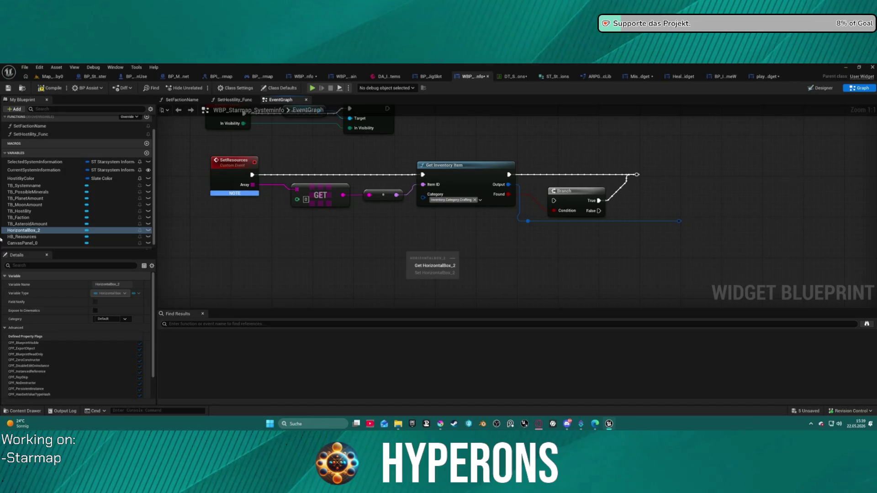
click(14, 237)
mouse_move(340, 231)
mouse_down()
mouse_move(317, 239)
mouse_move(392, 252)
mouse_up()
click(336, 246)
Step: Add an Add Child to Horizontal Box node on HB_Resources, wired after the Branch's True output
text(ad)
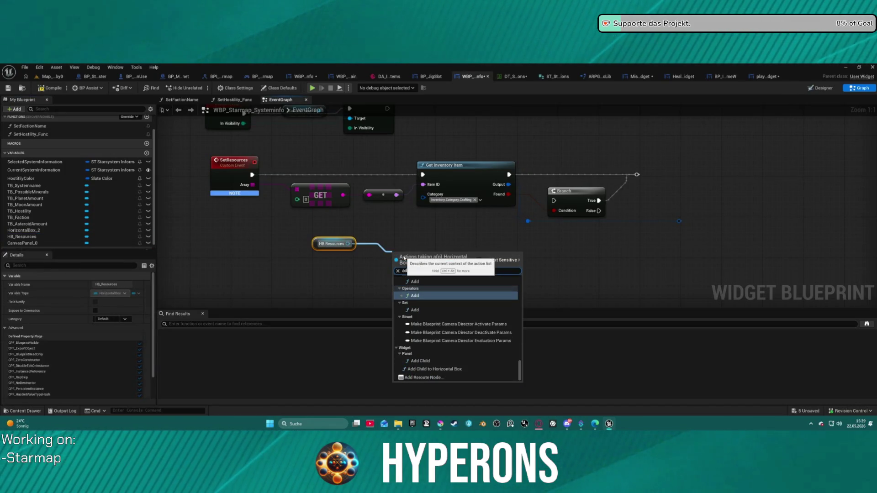
text(d child)
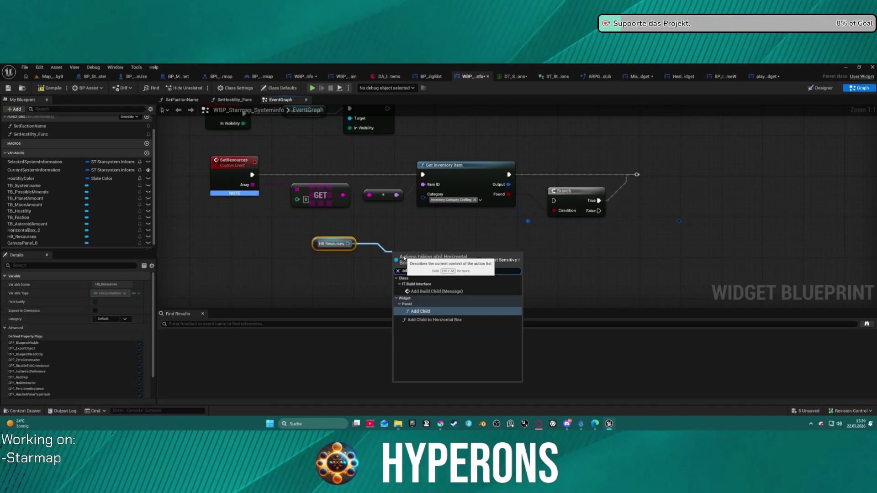
key(Down)
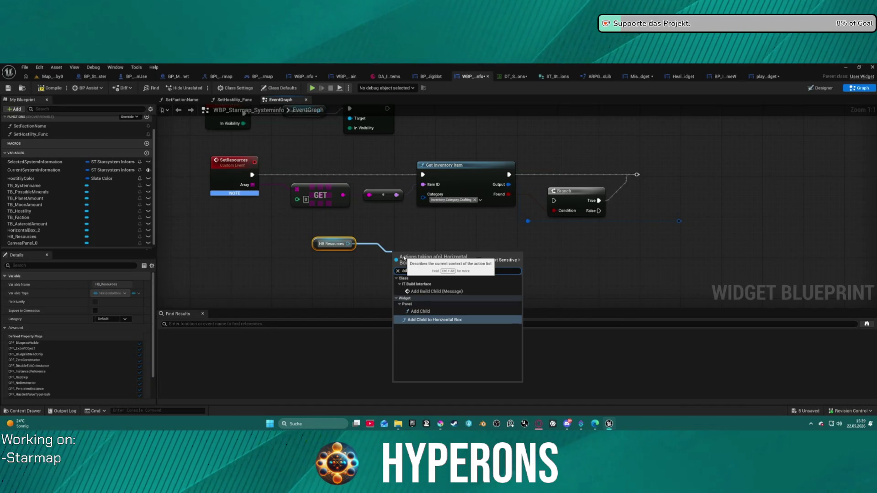
key(Up)
key(Down)
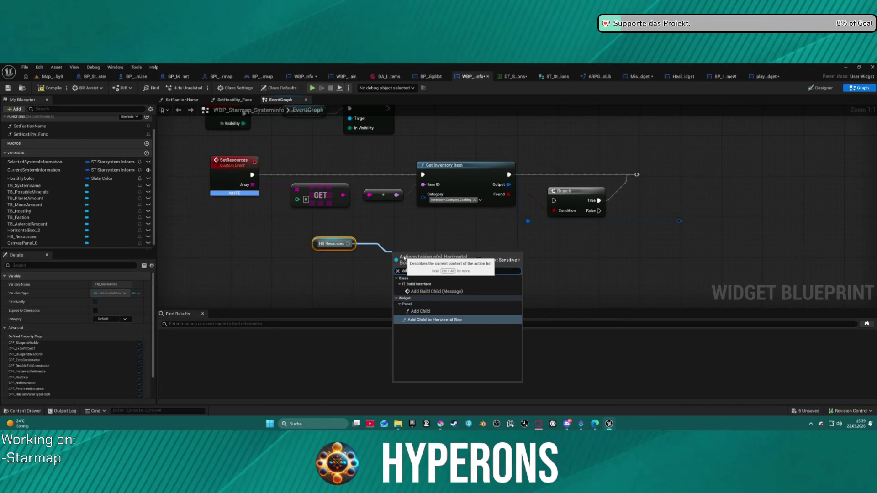
key(Return)
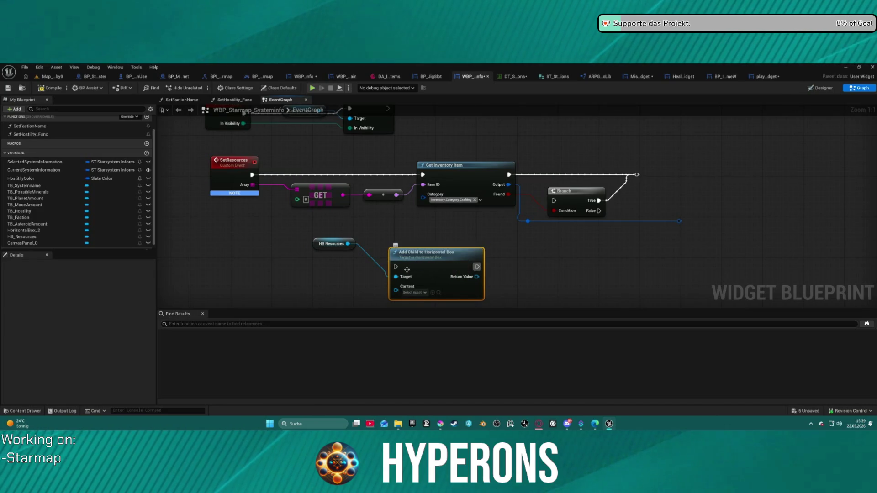
drag(396, 267, 252, 174)
mouse_move(460, 250)
mouse_down()
mouse_move(624, 219)
mouse_move(730, 163)
mouse_move(751, 163)
mouse_up()
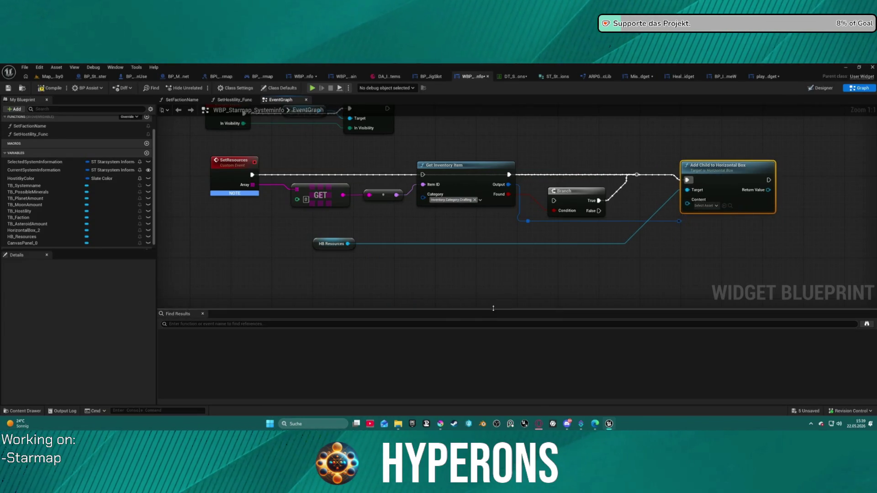
key(ctrl+space)
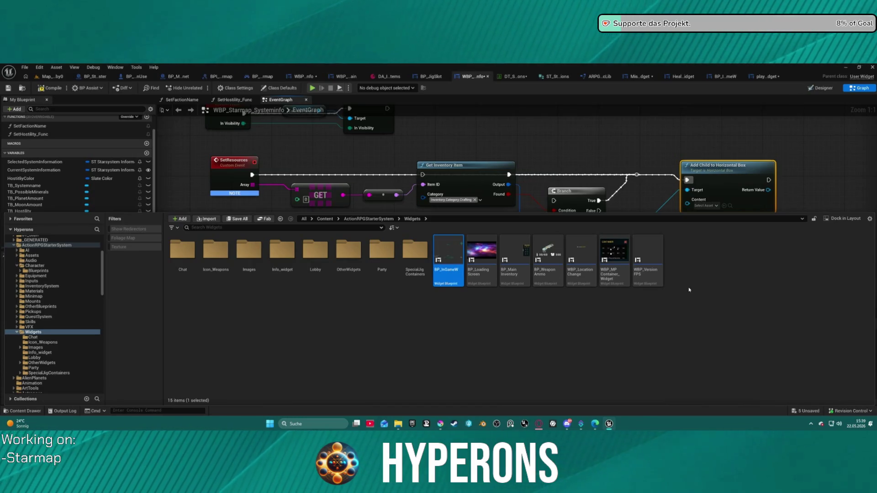
Step: Create a new User Widget blueprint named WBP_Resource in the PlayerController folder
right_click(685, 259)
click(470, 333)
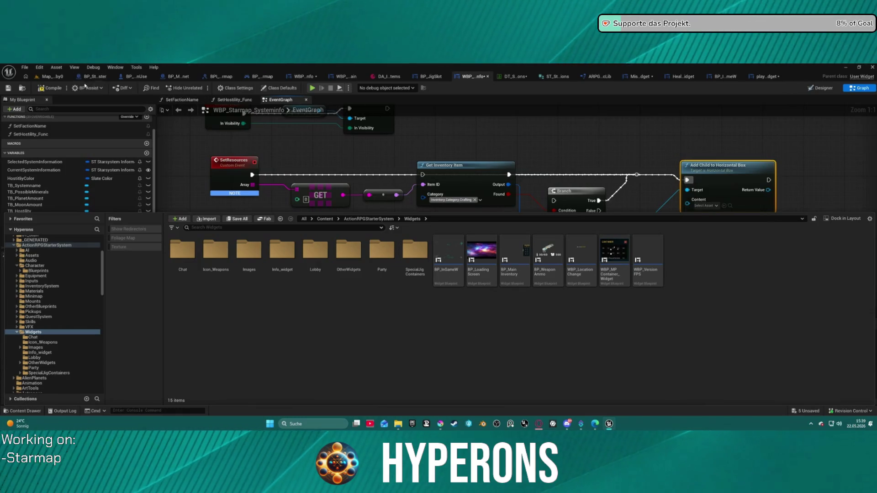
click(17, 91)
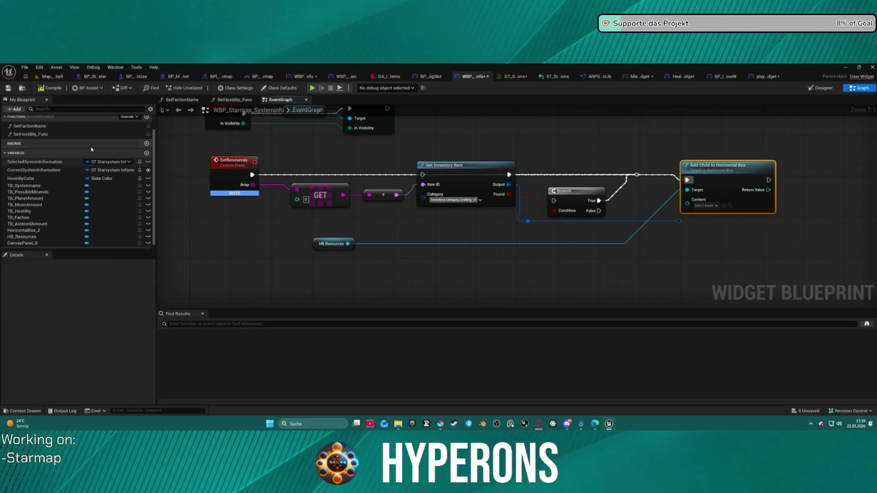
key(ctrl+space)
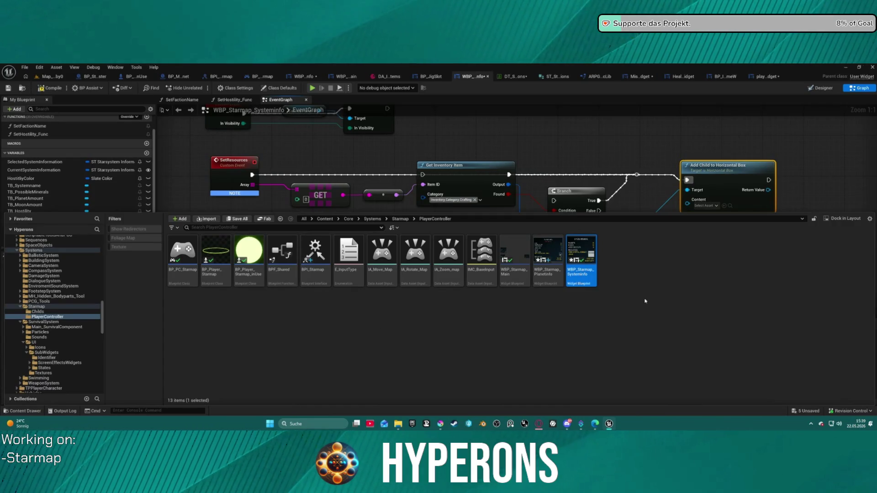
right_click(644, 301)
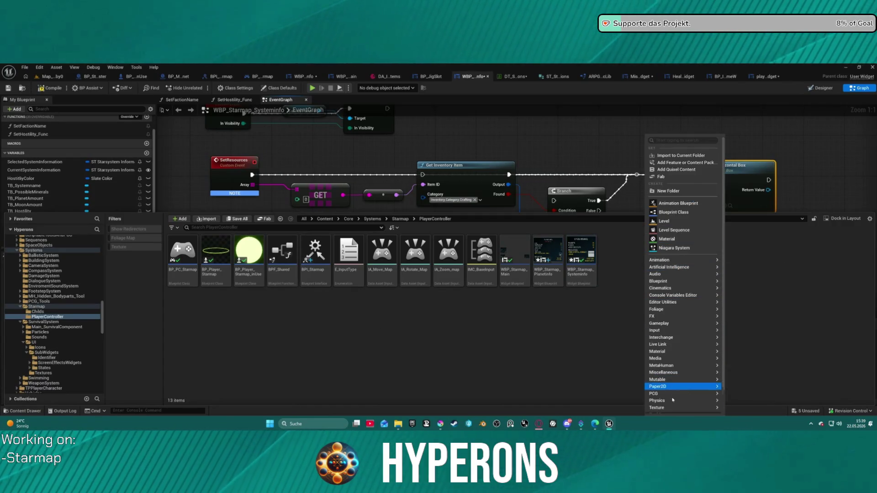
scroll(671, 402, down, 2)
mouse_move(656, 403)
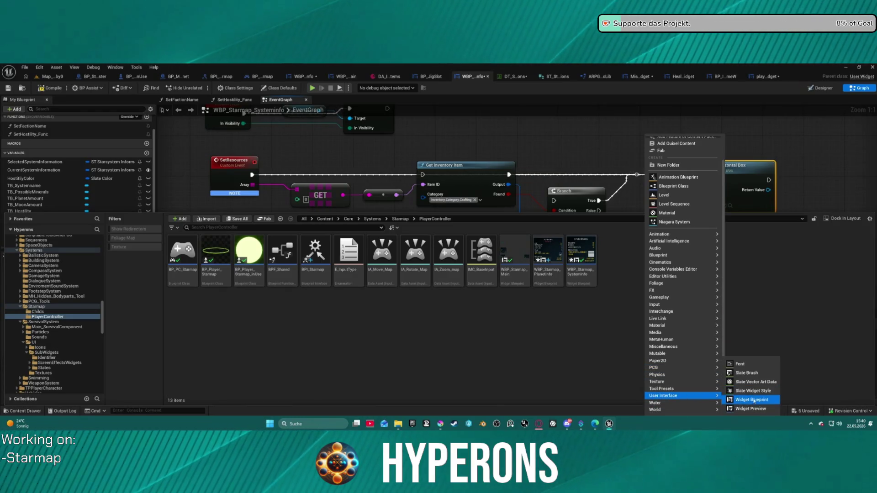
click(752, 400)
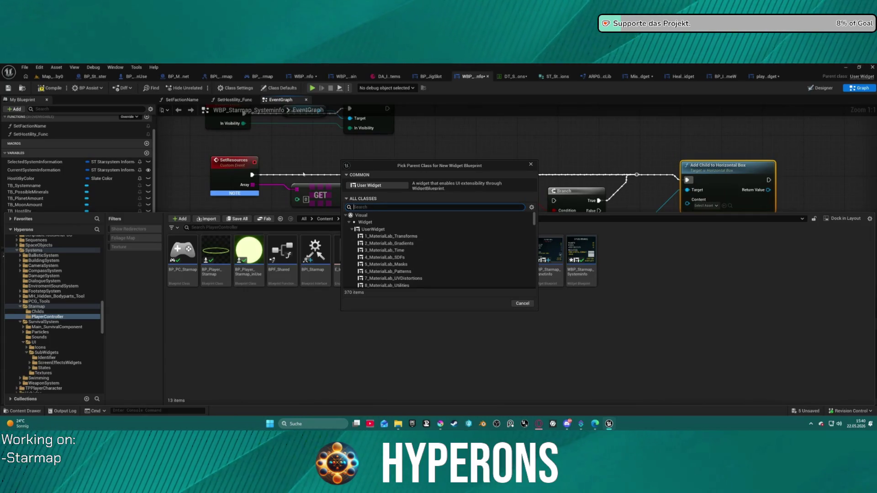
click(369, 185)
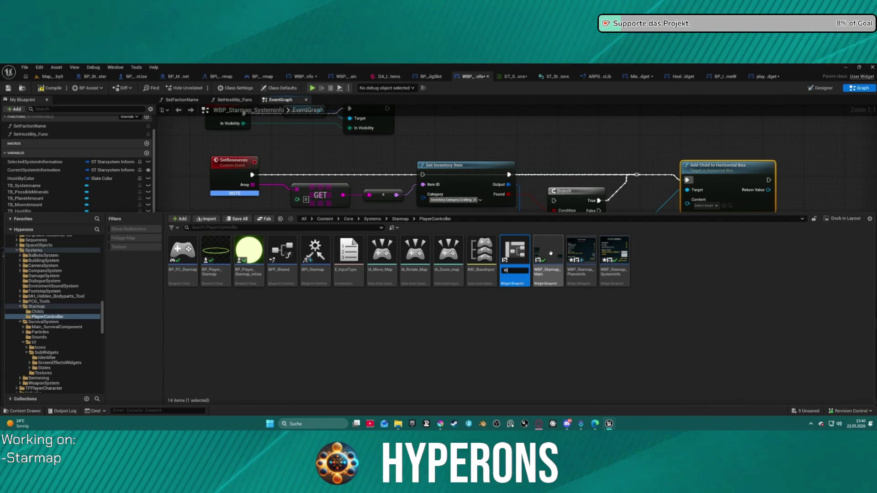
text(BP_)
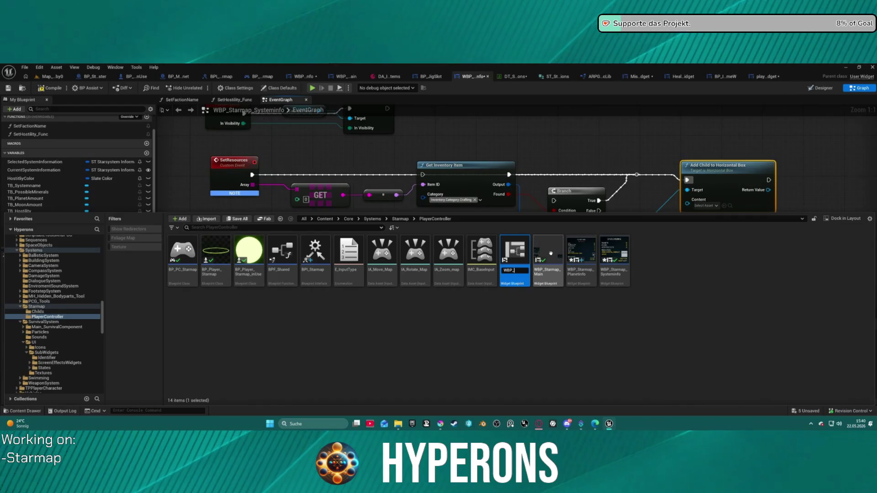
text(Resourc)
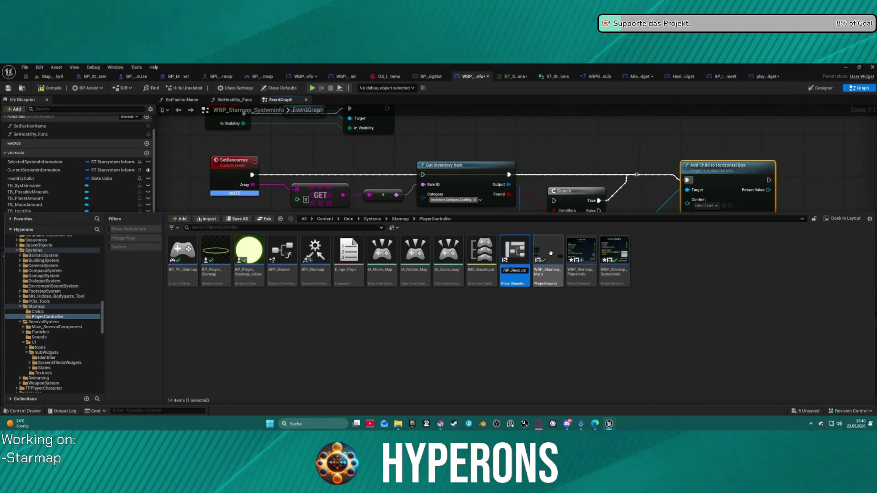
text(e)
key(Return)
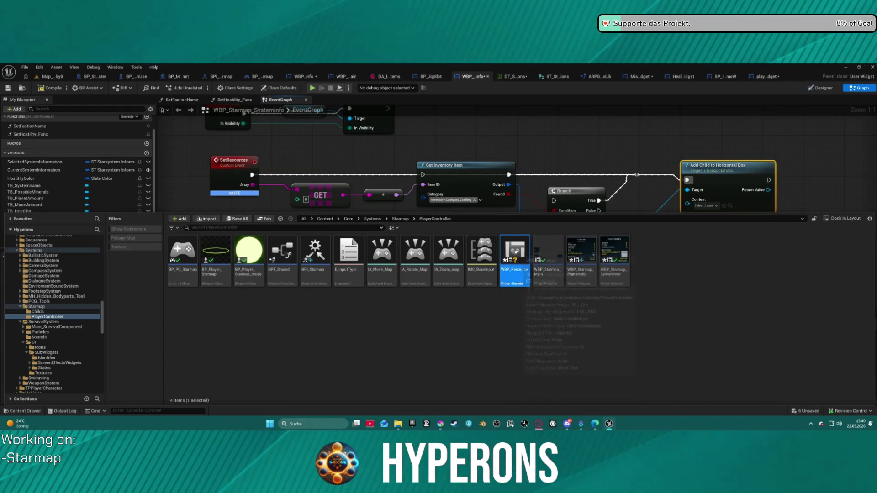
Step: Rename it to WBP_Starmap_Resource, check out and save modified assets, and open it
click(518, 321)
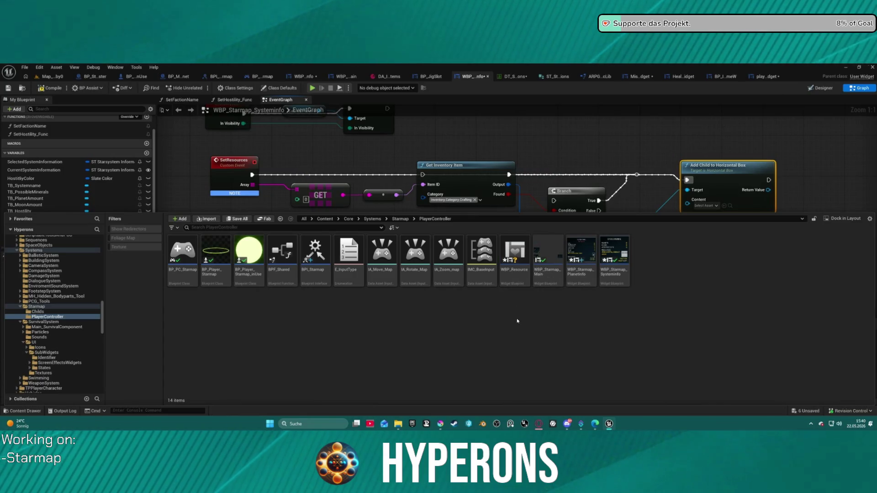
click(515, 251)
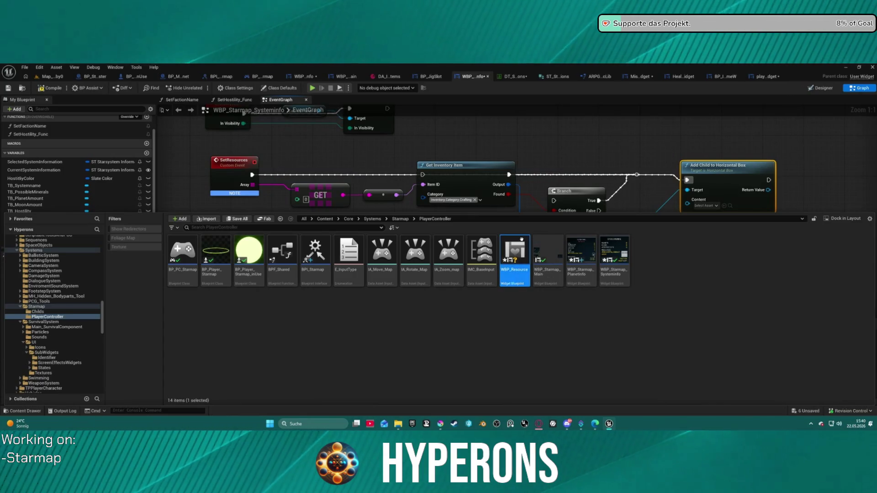
right_click(510, 249)
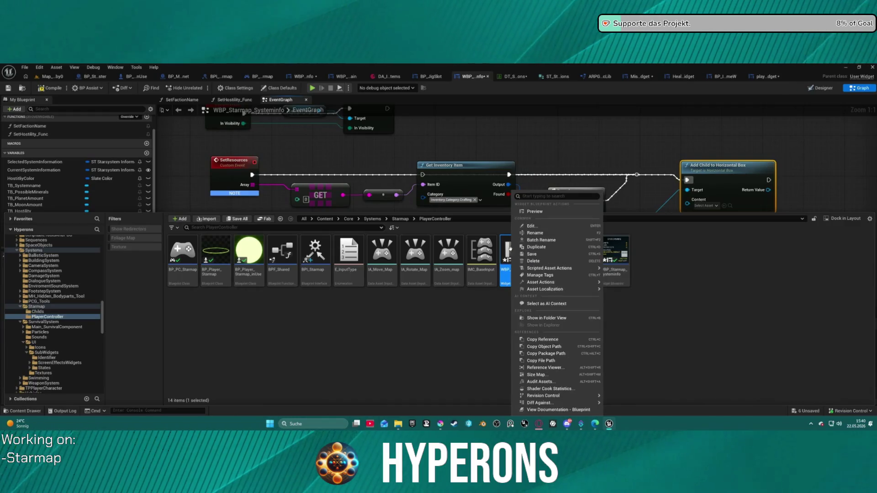
click(556, 235)
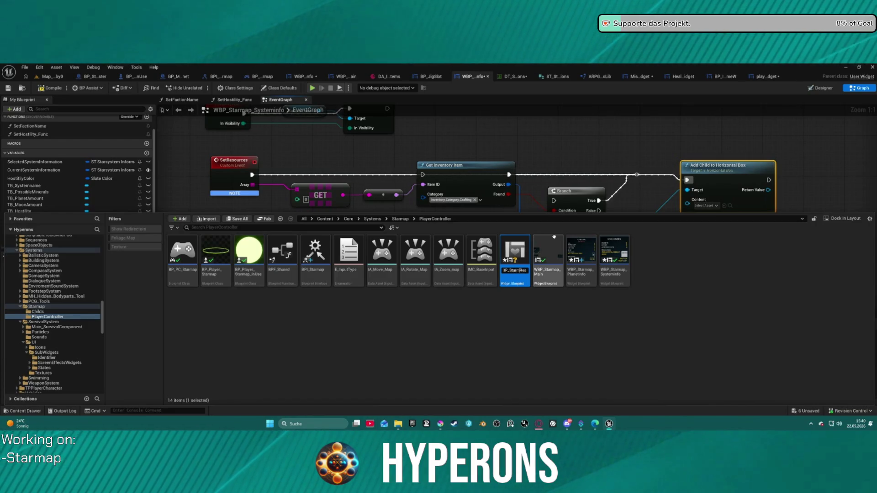
text(ap_)
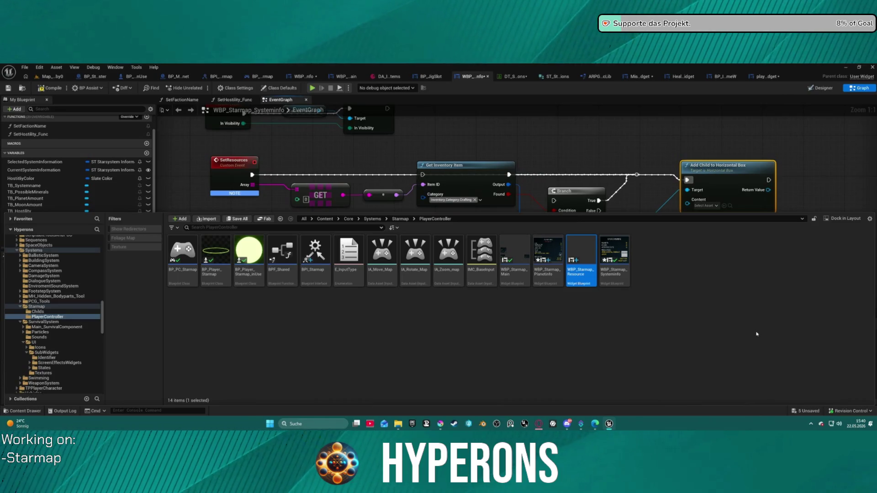
click(444, 315)
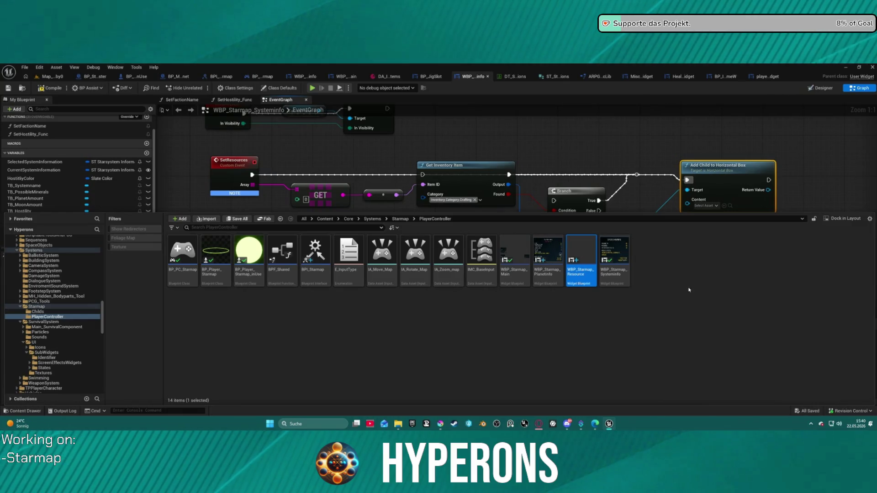
ctrl+click(594, 261)
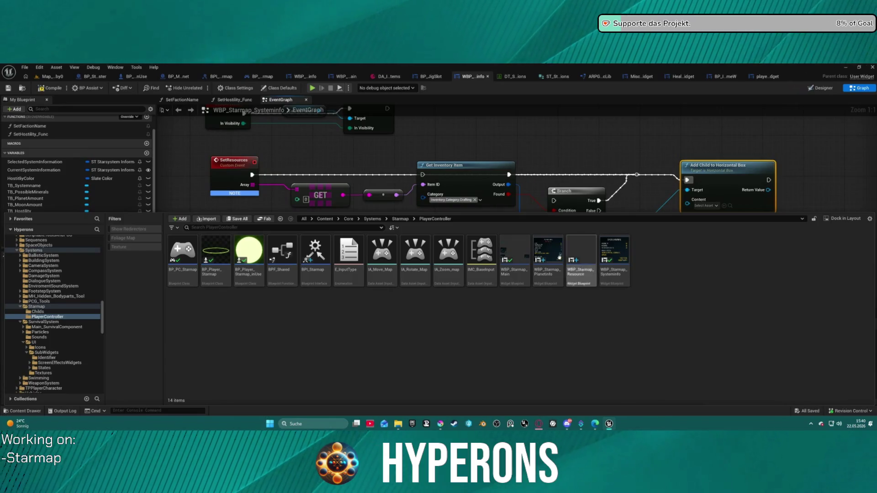
double_click(592, 254)
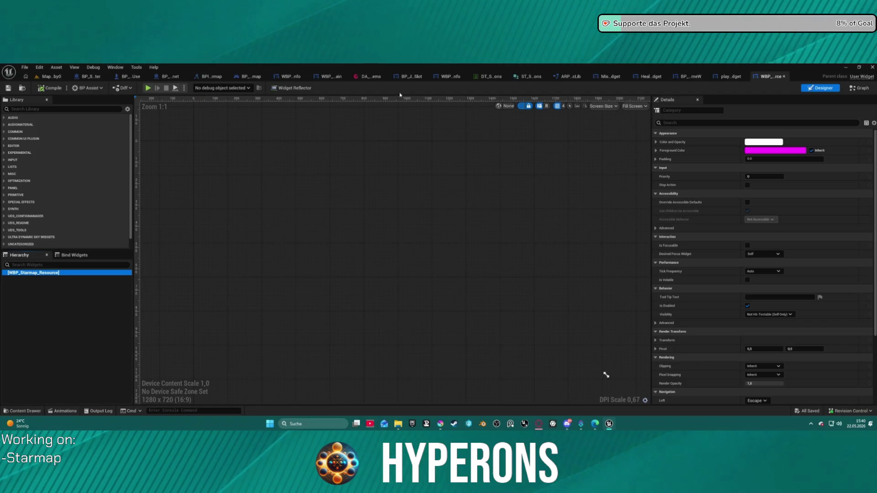
Step: Look through the open playerstats_widget, HealthStates and BP_InGameW editors
right_click(21, 274)
click(46, 109)
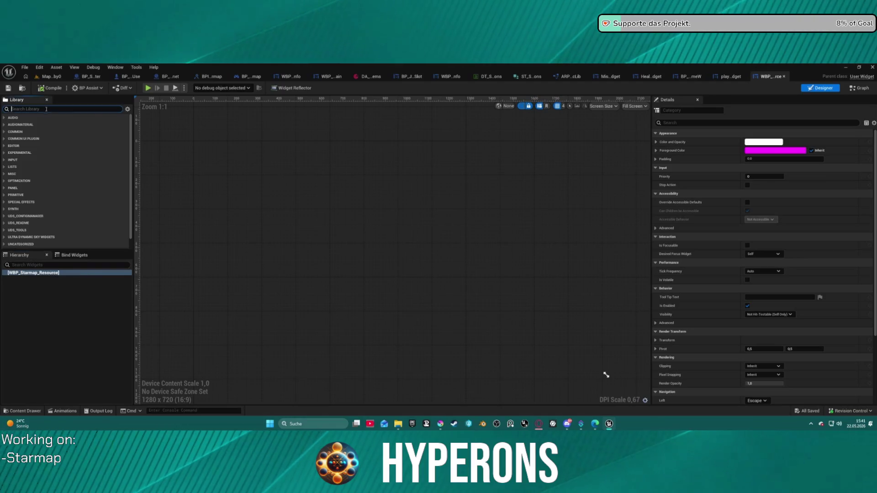
click(719, 77)
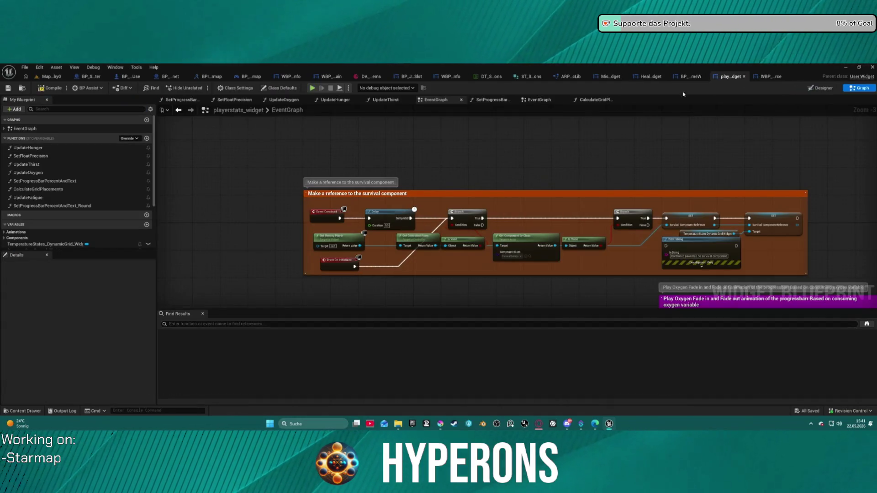
click(609, 78)
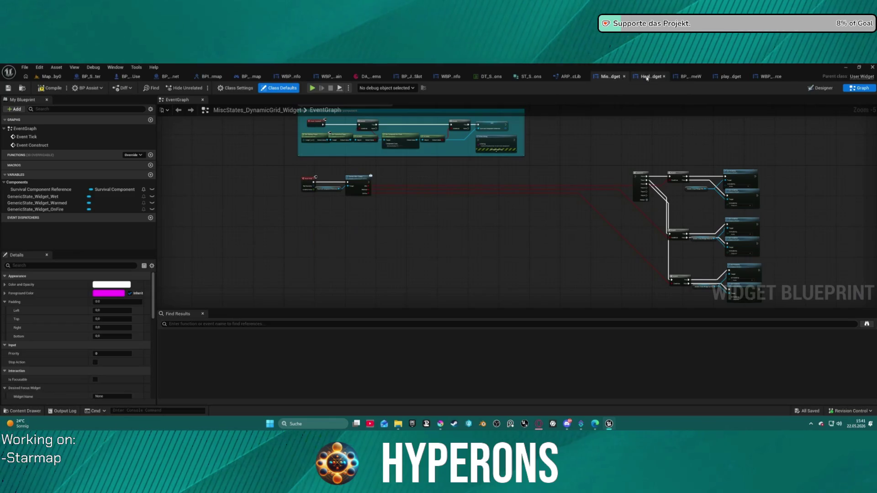
click(657, 78)
click(687, 77)
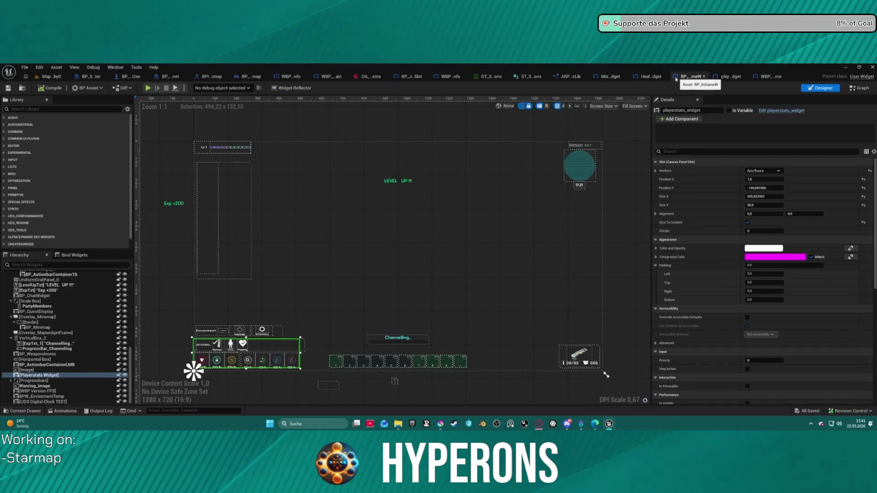
Step: Close six unneeded asset editors and return to the WBP_Starmap_Systeminfo event graph
middle_click(711, 77)
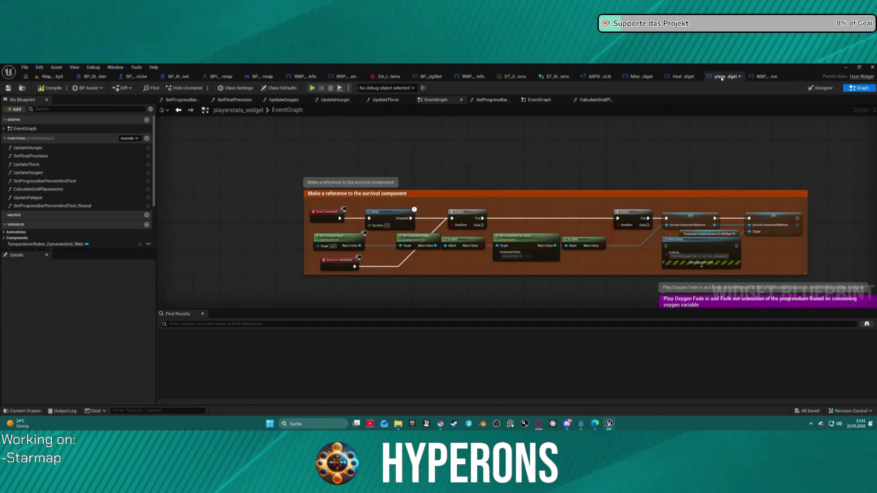
middle_click(718, 79)
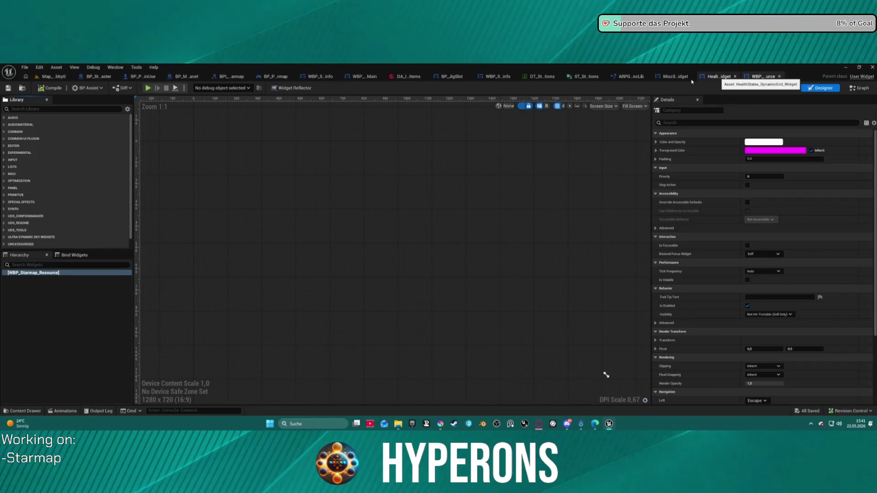
middle_click(718, 79)
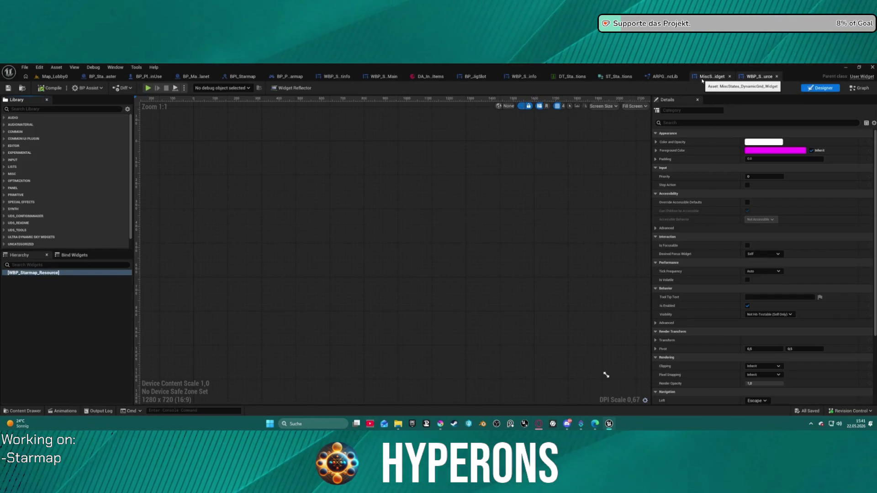
middle_click(685, 82)
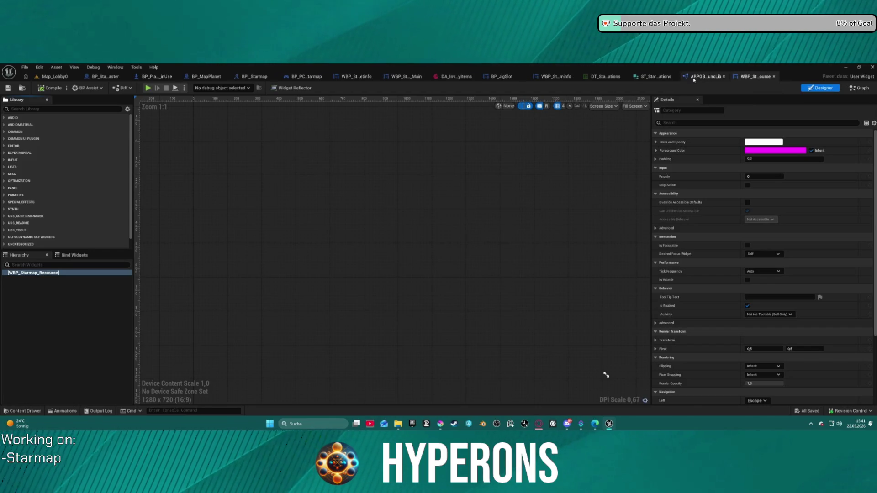
middle_click(693, 79)
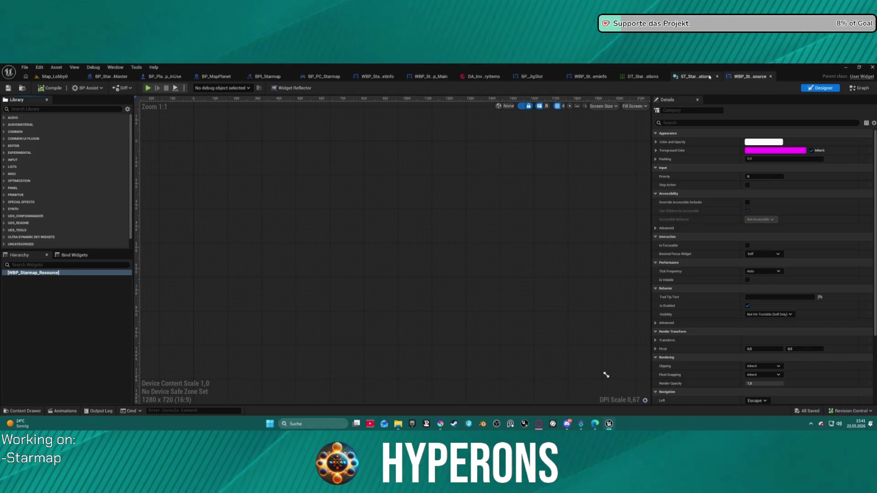
middle_click(695, 78)
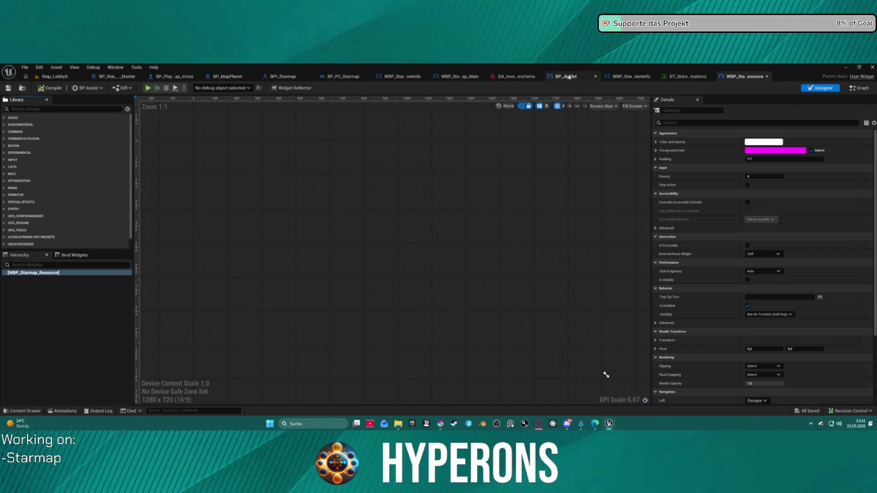
click(627, 78)
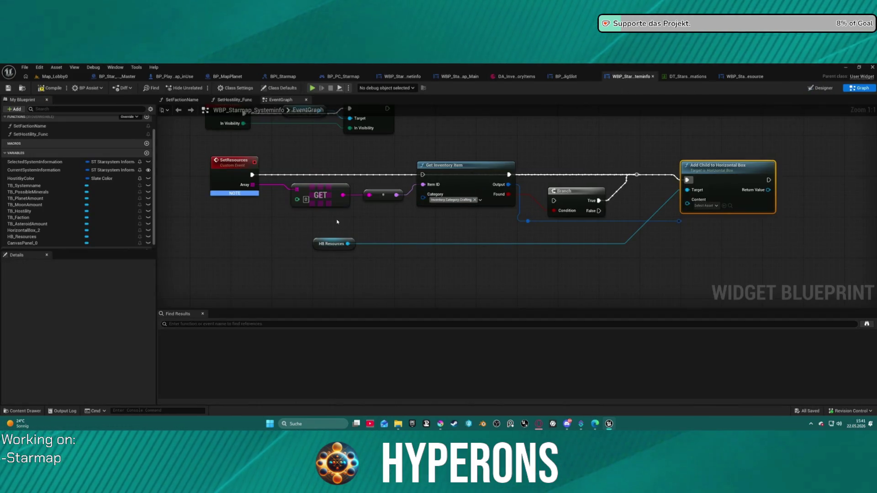
Step: Remove the Image from HB_Resources in the SystemInfo layout, leaving only the spacer
click(821, 88)
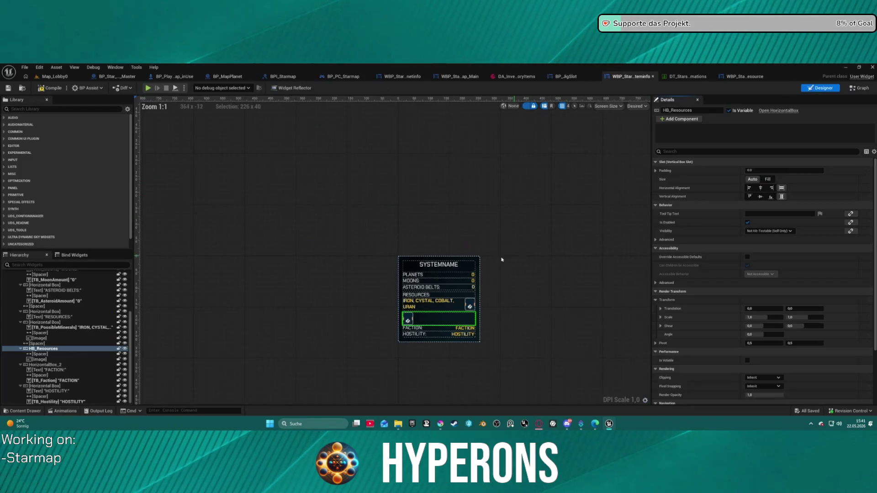
click(39, 360)
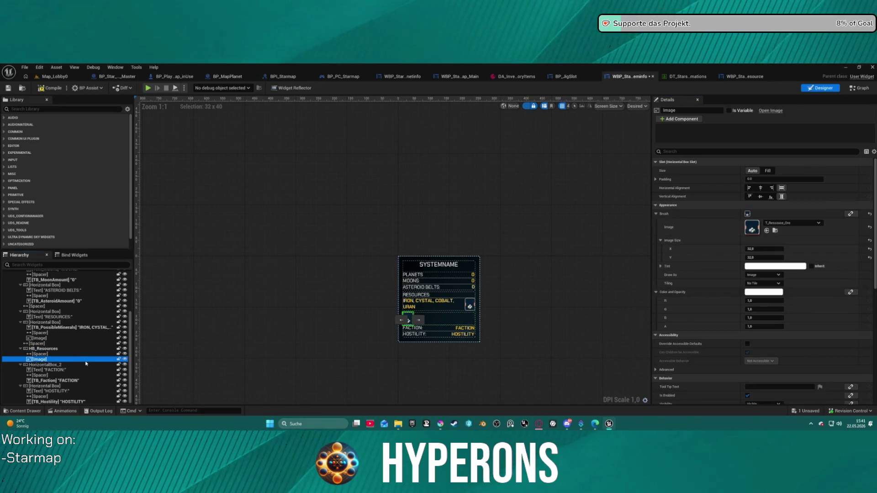
key(Delete)
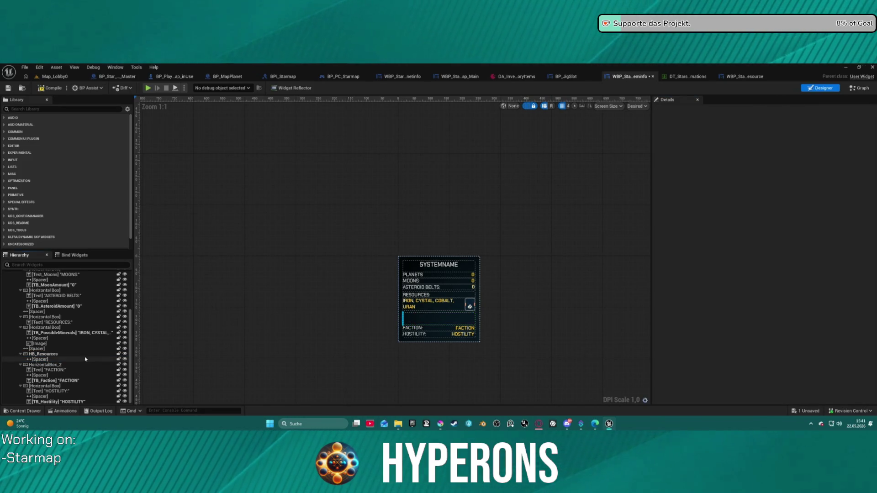
click(74, 360)
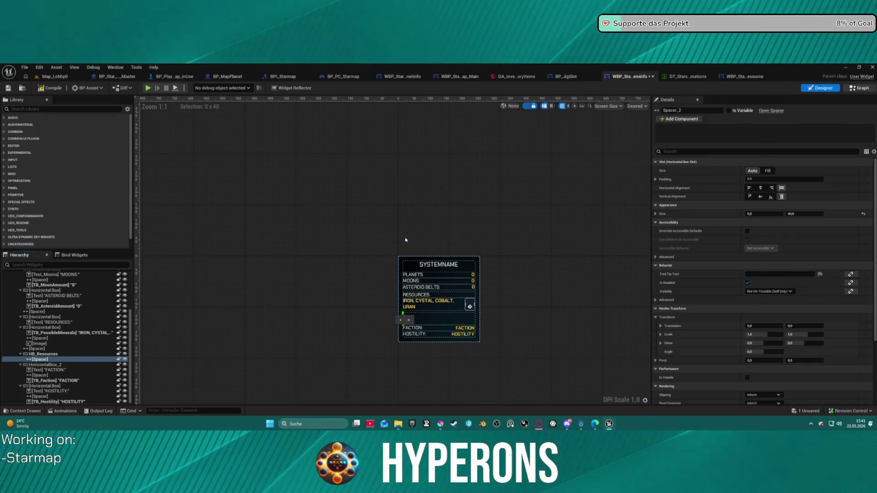
click(859, 87)
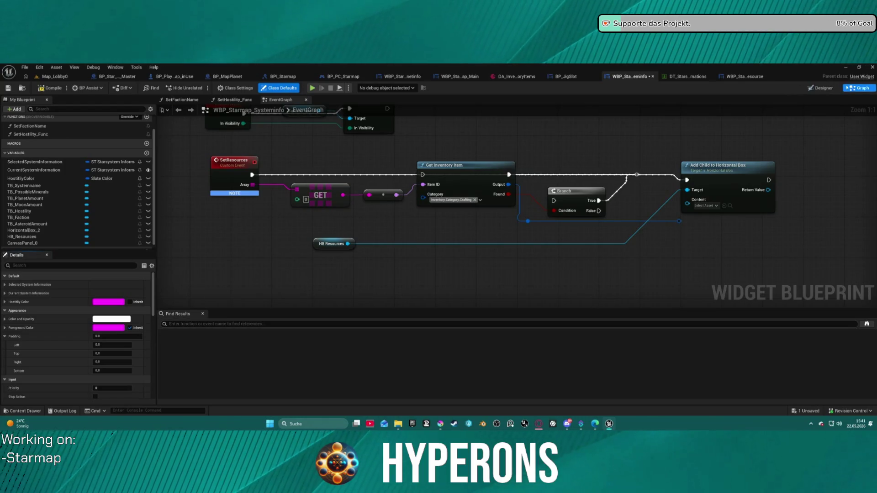
click(744, 77)
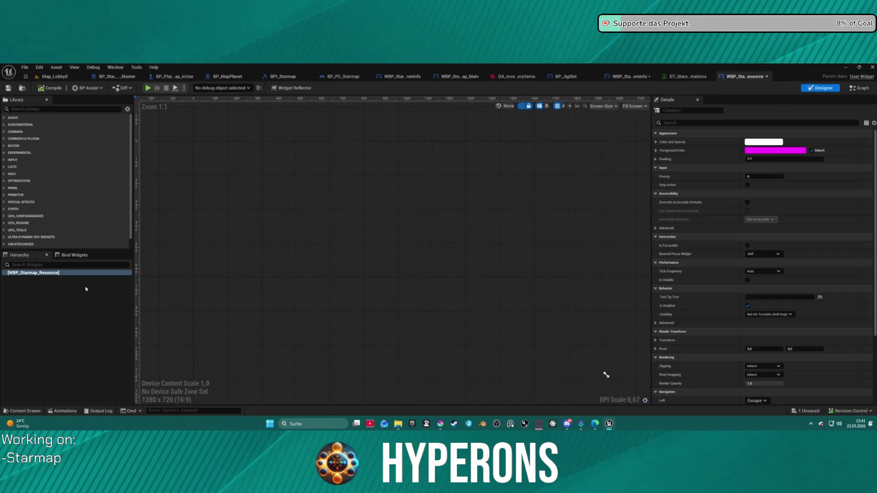
Step: Paste the resource Image into the root of WBP_Starmap_Resource
click(35, 274)
right_click(19, 275)
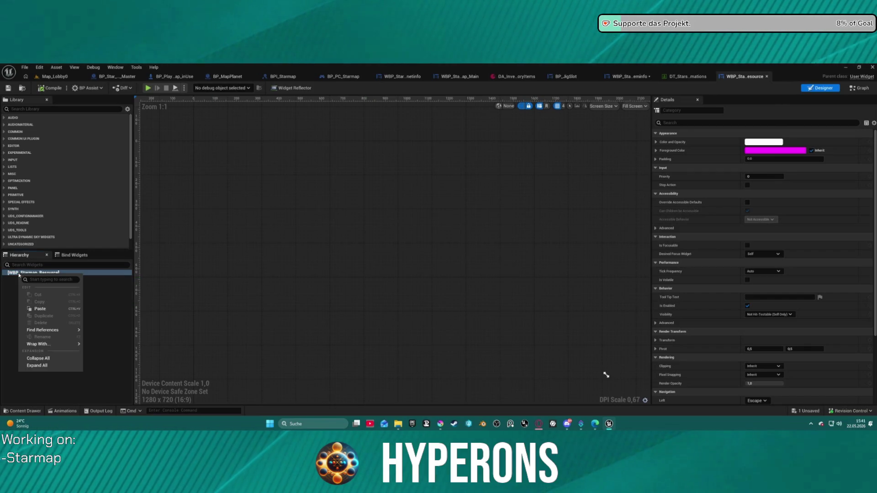
click(50, 309)
Step: Wrap the pasted 32×32 Image in a Scale Box
right_click(21, 278)
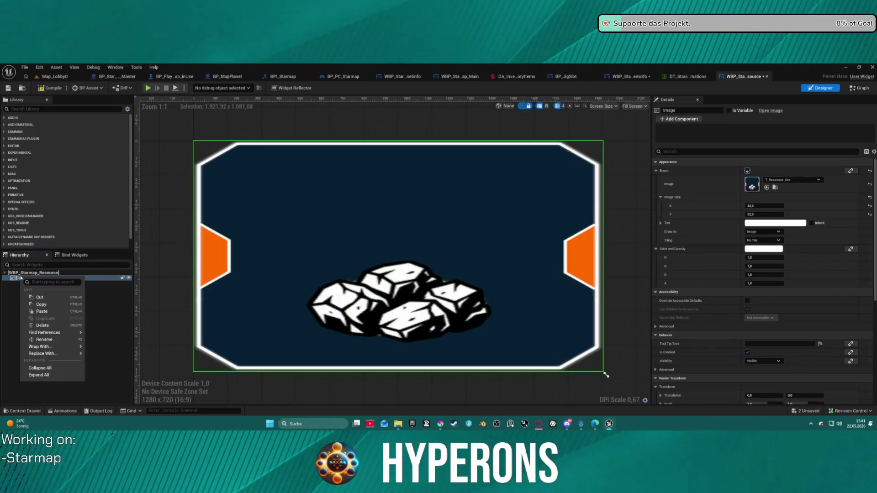
mouse_move(81, 333)
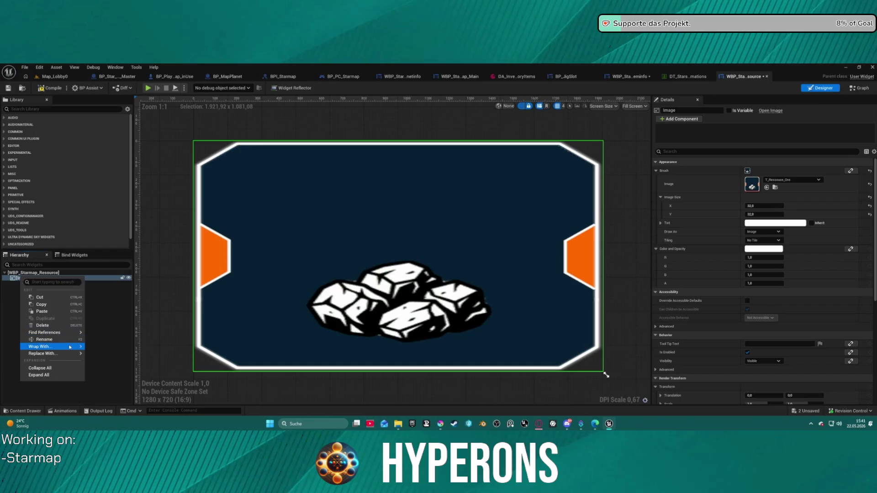
mouse_move(80, 354)
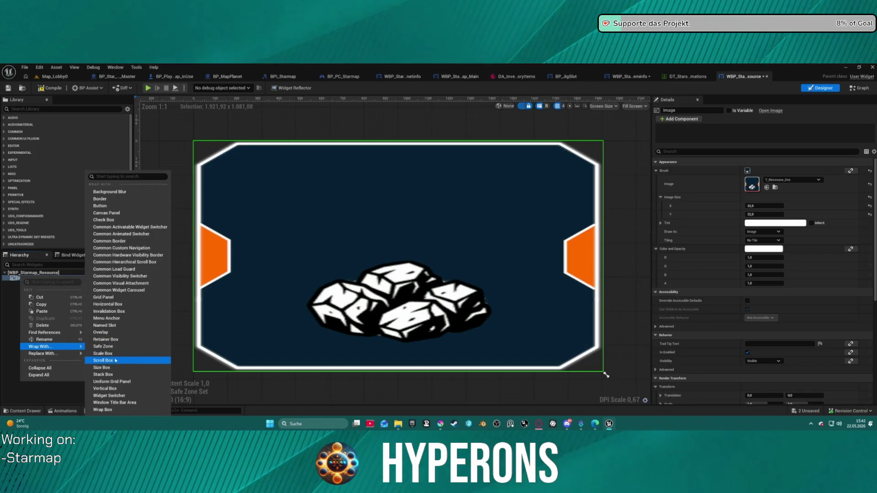
click(115, 354)
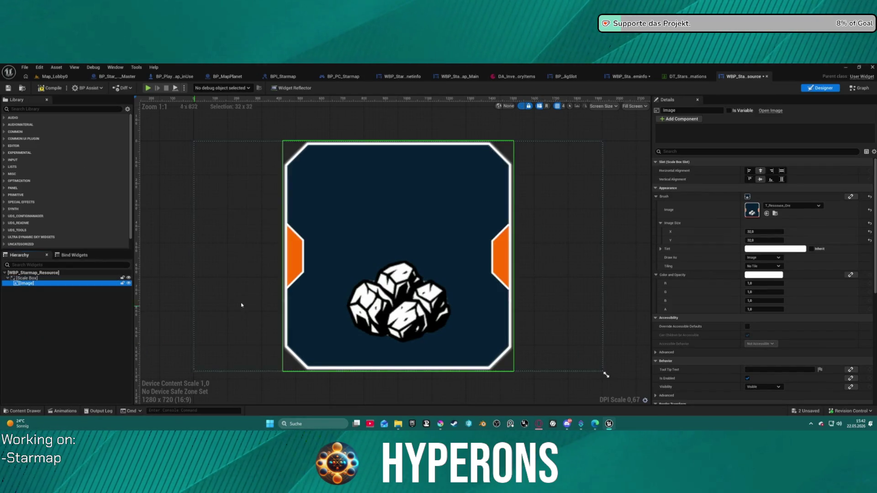
scroll(409, 232, down, 6)
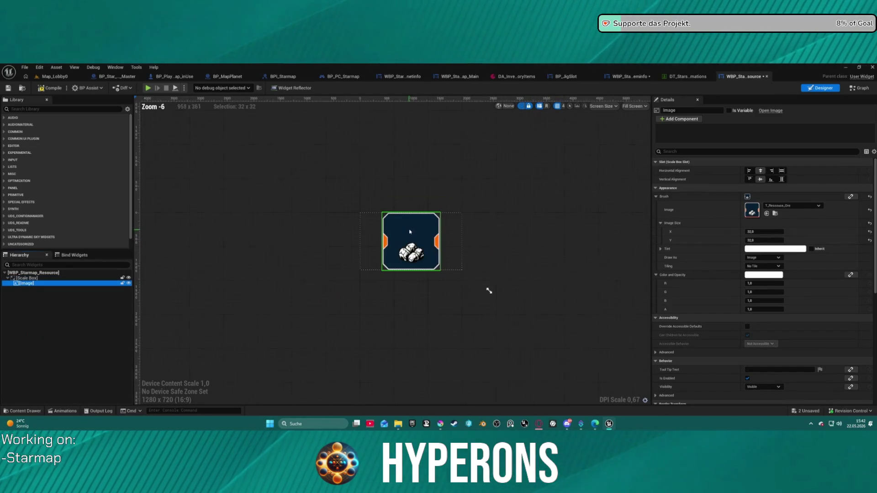
scroll(458, 200, down, 1)
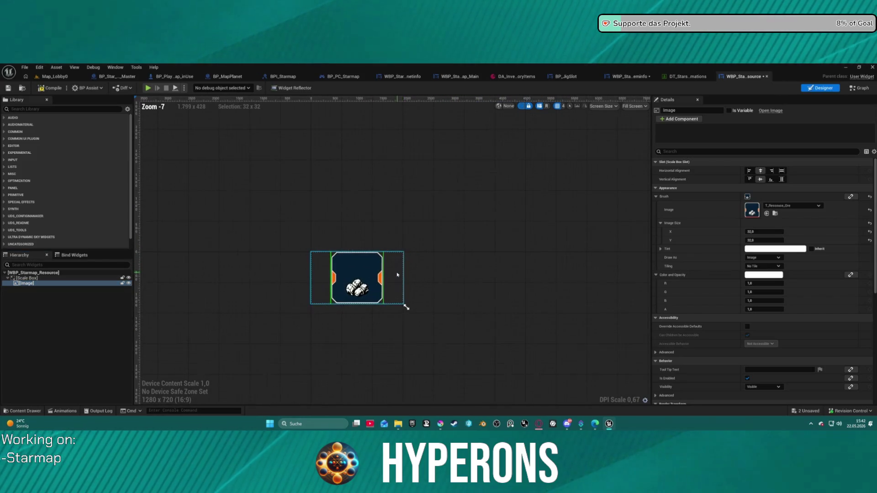
right_click(23, 284)
click(23, 284)
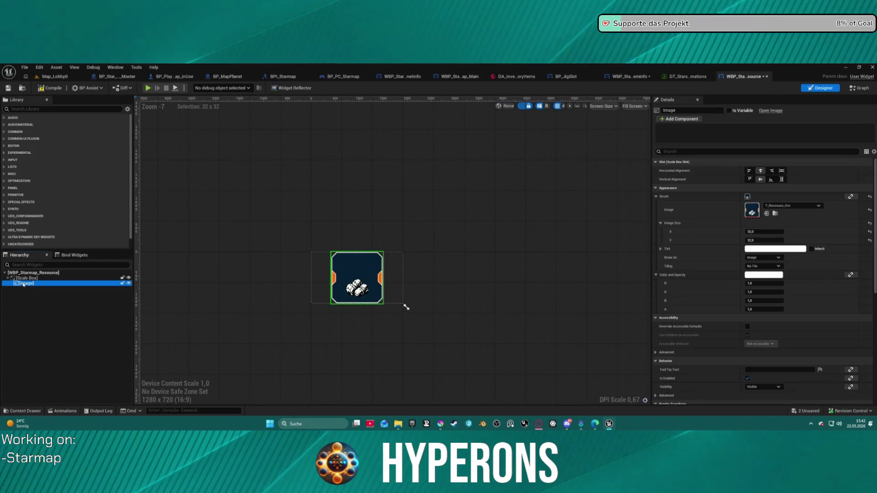
Step: Wrap the Image in a Horizontal Box
right_click(24, 284)
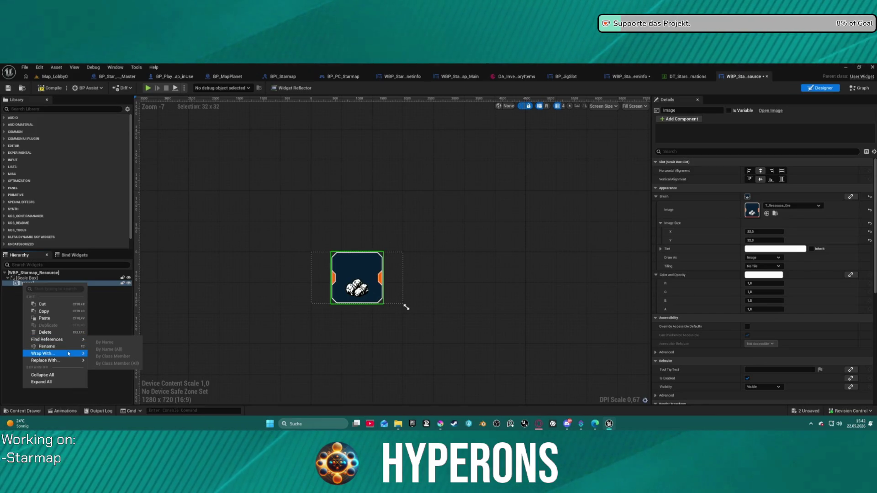
mouse_move(73, 354)
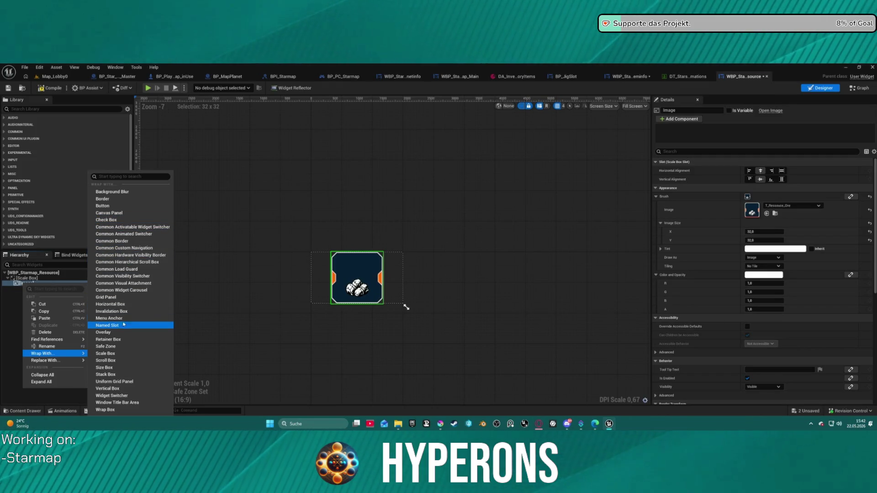
click(115, 306)
right_click(28, 284)
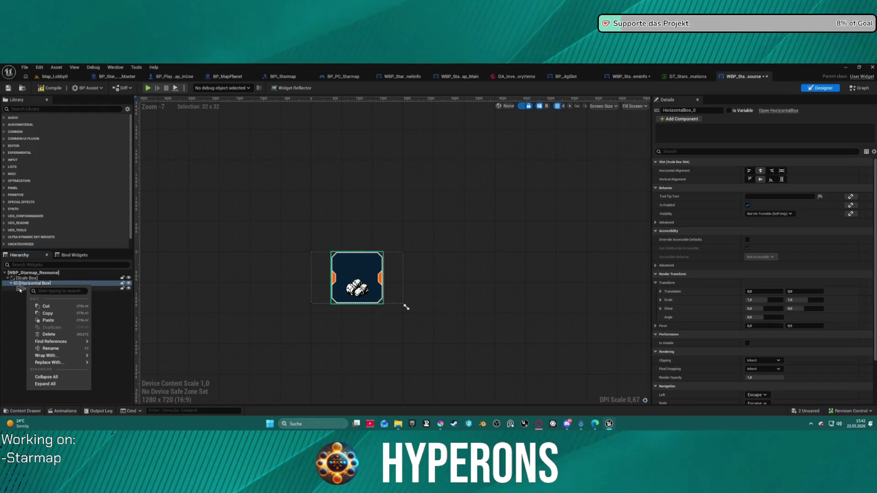
Step: Add Spacers on both sides of the Image and shrink the preview size
click(29, 111)
text(s)
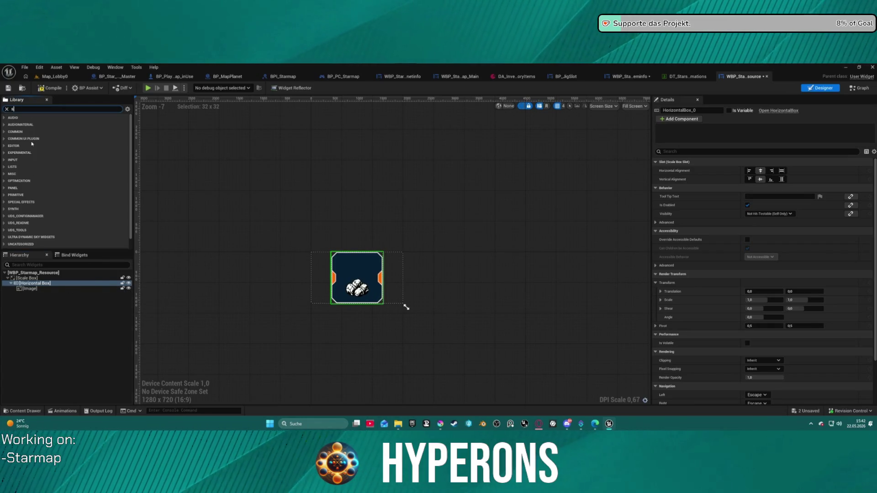
text(pace)
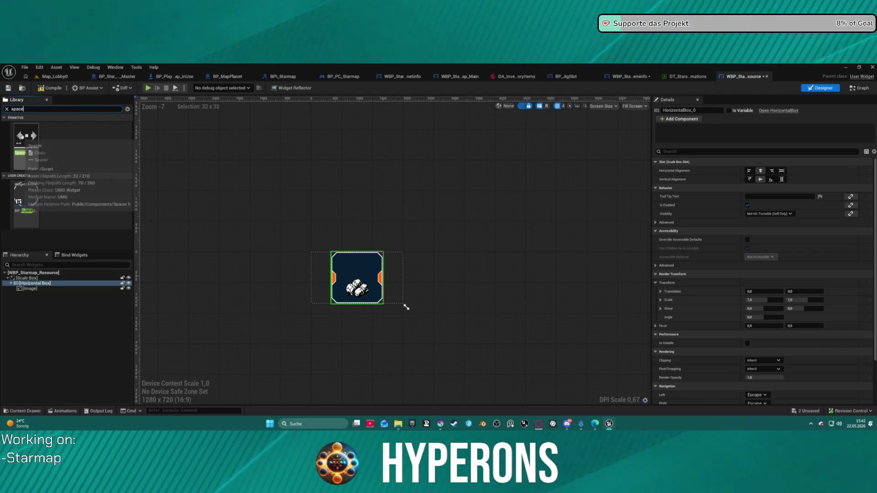
drag(39, 151, 34, 288)
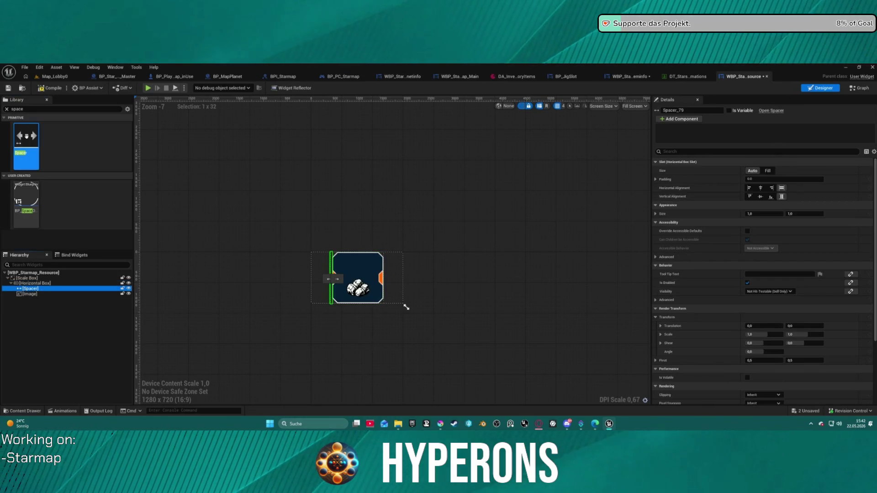
drag(26, 139, 51, 301)
click(493, 244)
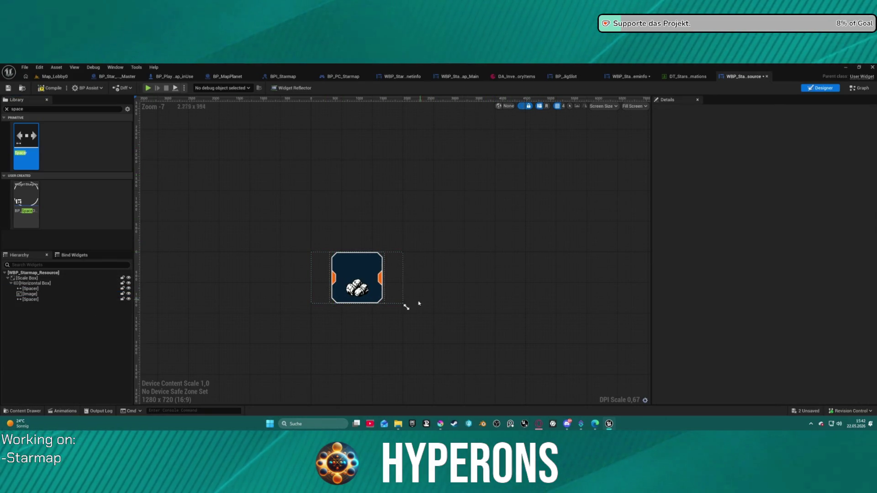
drag(405, 306, 362, 305)
Step: Move between the data table, Resource designer and Content Drawer, ending on Systeminfo's event graph
click(698, 76)
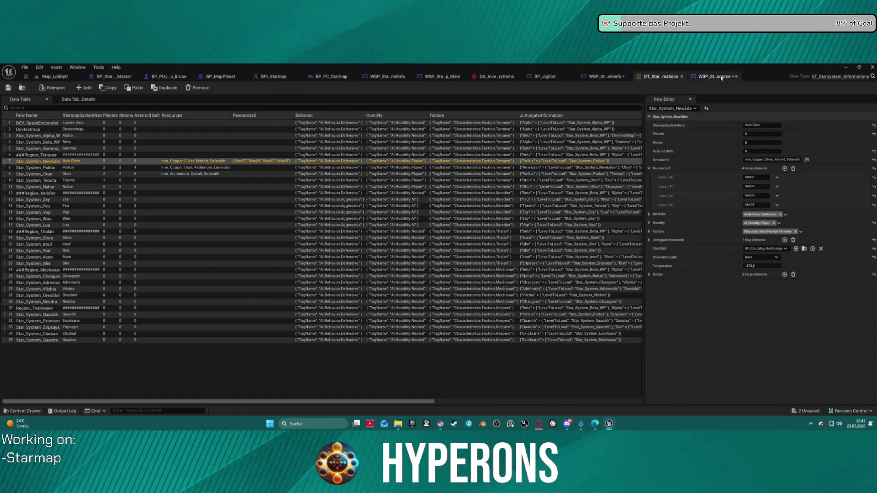
click(607, 76)
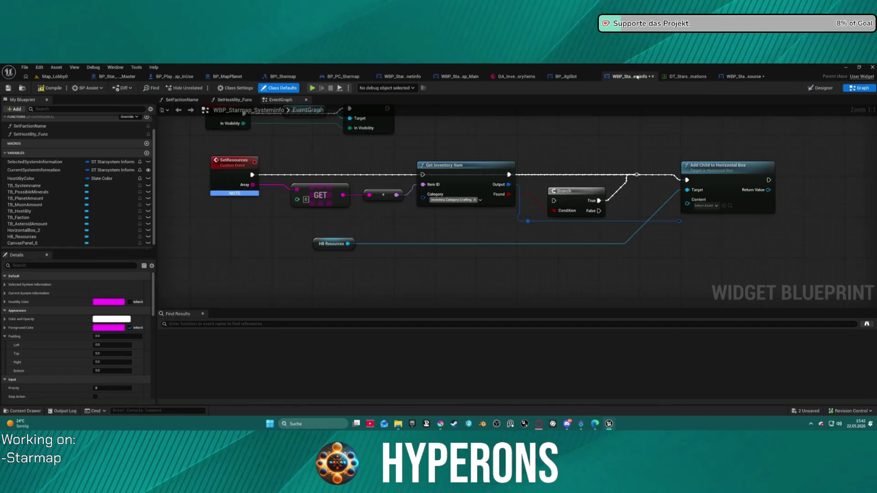
click(723, 206)
click(745, 76)
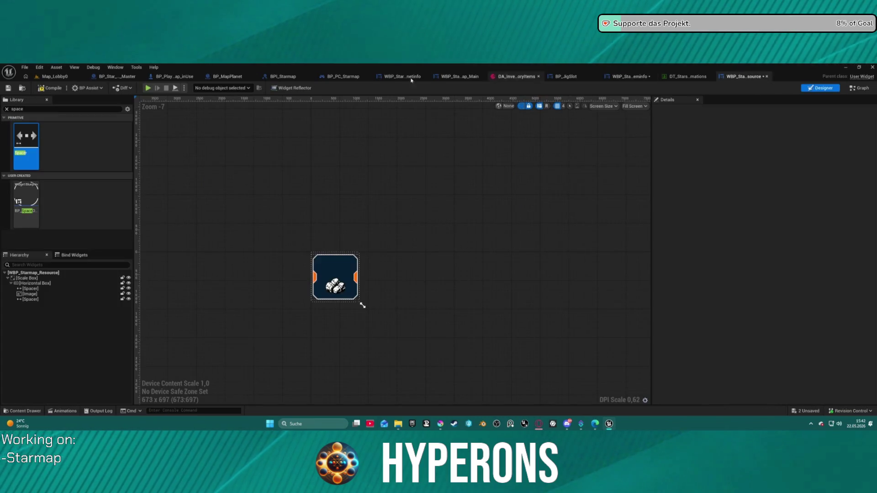
key(ctrl+space)
click(51, 76)
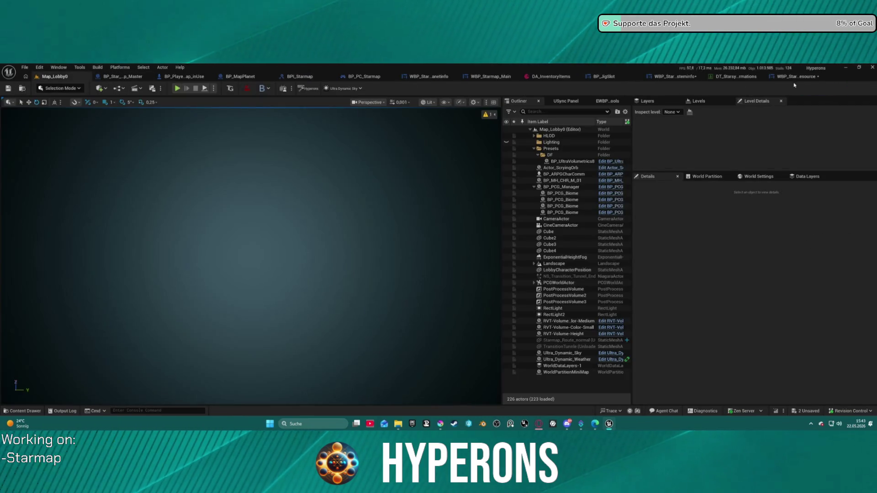
click(744, 76)
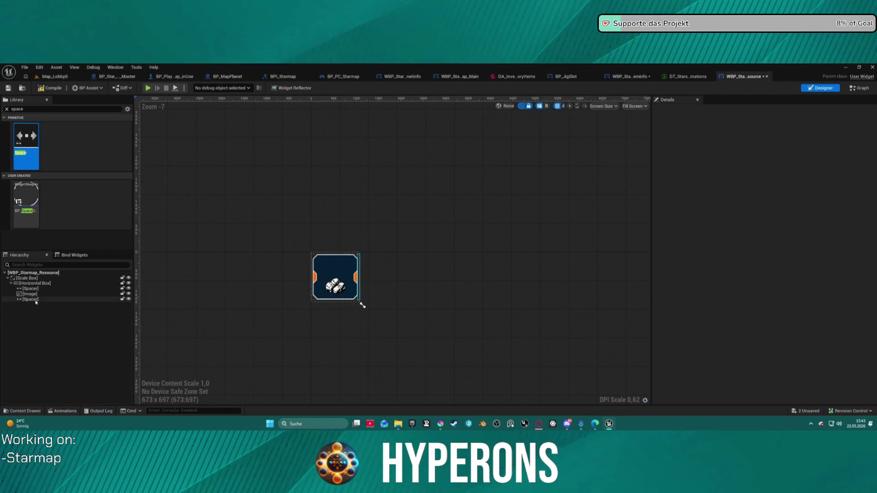
click(629, 78)
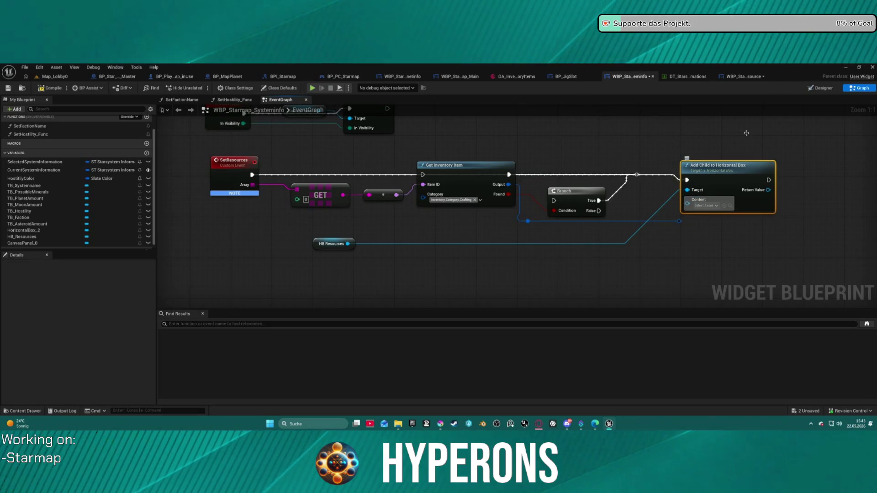
click(745, 77)
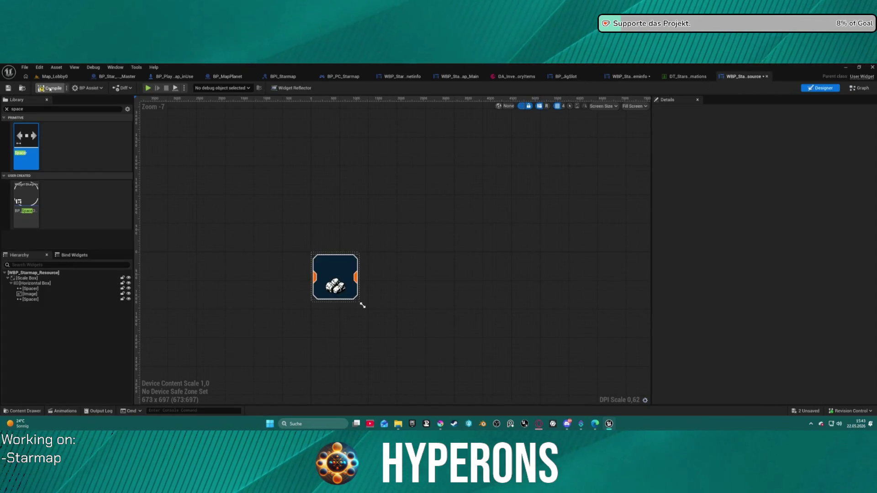
click(25, 88)
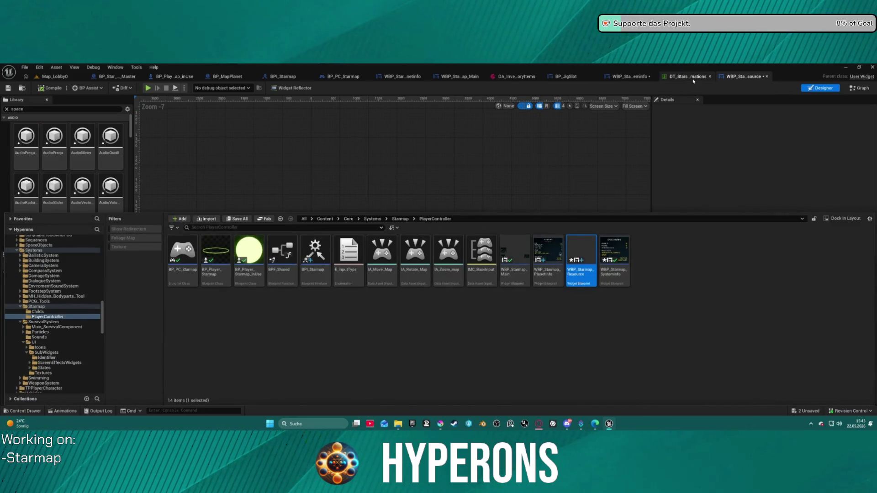
click(633, 77)
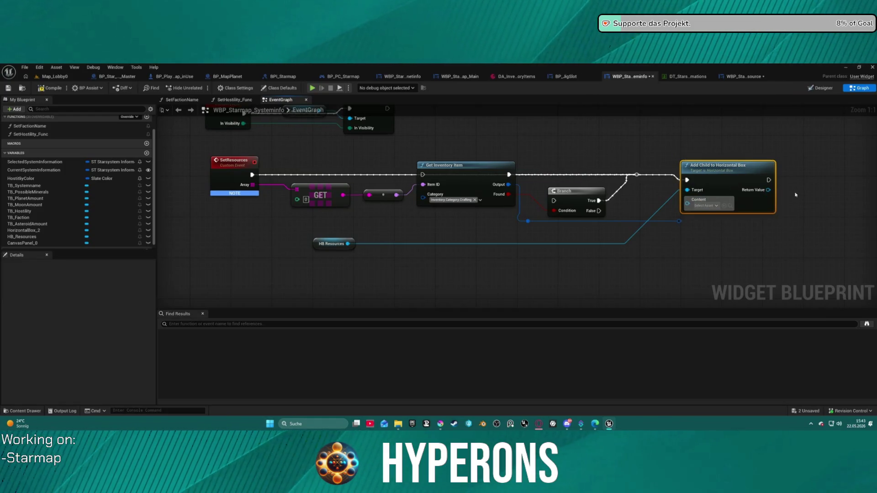
Step: Move HB Resources above the Branch and push Add Child to Horizontal Box further right
mouse_move(333, 244)
mouse_down()
mouse_move(622, 137)
mouse_move(596, 153)
mouse_up()
click(670, 185)
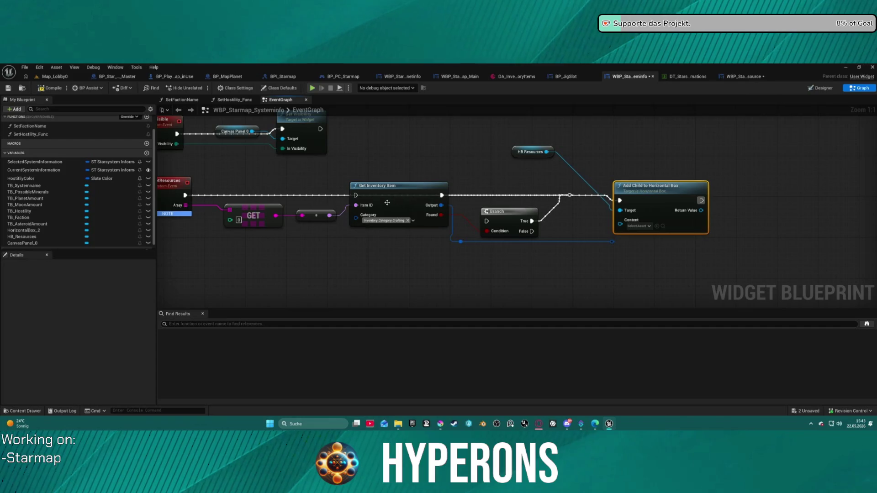
drag(578, 198, 421, 186)
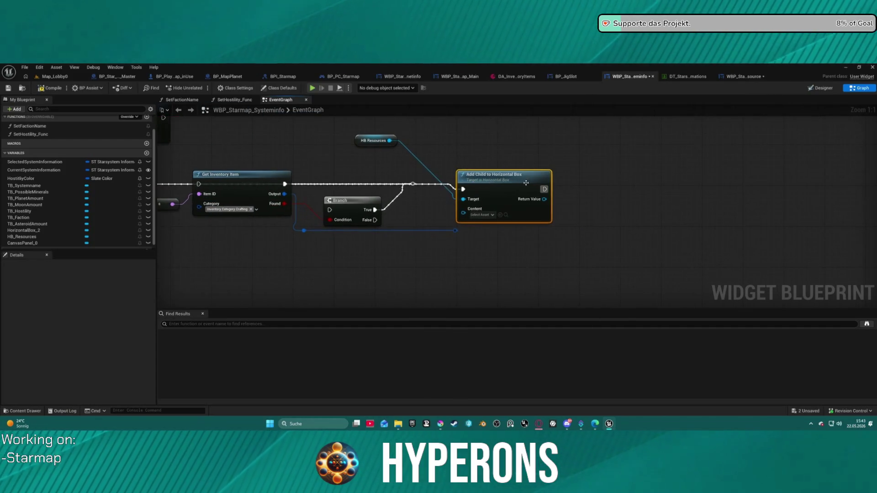
drag(539, 176, 729, 177)
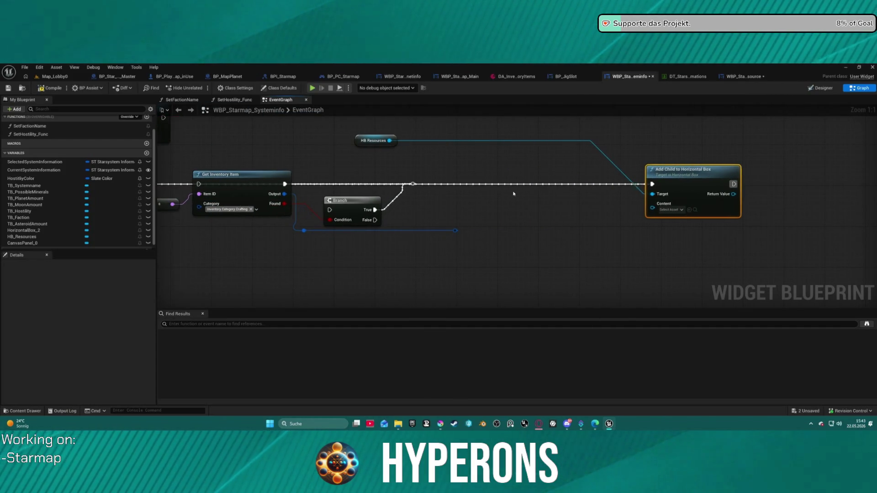
Step: Pan back to the SetResources event, leaving the array GET node wired below it
mouse_move(514, 194)
mouse_down()
mouse_move(614, 194)
mouse_move(583, 194)
mouse_up()
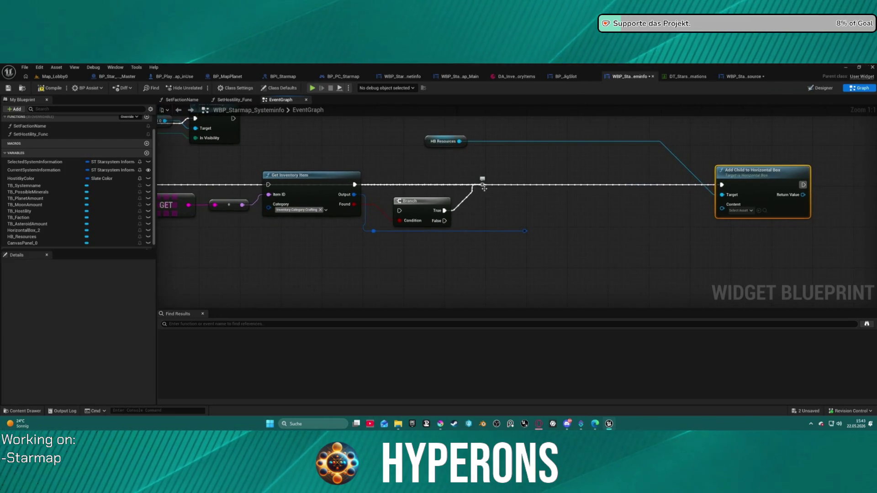
click(482, 184)
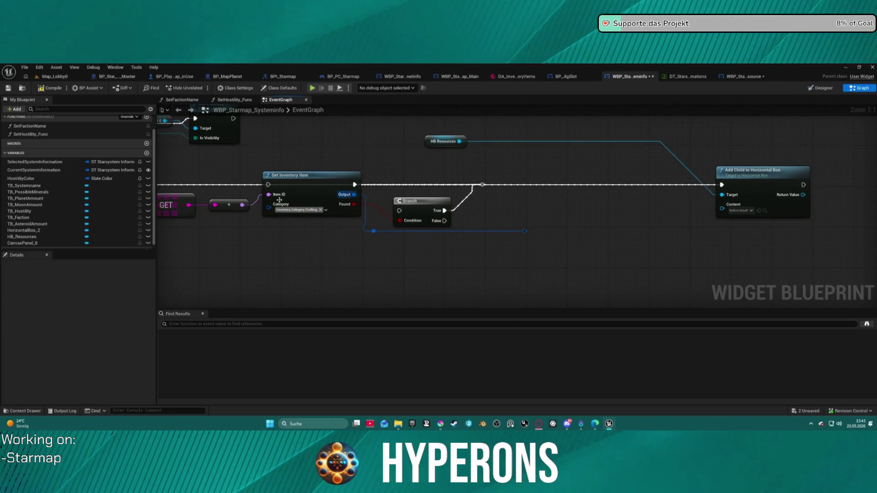
mouse_move(176, 206)
mouse_down()
mouse_move(255, 209)
mouse_move(288, 173)
mouse_move(254, 251)
mouse_move(280, 196)
mouse_up()
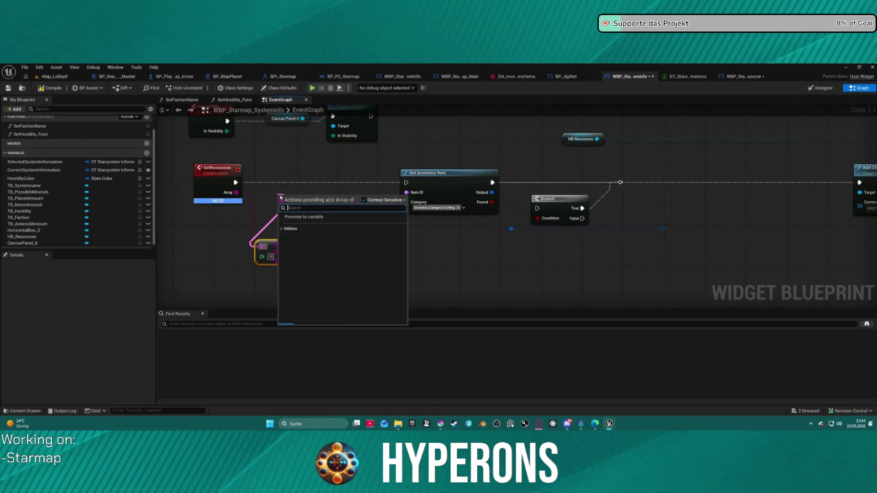
click(276, 170)
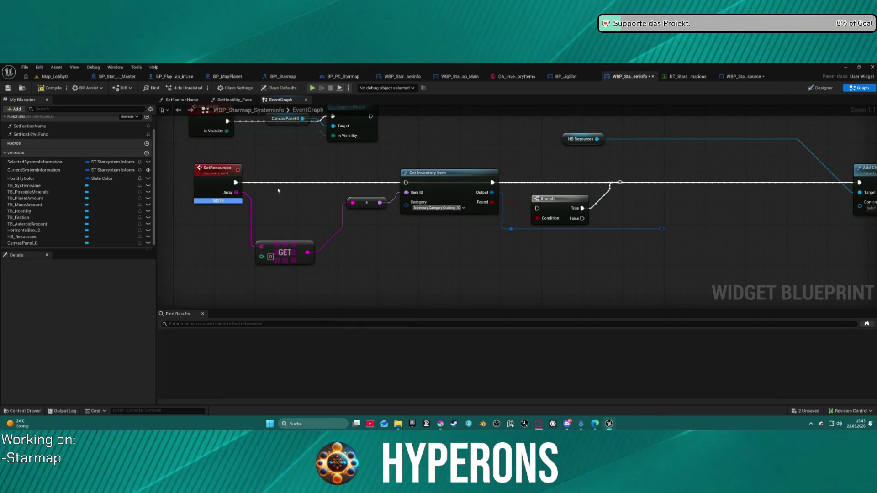
Step: Add a For Each Loop over SetResources, feeding Array Element to Item ID and Loop Body to Get Inventory Item
key(ctrl+v)
click(235, 186)
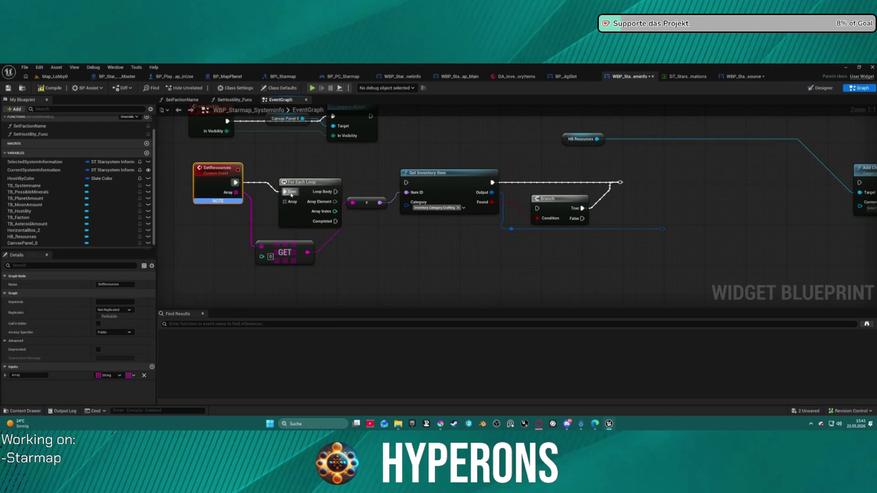
mouse_move(236, 192)
mouse_down()
mouse_move(269, 242)
mouse_move(265, 251)
mouse_move(253, 237)
mouse_move(286, 206)
mouse_up()
click(287, 210)
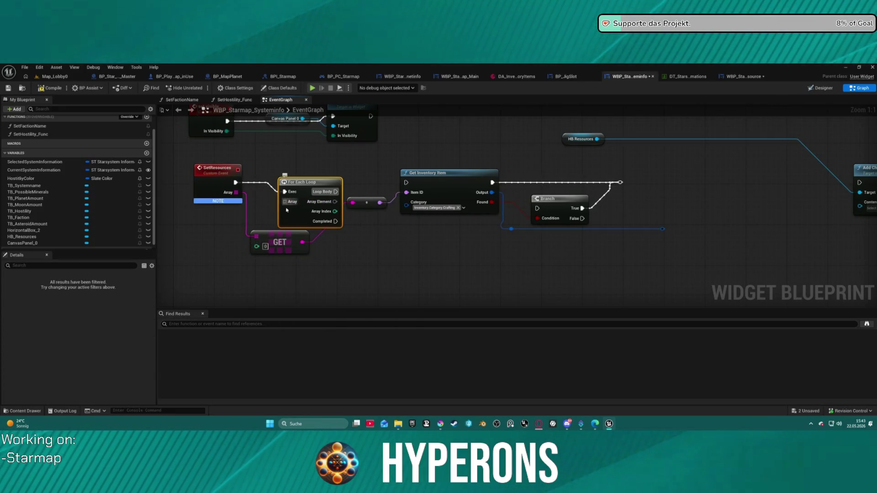
click(256, 235)
click(236, 192)
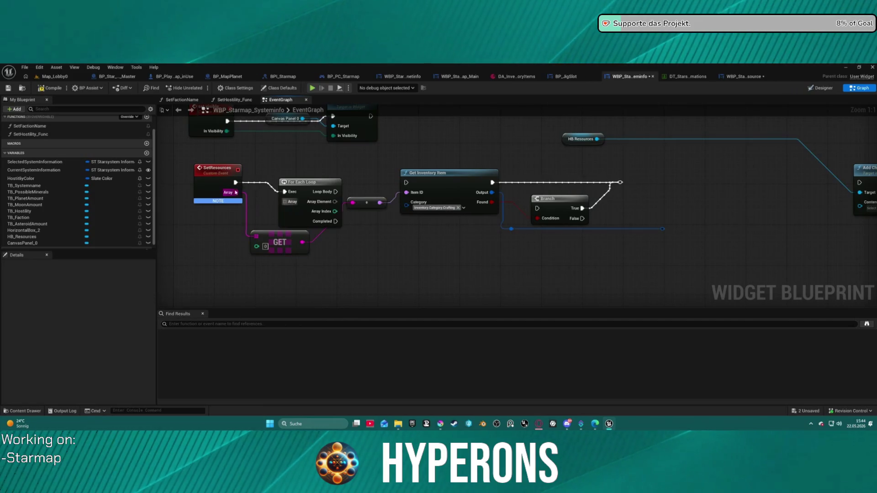
mouse_move(334, 201)
mouse_down()
mouse_move(359, 204)
mouse_move(406, 184)
mouse_up()
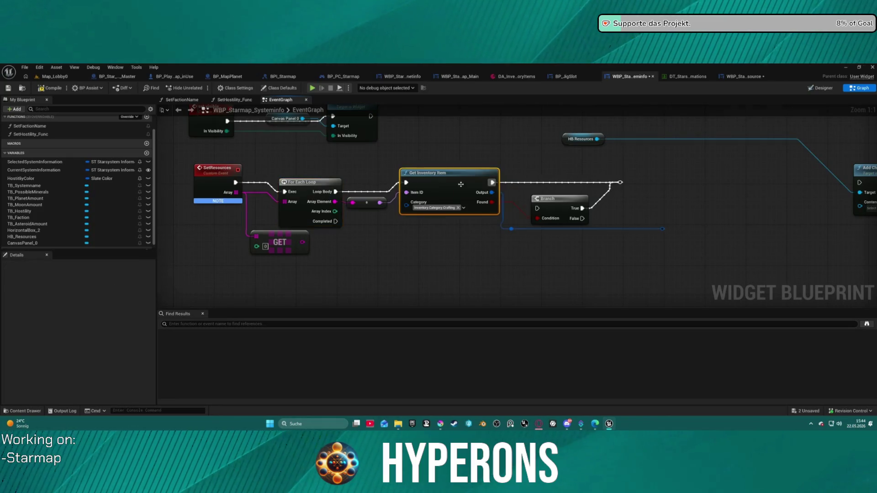
drag(521, 229, 437, 200)
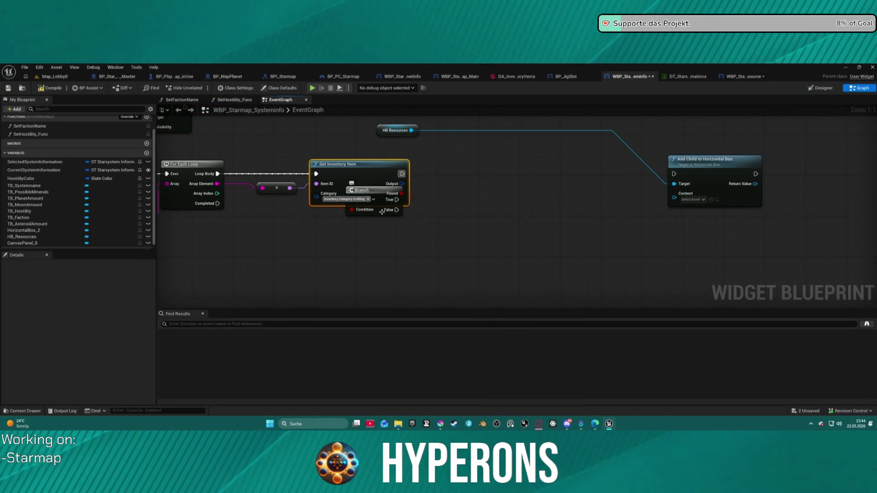
Step: Add a Break FItem Info node from Get Inventory Item's Output pin
mouse_move(382, 211)
mouse_down()
mouse_move(524, 214)
mouse_move(476, 218)
mouse_move(464, 242)
mouse_up()
drag(402, 184, 484, 208)
text(br)
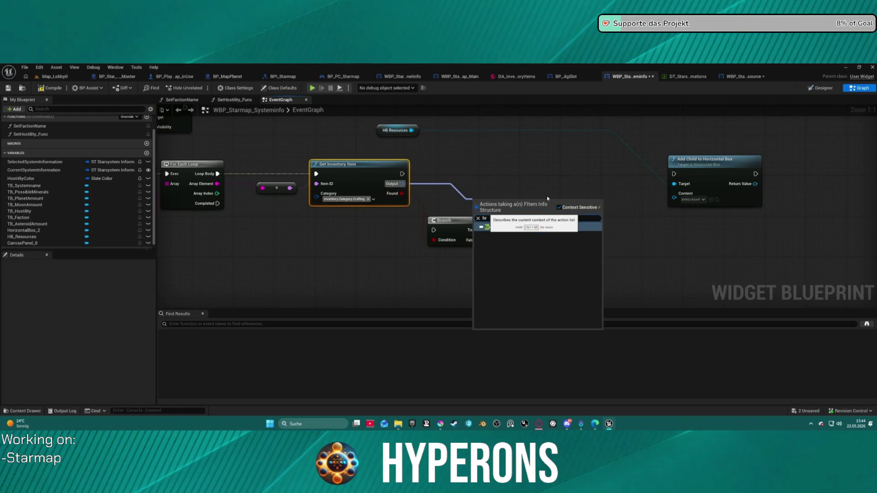
key(Return)
Step: Reposition the Branch beside Get Inventory Item and wire its execution into the Branch
drag(466, 220, 459, 274)
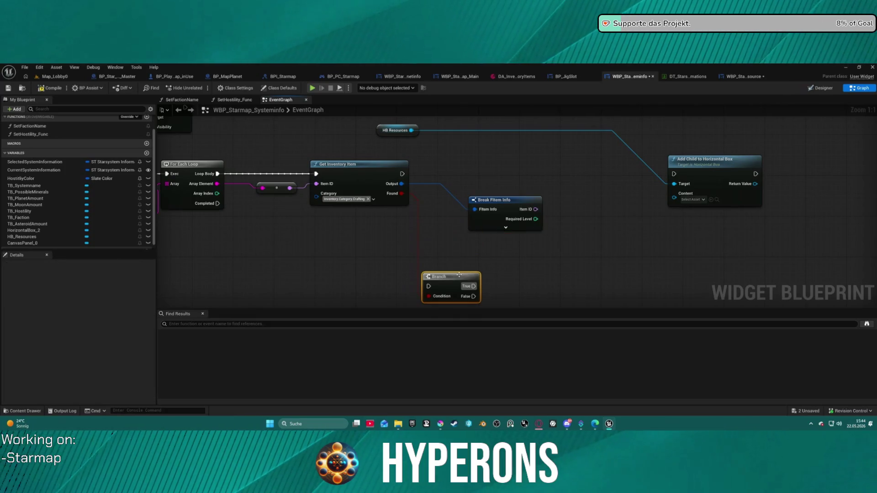
drag(625, 235, 549, 212)
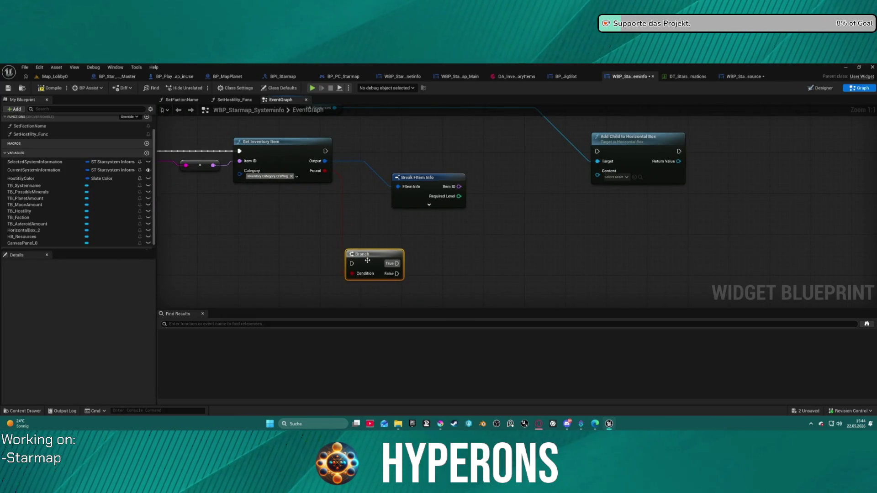
mouse_move(367, 261)
mouse_down()
mouse_move(489, 209)
mouse_move(464, 208)
mouse_move(414, 147)
mouse_move(383, 149)
mouse_up()
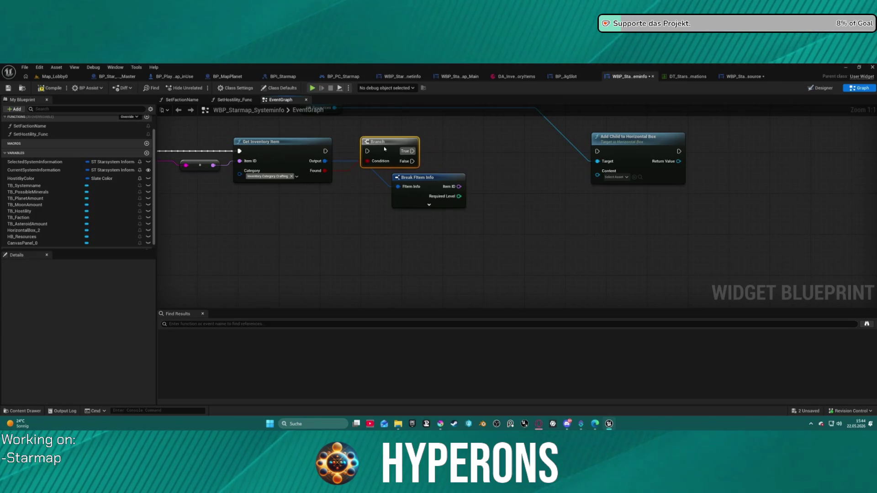
click(313, 148)
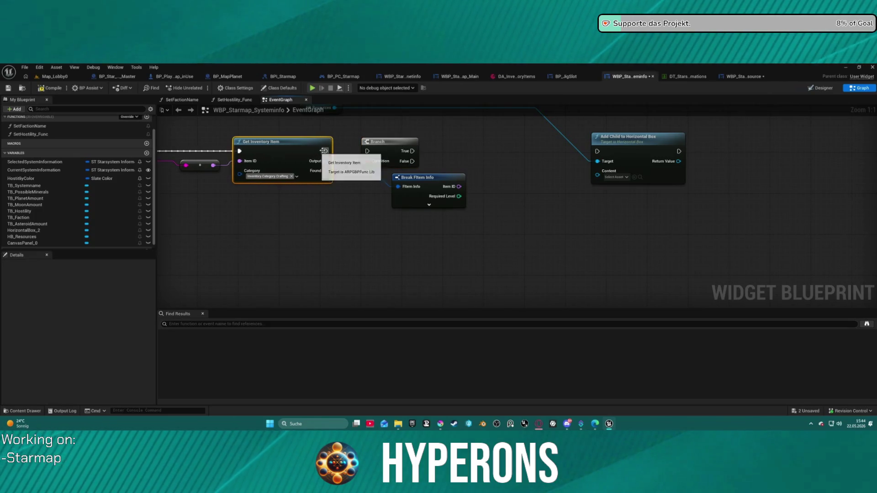
drag(325, 151, 367, 151)
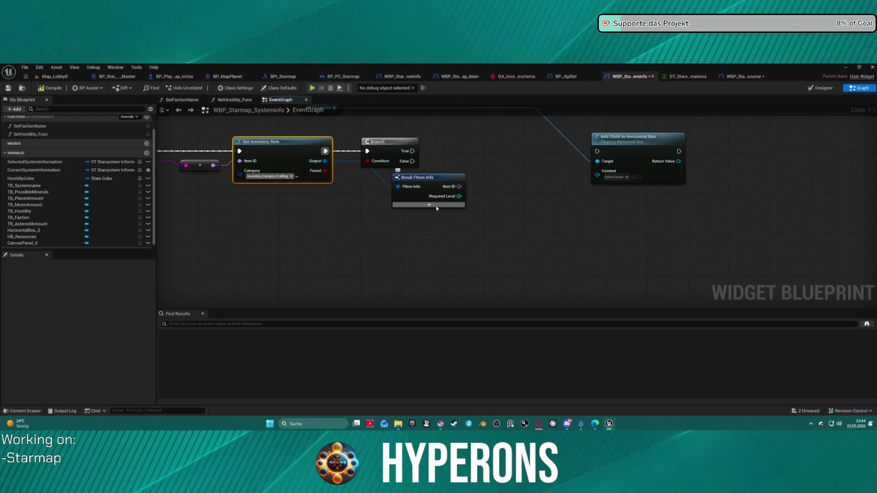
click(429, 205)
click(460, 217)
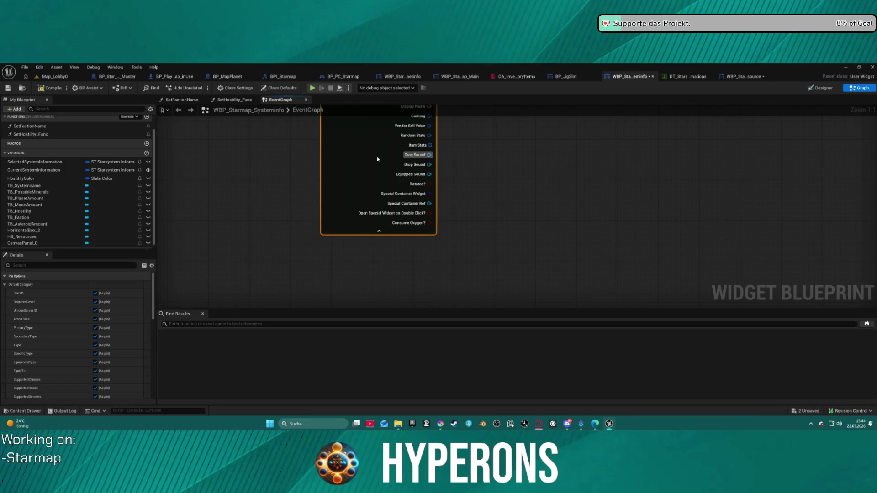
Step: Apply Hide Unconnected Pins so Break FItem Info shows only its Image output
scroll(68, 361, down, 5)
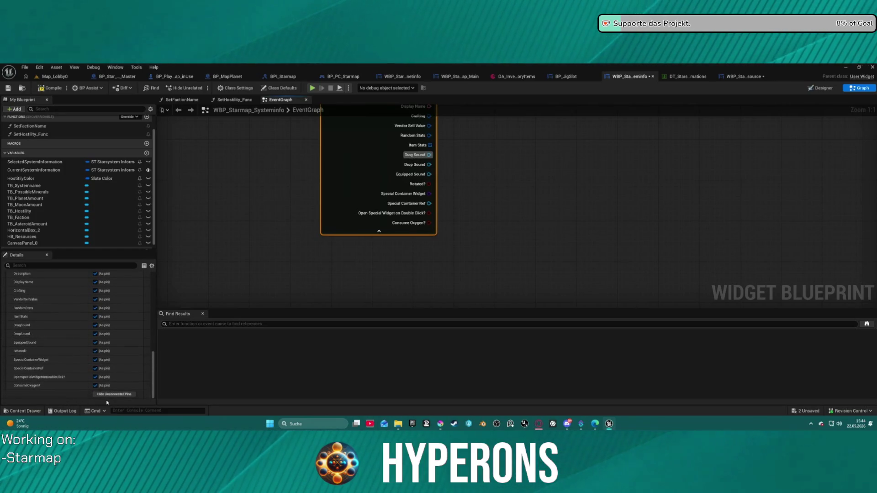
click(108, 396)
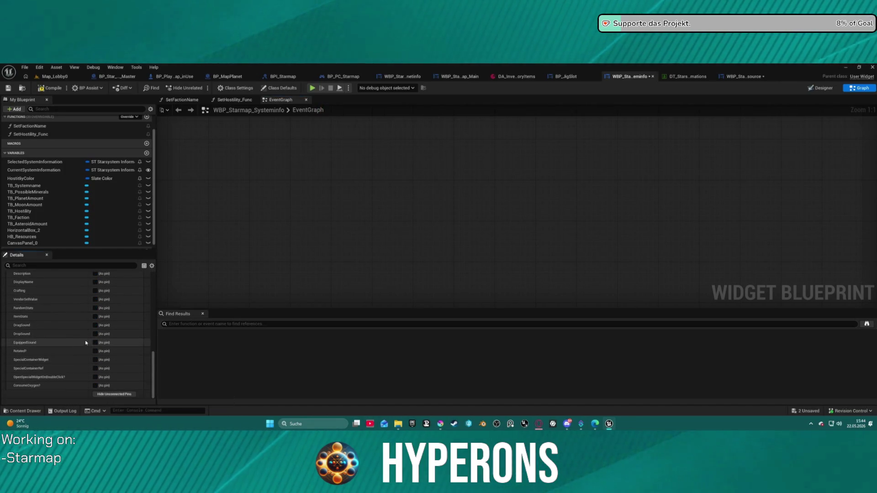
scroll(94, 315, up, 5)
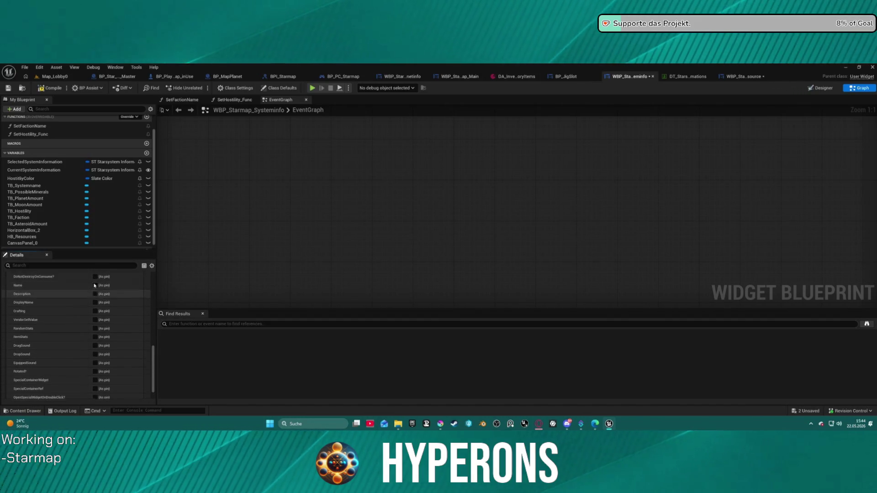
scroll(94, 284, up, 3)
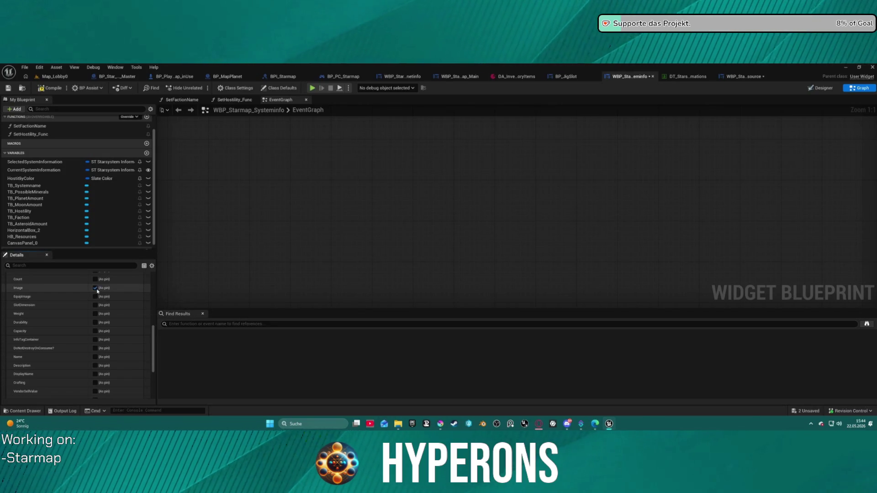
click(350, 224)
scroll(403, 238, down, 5)
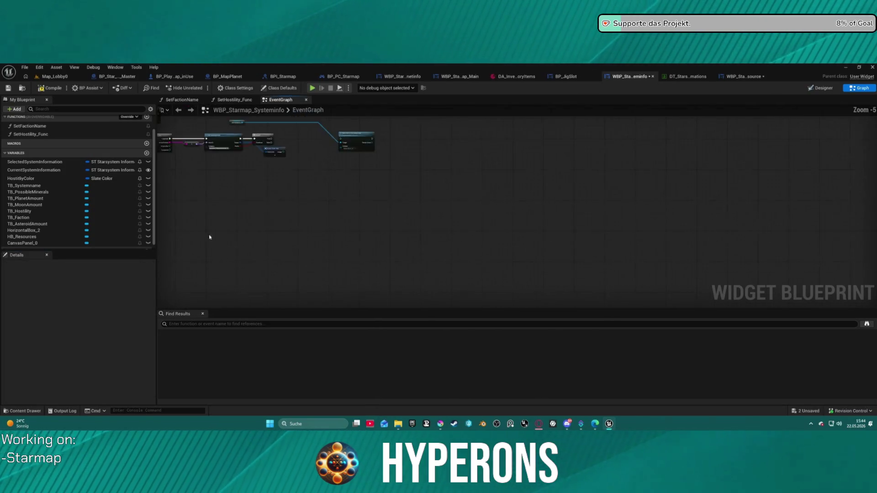
scroll(386, 221, up, 5)
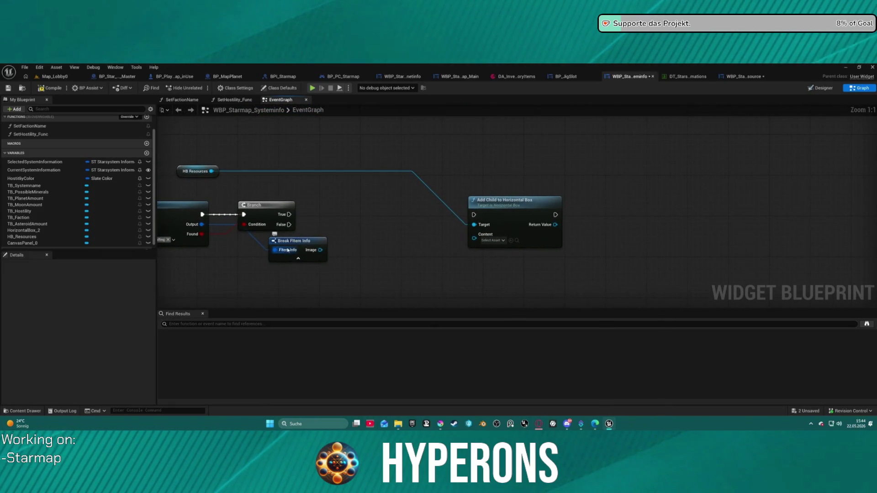
Step: Add a Create Widget node of class WBP_Starmap_Resource on True, feeding Add Child's Content and execution
click(288, 250)
drag(287, 250, 278, 271)
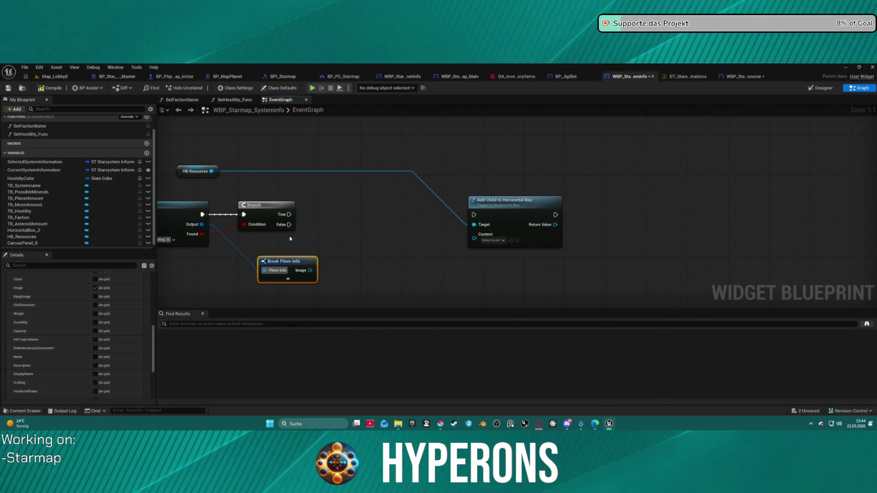
drag(290, 238, 422, 228)
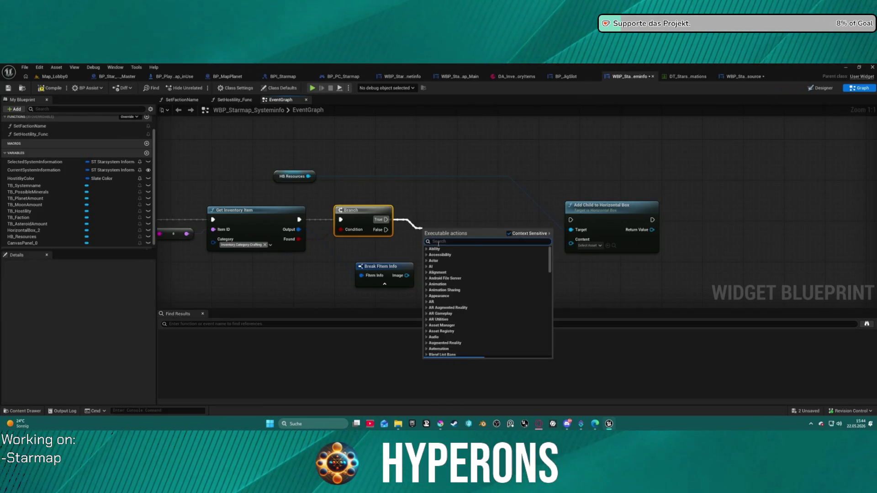
text(crea)
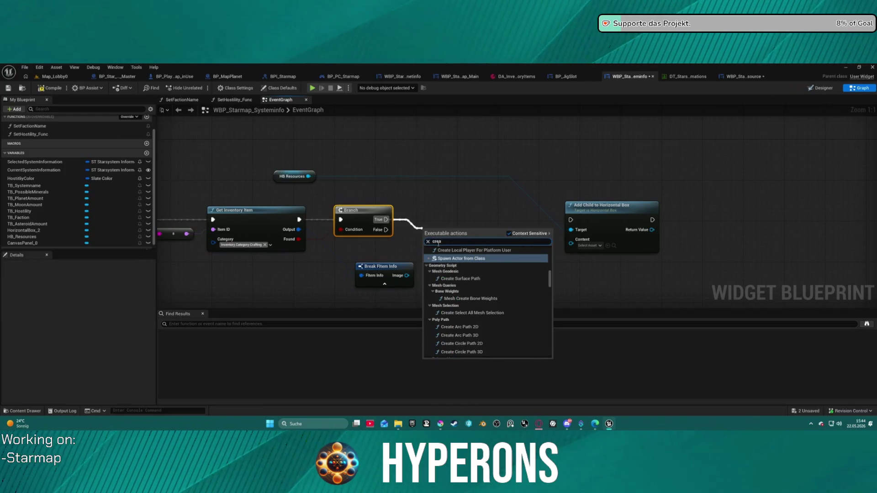
text( wi)
key(Return)
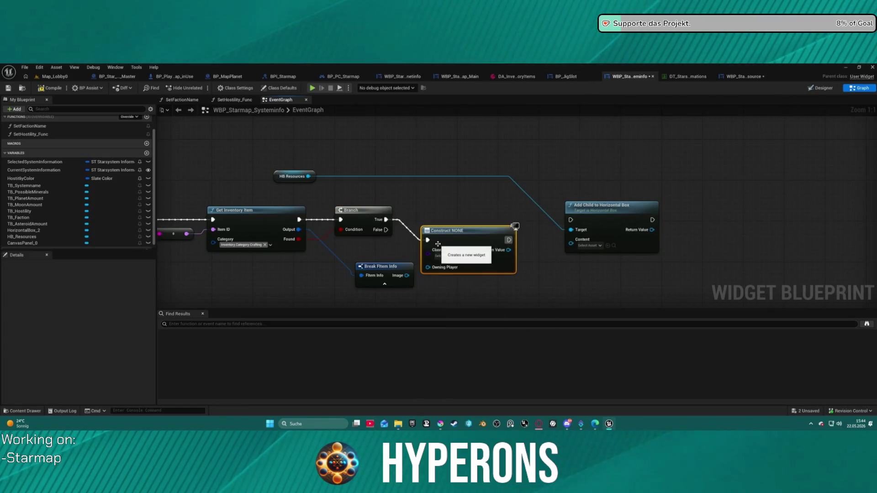
click(452, 254)
click(463, 258)
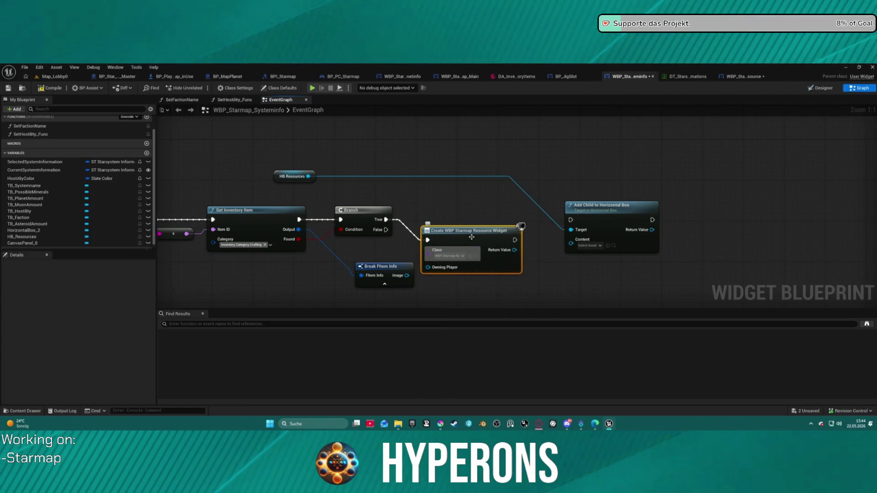
mouse_move(475, 230)
mouse_down()
mouse_move(470, 205)
mouse_move(572, 241)
mouse_move(529, 213)
mouse_move(498, 213)
mouse_move(570, 220)
mouse_up()
click(498, 213)
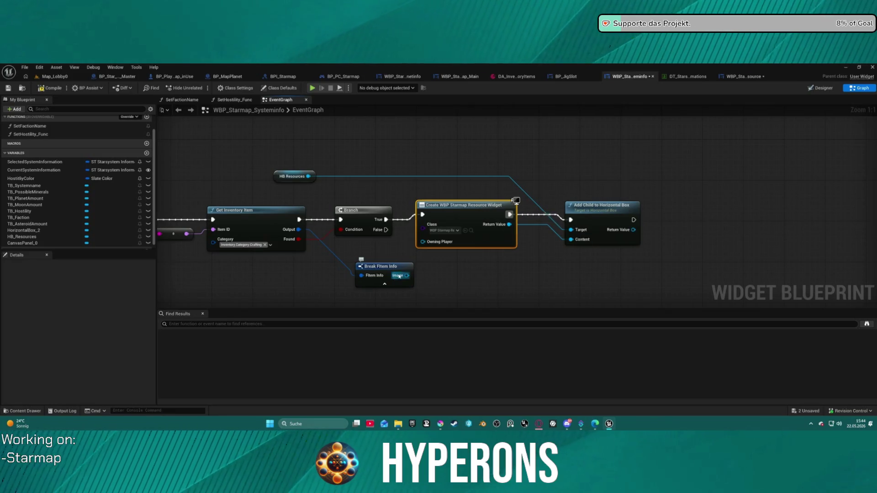
Step: Place Break FItem Info beside Create Widget and open the WBP_Starmap_Resource blueprint
drag(399, 276, 497, 274)
drag(600, 277, 601, 277)
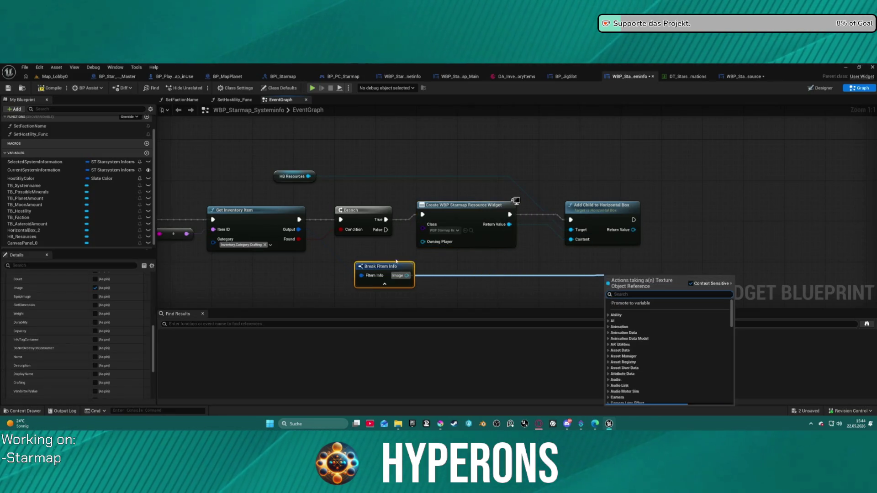
drag(414, 263, 446, 265)
drag(388, 269, 500, 268)
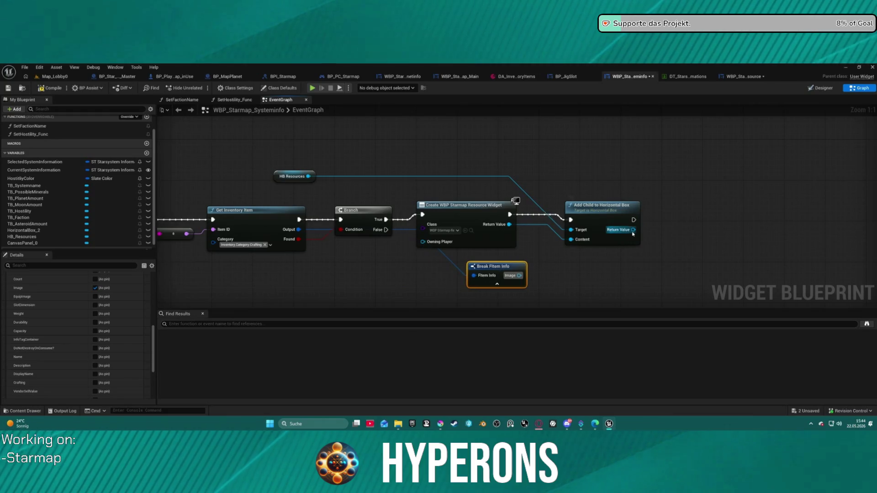
drag(633, 230, 675, 232)
click(743, 76)
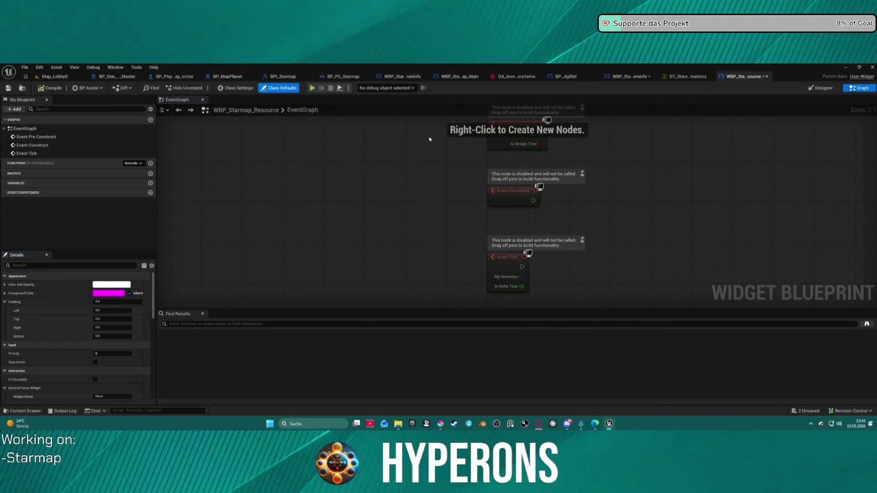
Step: Delete the default event nodes and add a new Custom Event
drag(429, 139, 617, 304)
key(Delete)
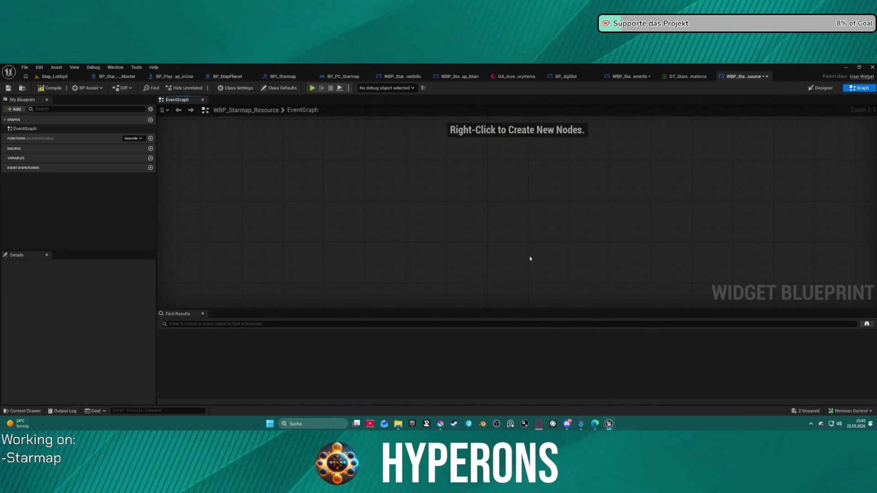
right_click(505, 192)
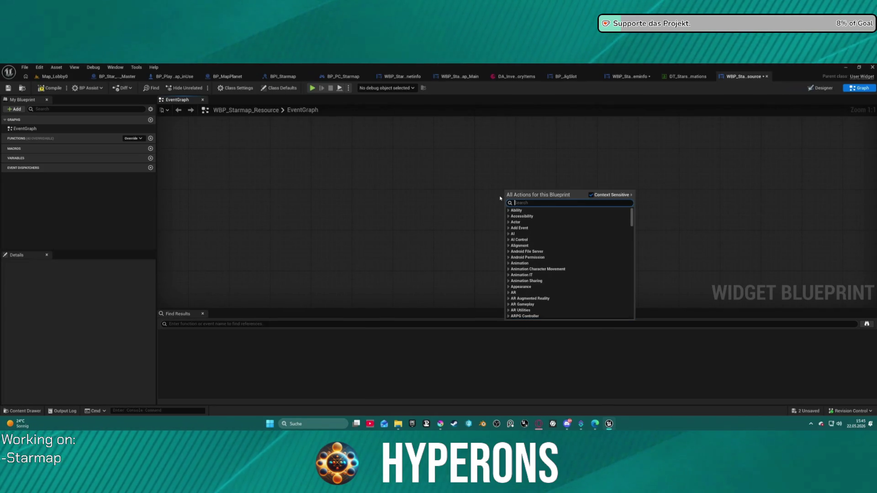
text(custom)
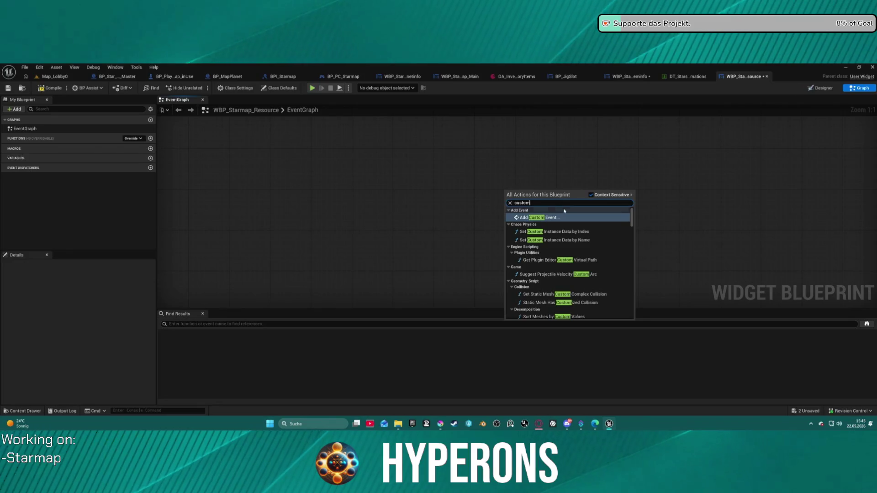
click(568, 218)
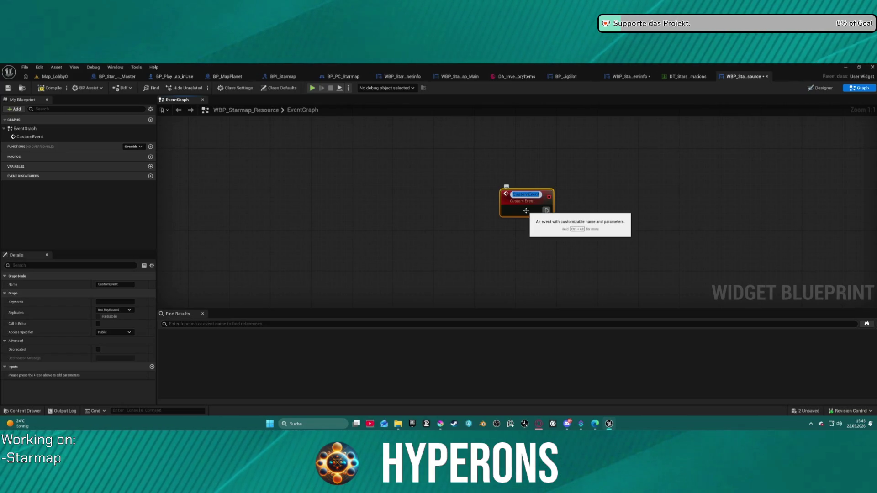
Step: Name the custom event SetupWidget and move it further left in the graph
text(SetupWidget)
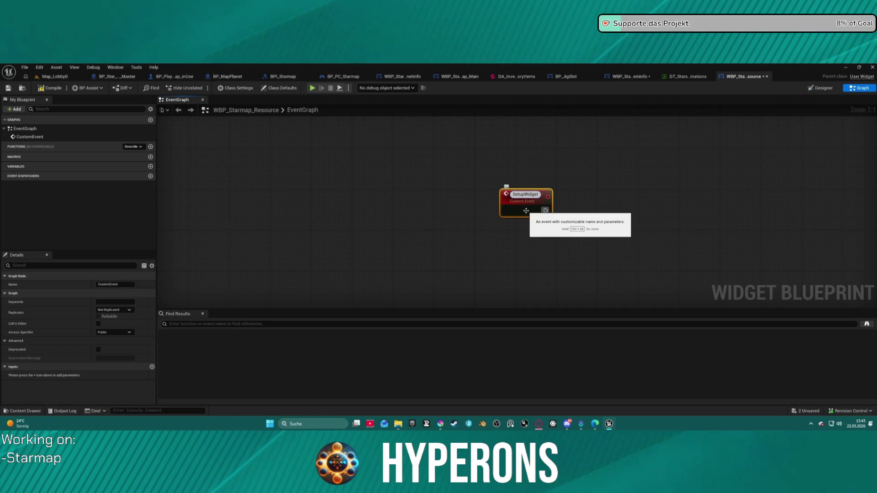
key(Return)
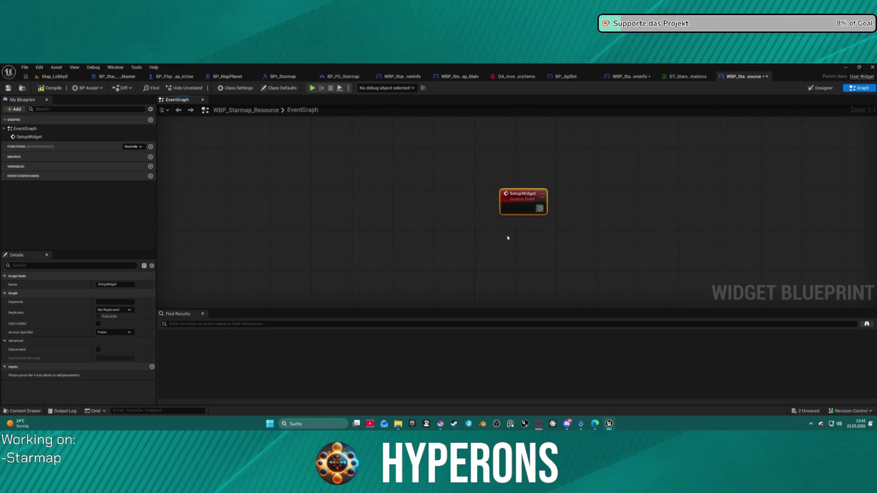
drag(528, 209, 391, 188)
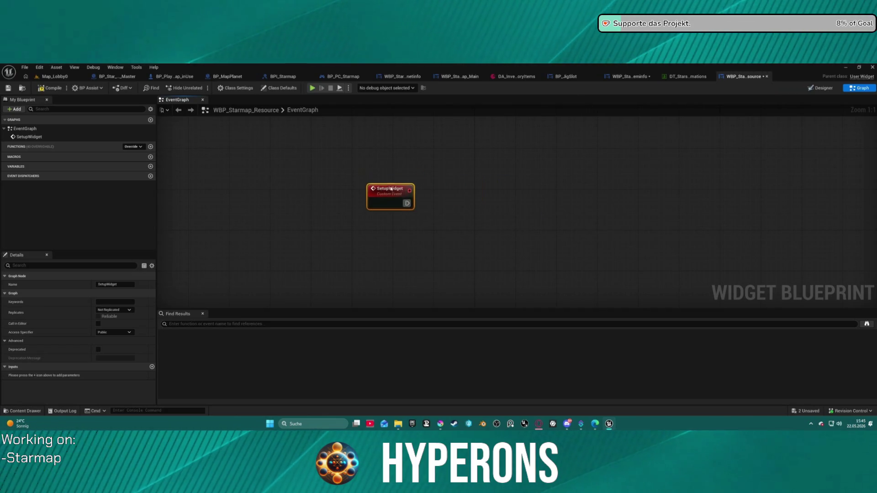
drag(487, 205, 487, 206)
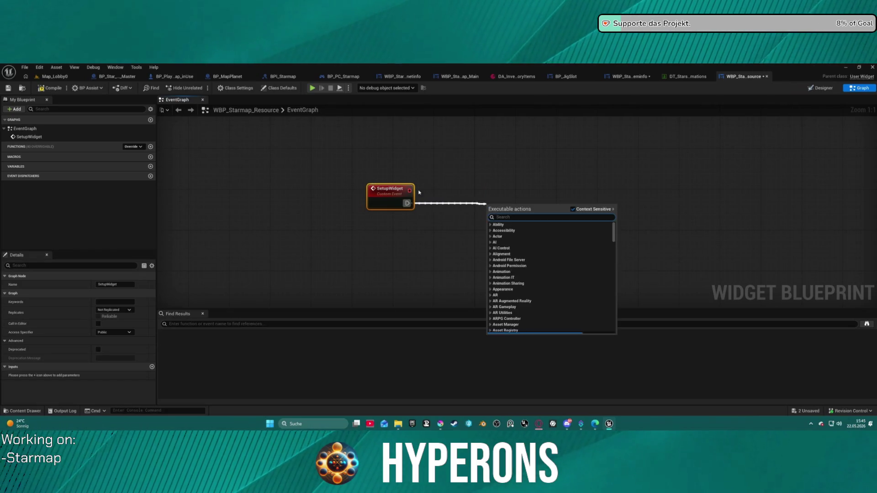
click(823, 88)
Step: Place an Image getter and a Set Brush node driven by SetupWidget's execution
click(92, 293)
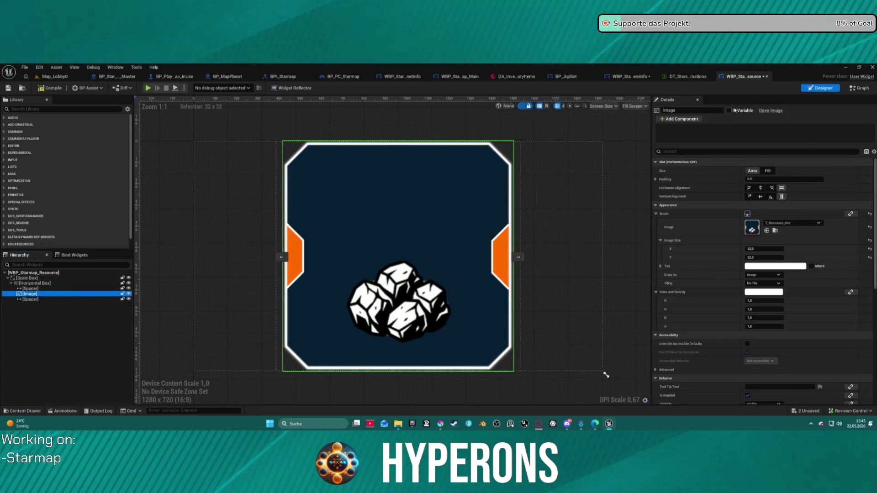
key(ctrl+shift+alt+g)
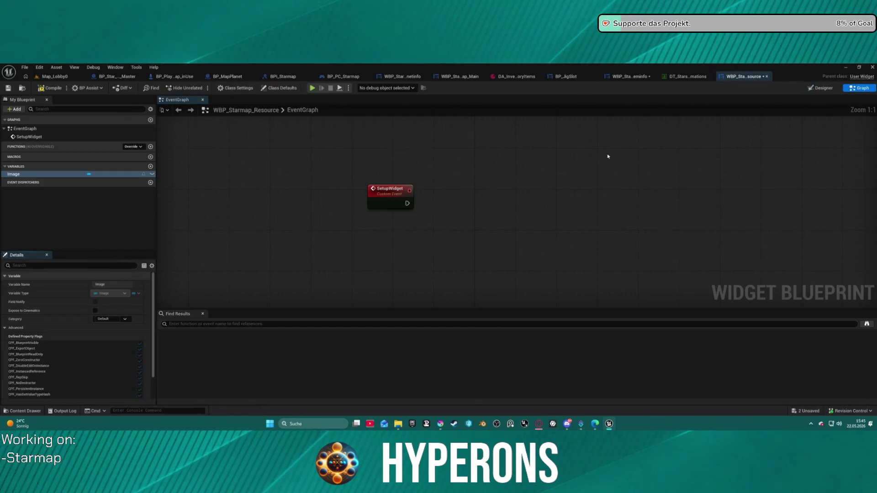
drag(18, 174, 456, 196)
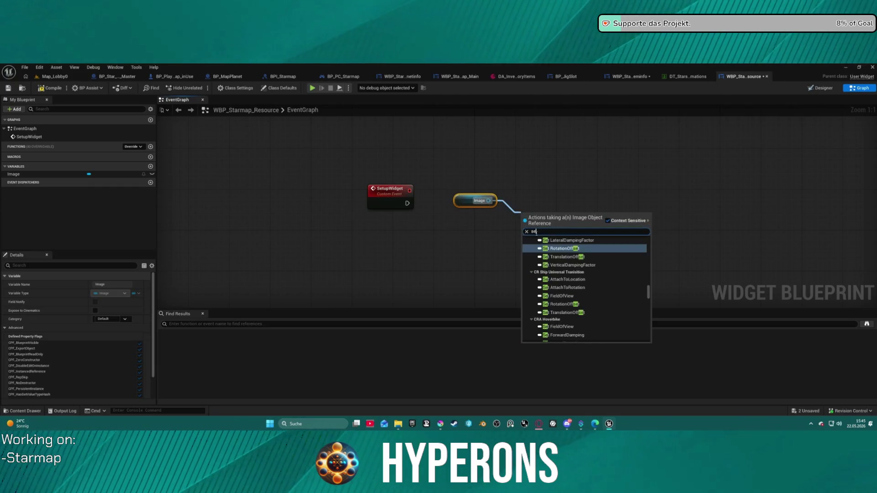
text(set i)
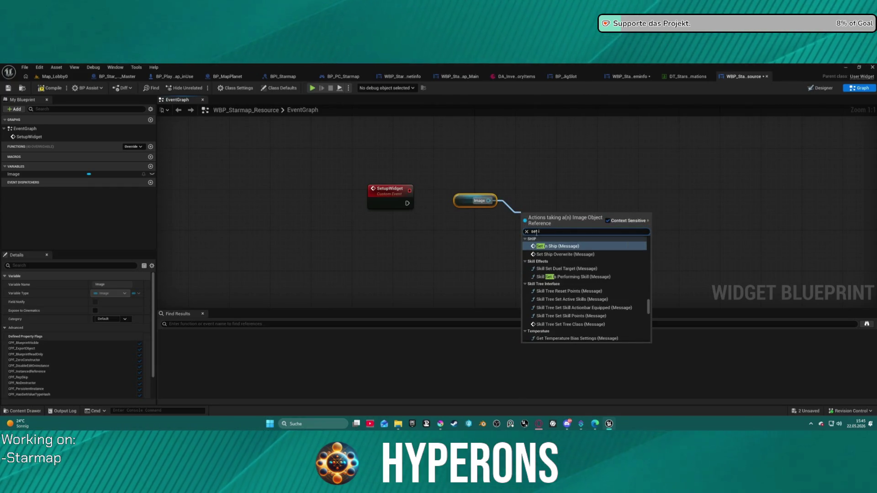
key(BackSpace)
key(BackSpace)
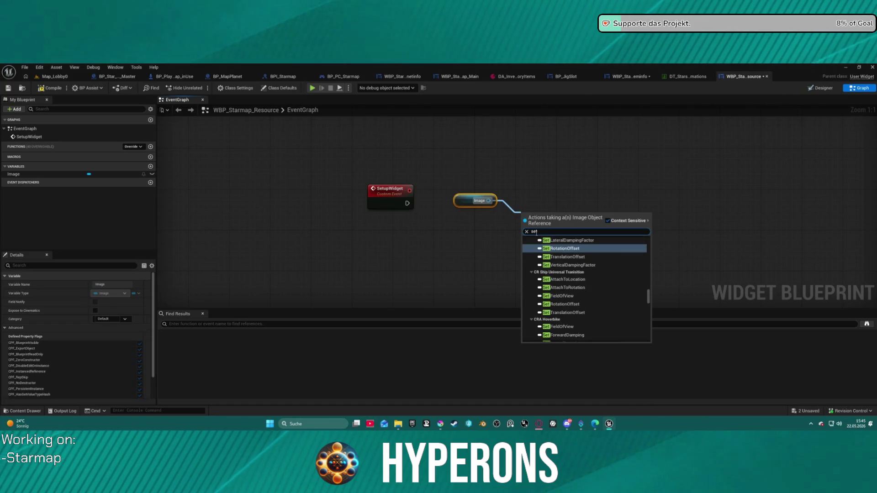
text( brush)
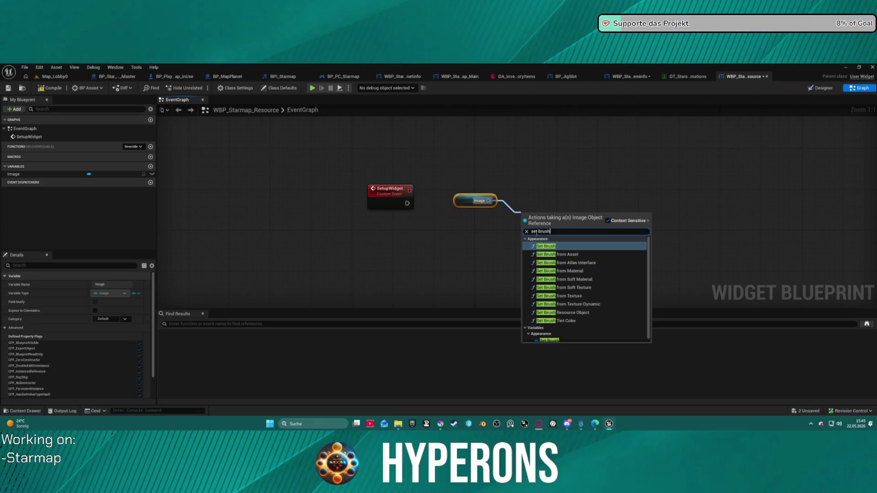
key(Return)
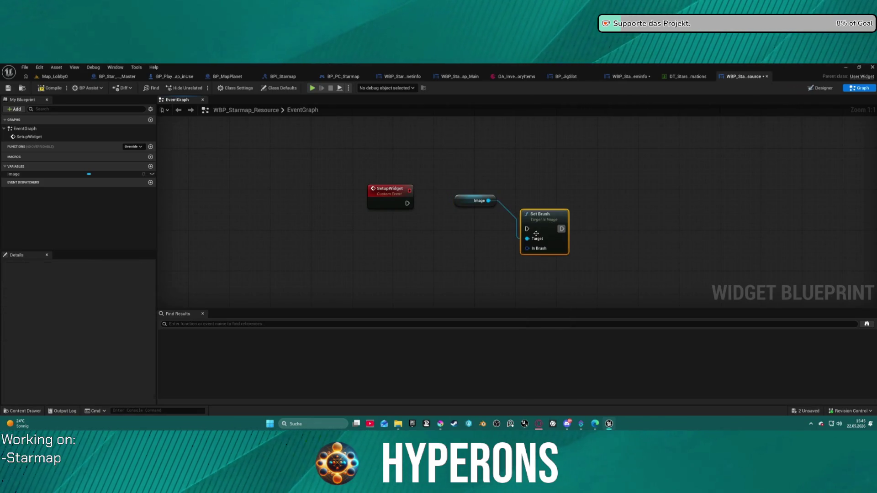
drag(526, 227, 406, 203)
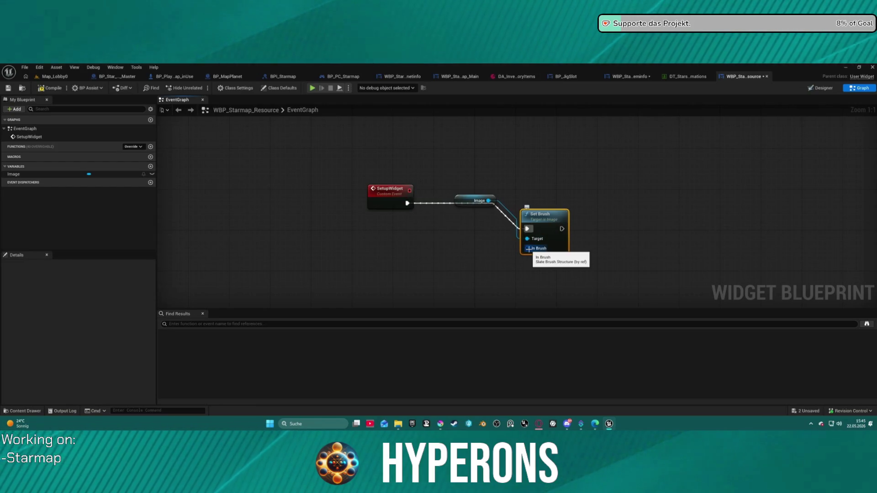
drag(538, 225, 543, 198)
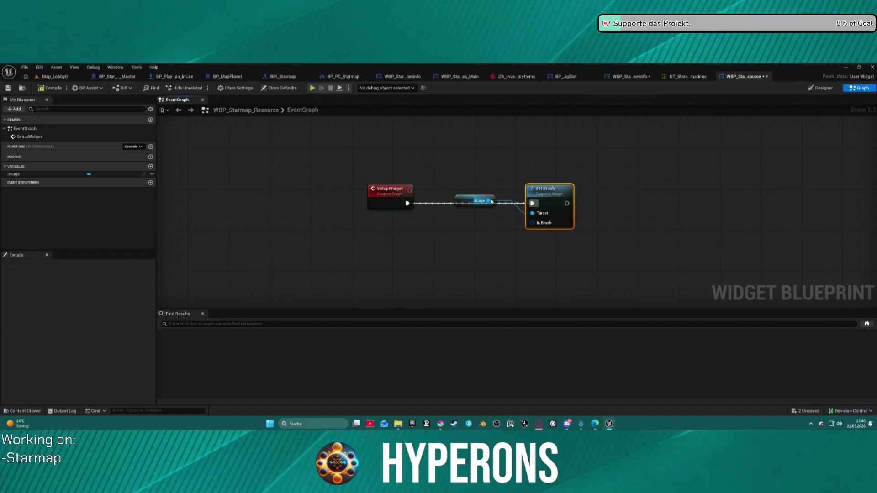
Step: Swap Set Brush for Set Brush from Texture and give SetupWidget a Texture input feeding it
drag(488, 201, 498, 226)
text(set)
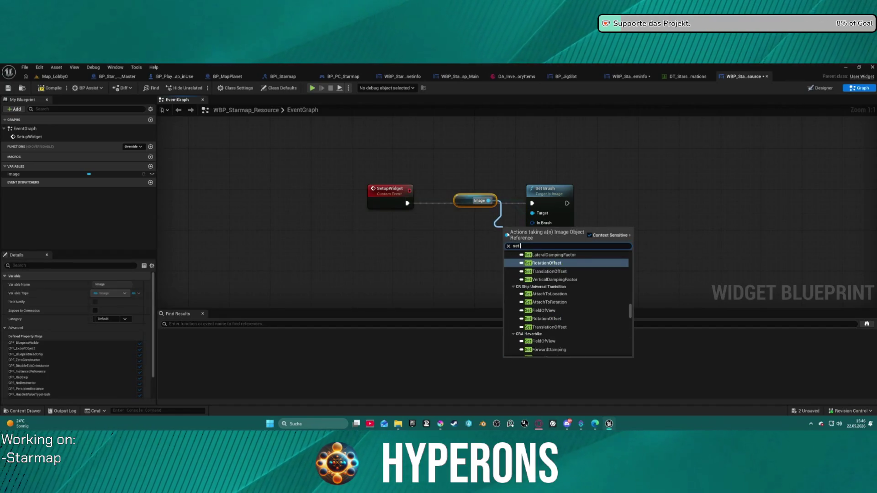
text( text)
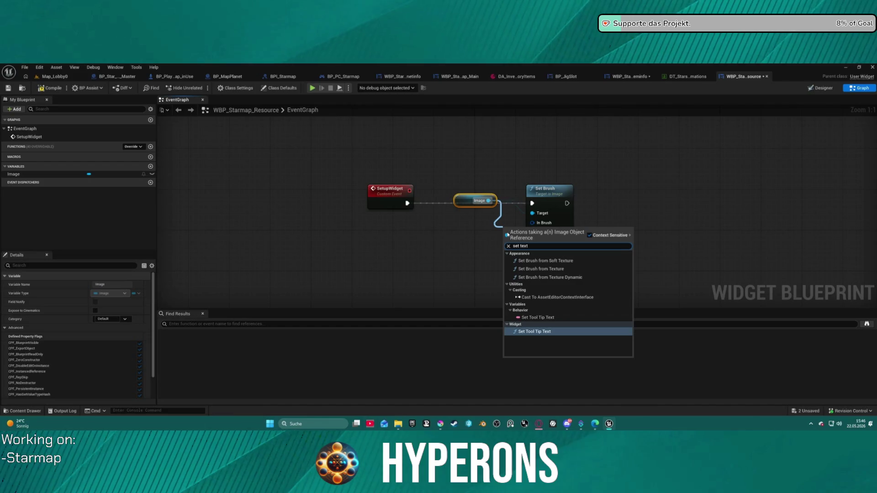
key(Up)
key(Up)
key(Up)
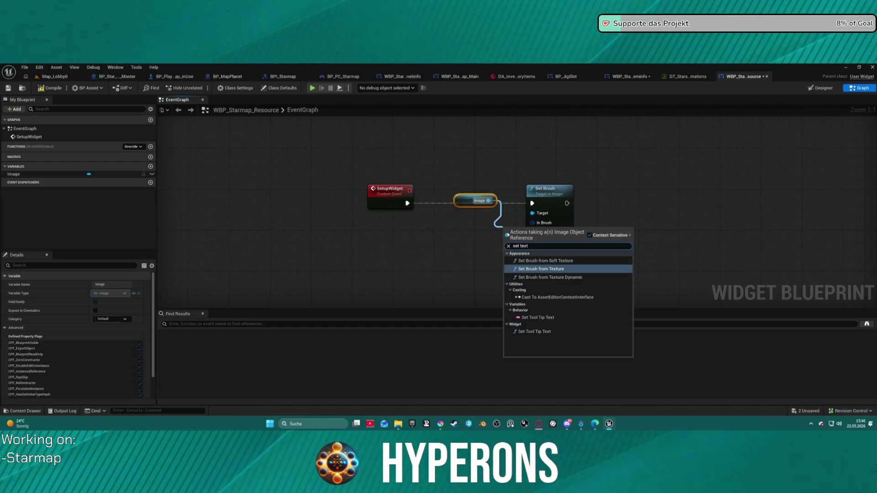
key(Return)
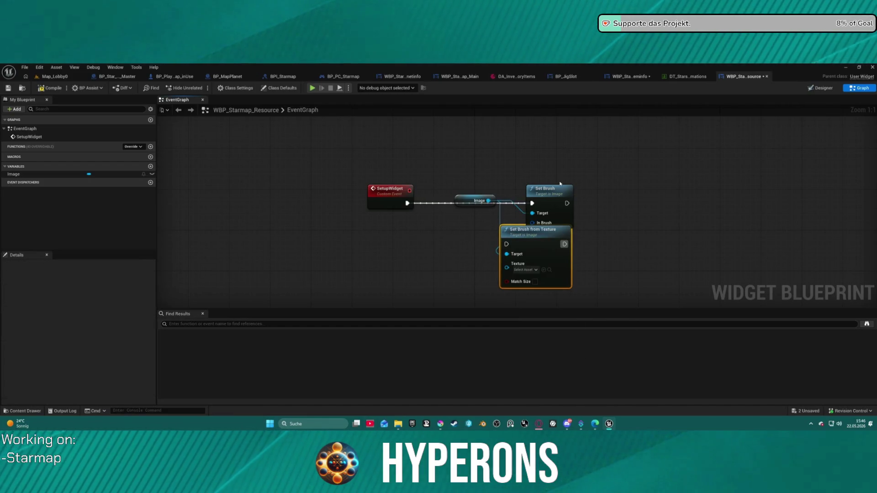
click(560, 188)
key(Delete)
drag(506, 244, 407, 203)
drag(507, 267, 402, 211)
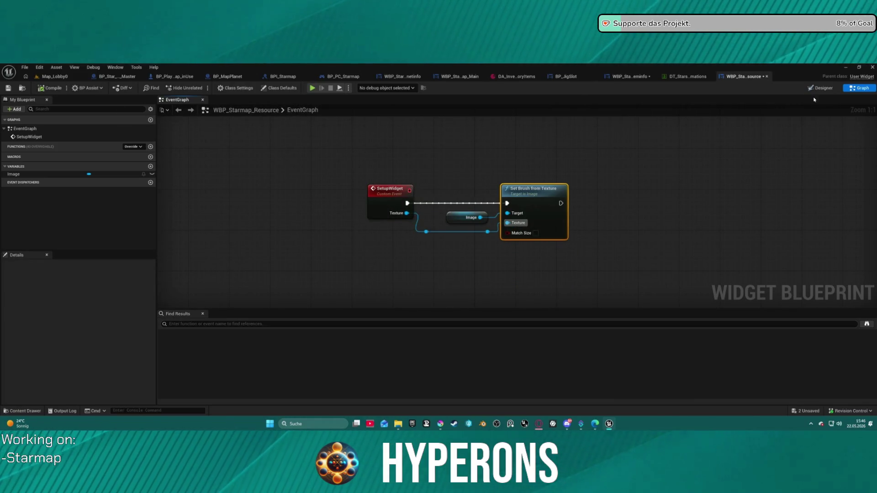
Step: In the Systeminfo graph, search for a widget action off Add Child's result, briefly checking the Resource graph
click(623, 77)
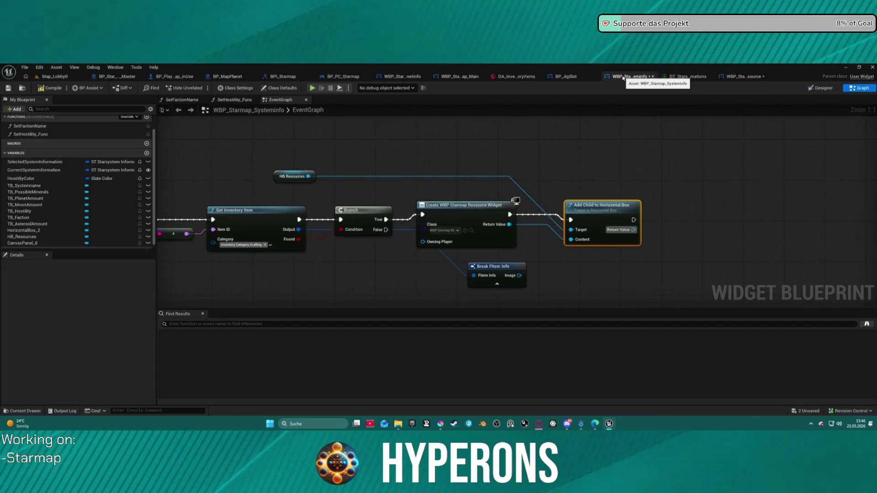
drag(633, 230, 693, 226)
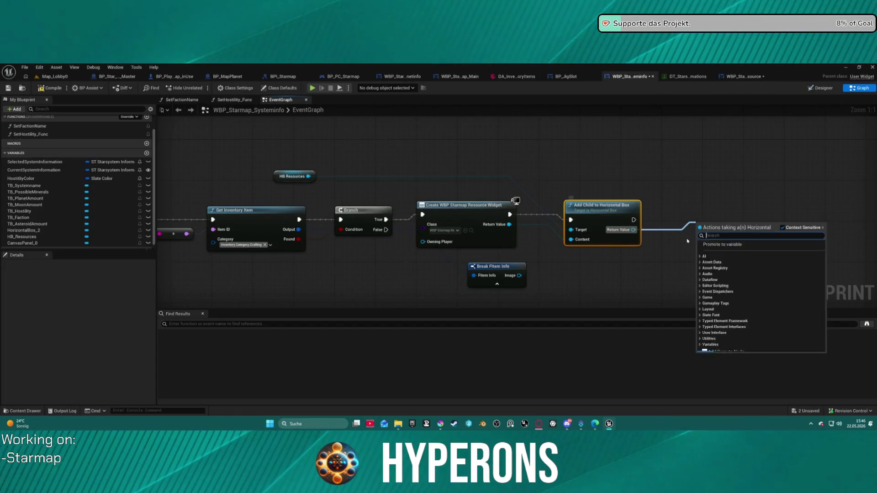
text(set )
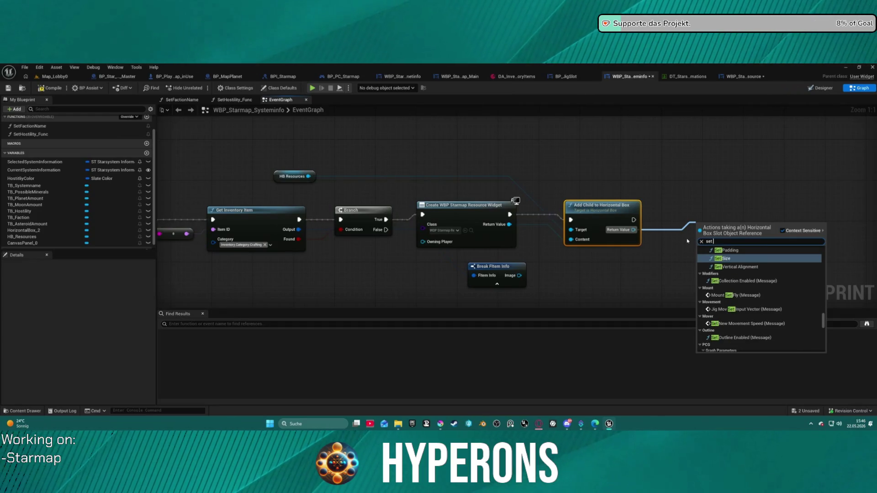
text(b)
key(BackSpace)
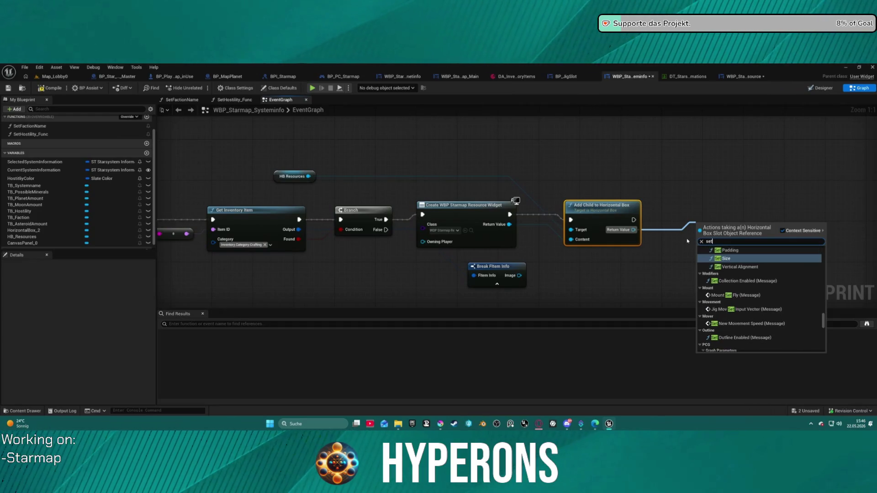
key(BackSpace)
key(BackSpace)
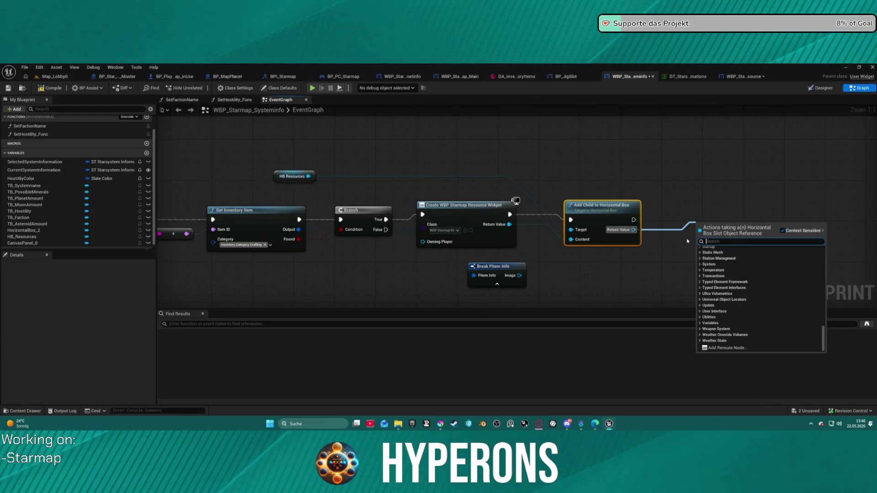
text(widget)
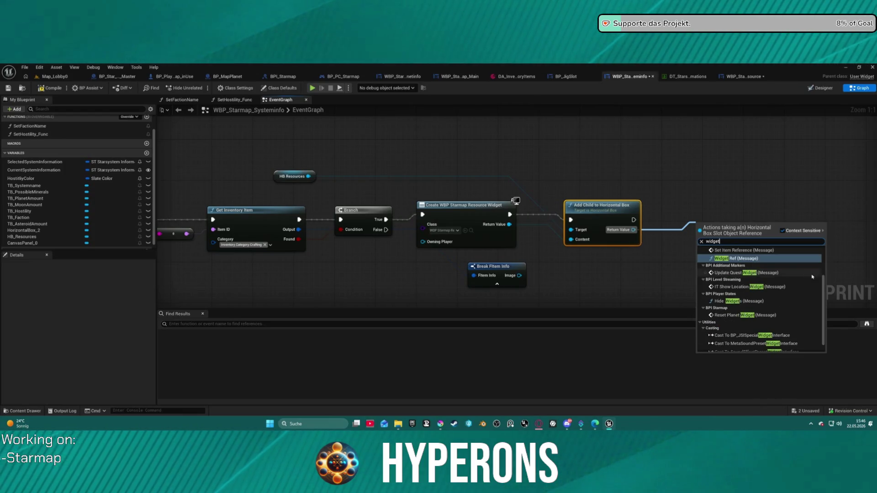
scroll(812, 276, up, 2)
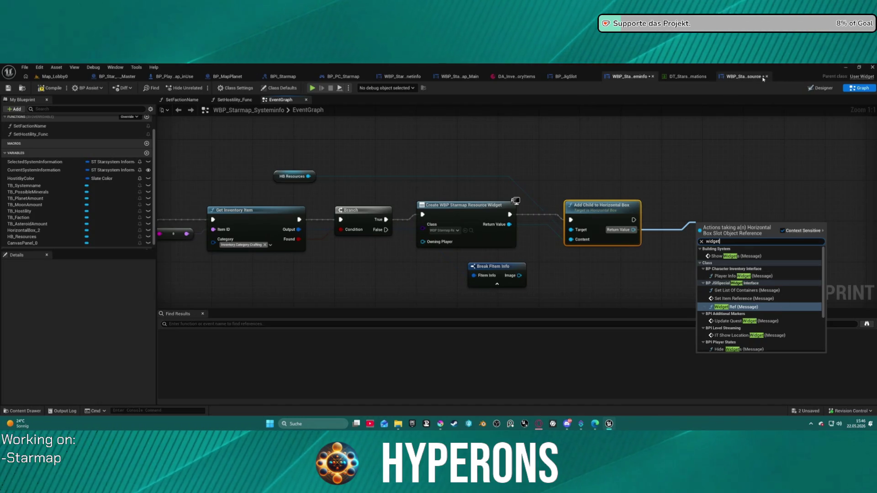
click(753, 79)
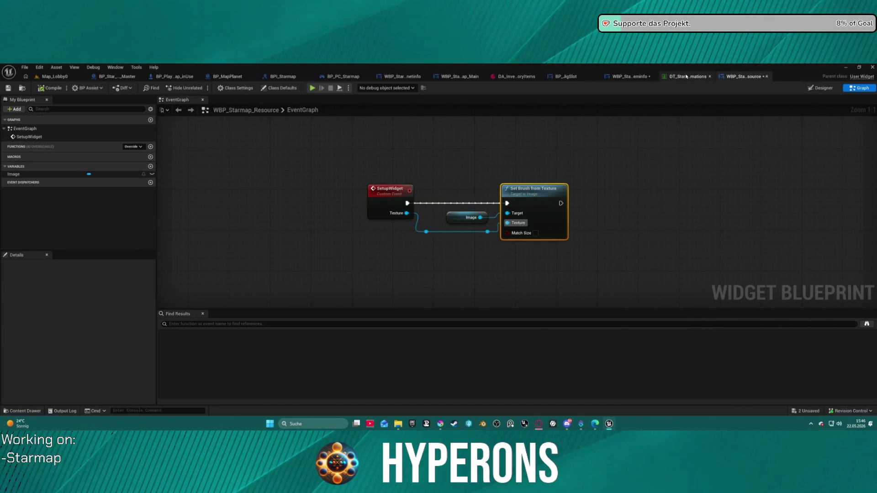
click(687, 77)
click(624, 77)
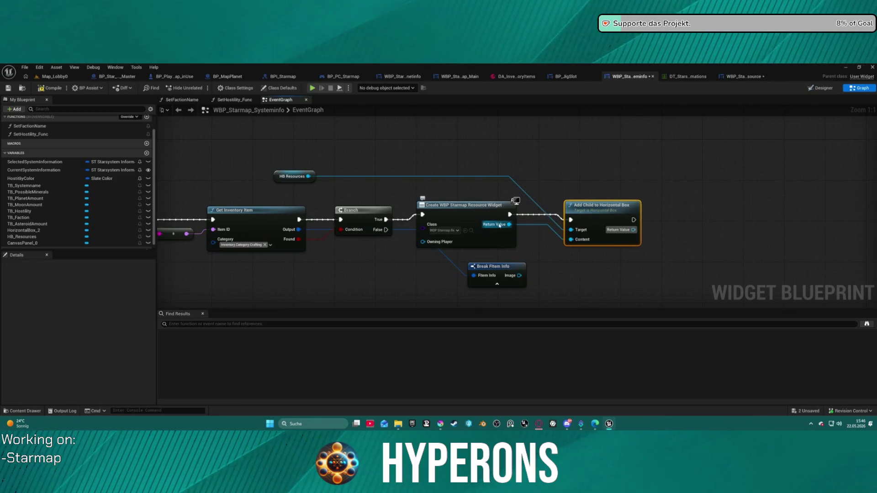
Step: Call Setup Widget on the created resource widget, placed in the chain before Add Child to Horizontal Box
drag(499, 225, 543, 251)
text(setu)
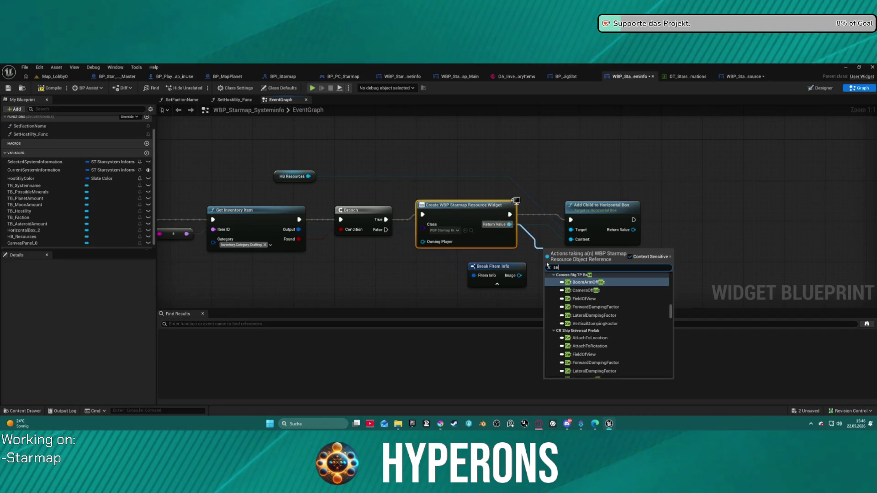
key(Return)
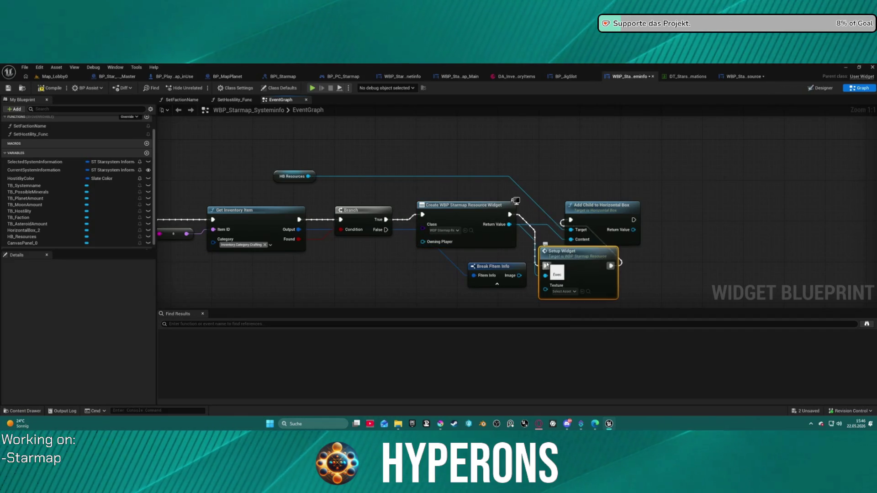
drag(589, 216, 720, 246)
drag(581, 258, 596, 222)
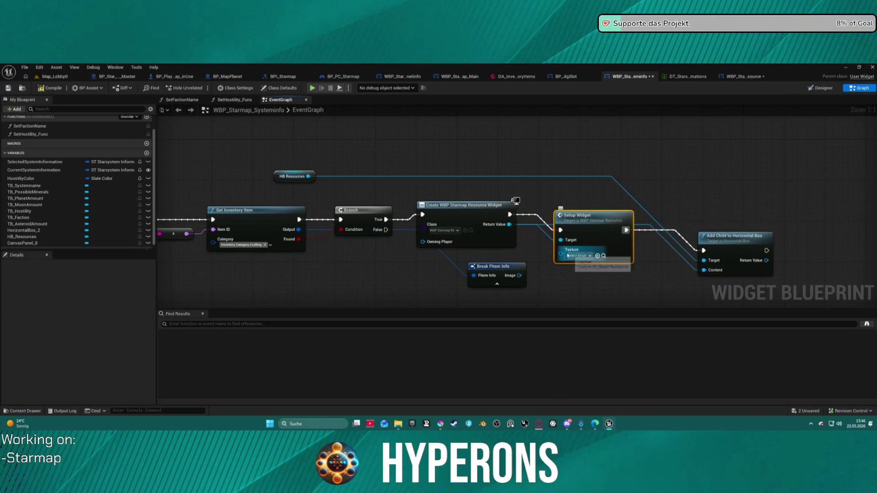
drag(560, 254, 519, 276)
key(Escape)
key(f)
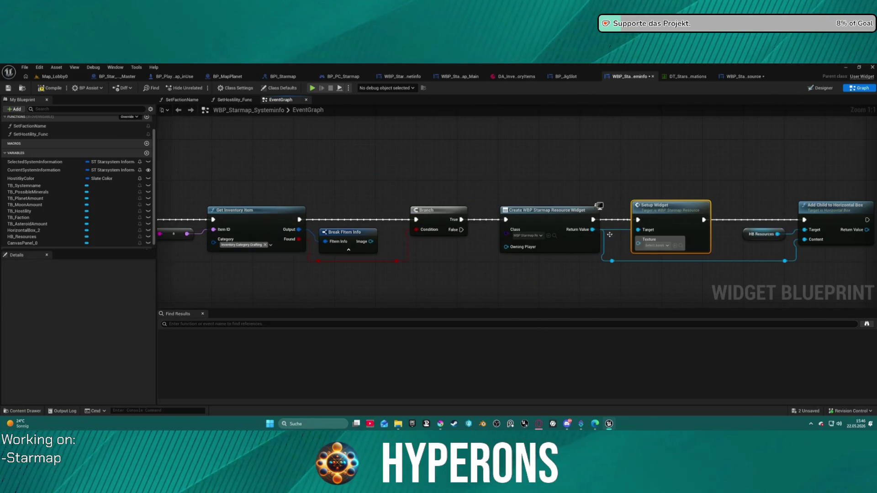
Step: Connect the item's Image output to Setup Widget's Texture input
scroll(537, 212, down, 2)
scroll(636, 240, up, 2)
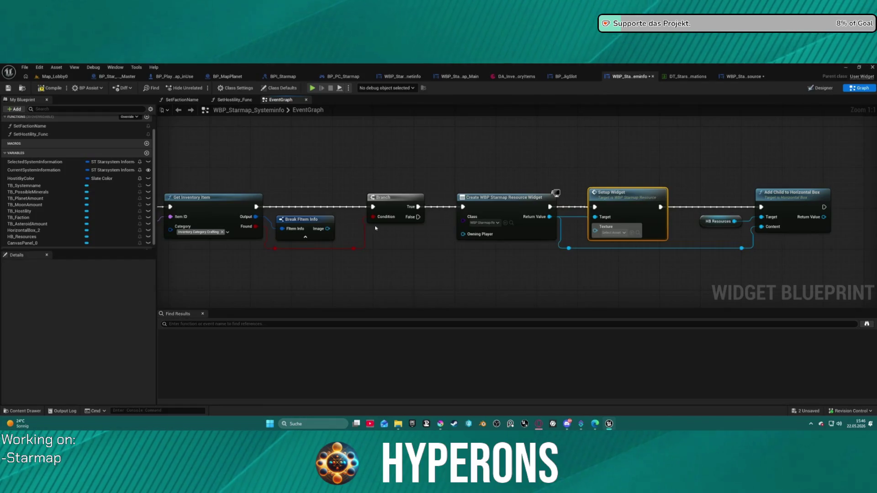
mouse_move(327, 229)
mouse_down()
mouse_move(596, 232)
mouse_move(594, 266)
mouse_move(499, 281)
mouse_up()
click(570, 269)
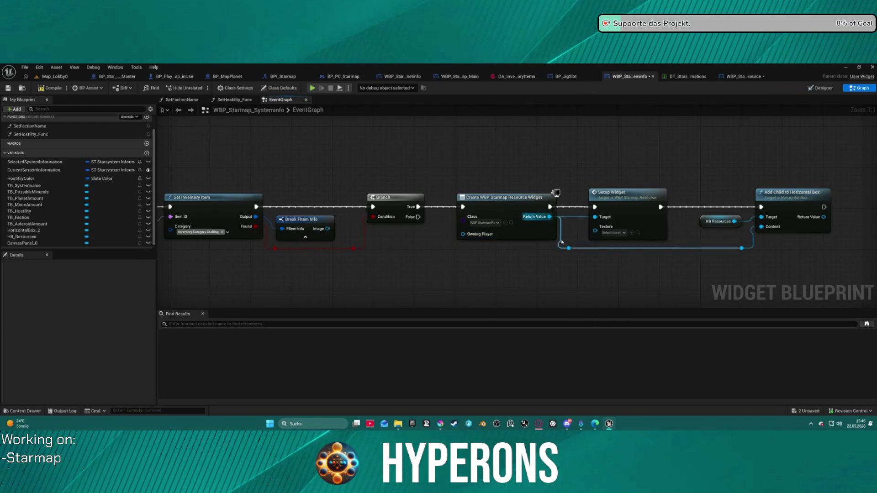
click(612, 233)
key(Escape)
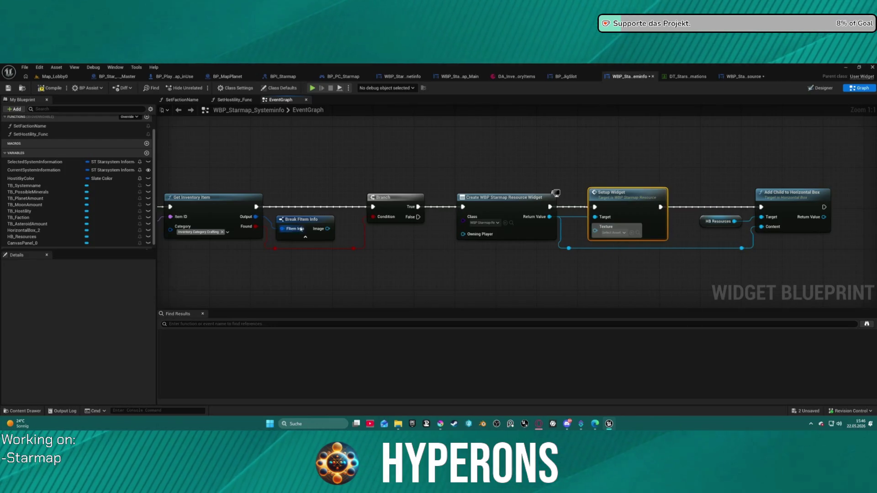
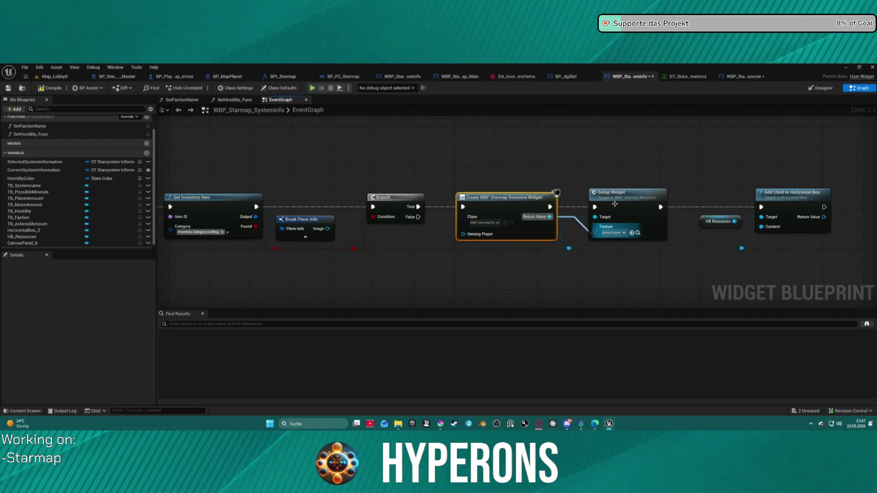
Step: In WBP_Starmap_Resource, add a Set Brush from Texture node from the Image variable
click(614, 232)
click(745, 77)
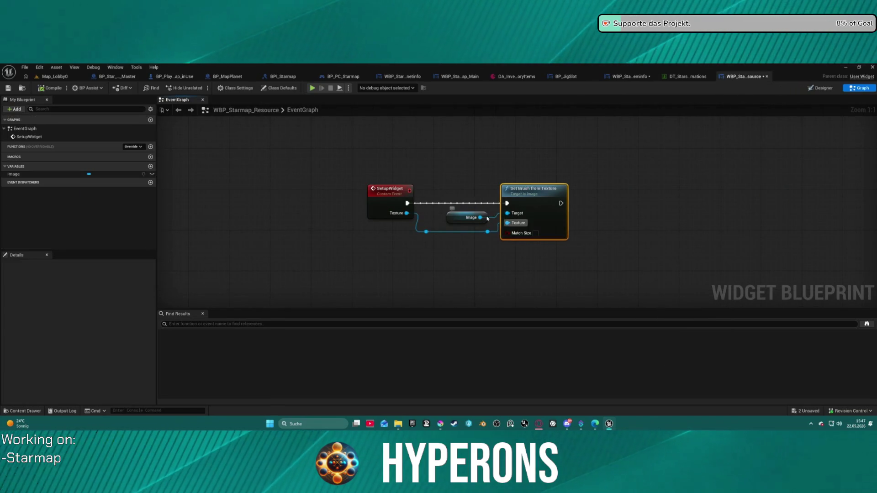
mouse_move(487, 219)
mouse_down()
mouse_move(487, 247)
mouse_move(462, 182)
mouse_move(470, 228)
mouse_move(478, 224)
mouse_up()
text(set)
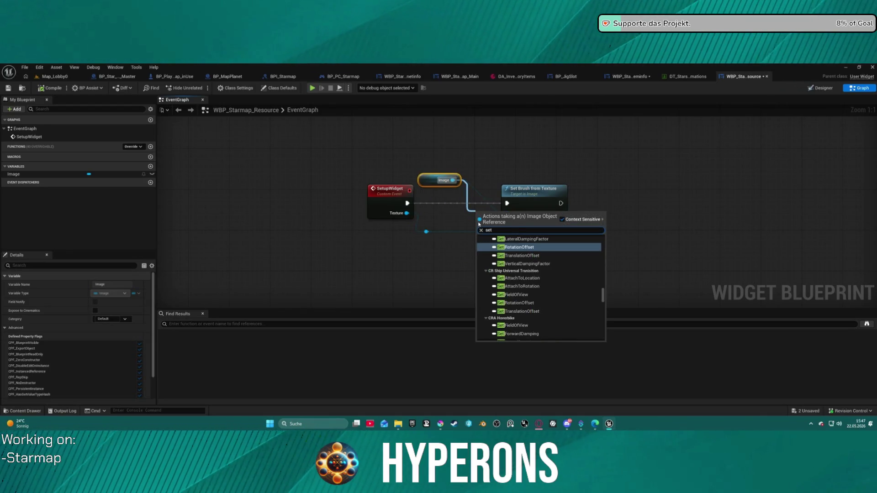
key(BackSpace)
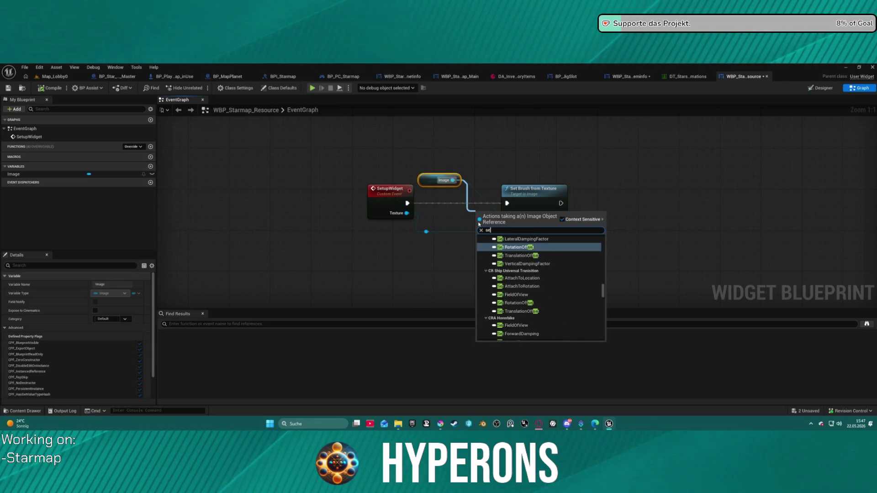
key(BackSpace)
key(BackSpace)
text(set )
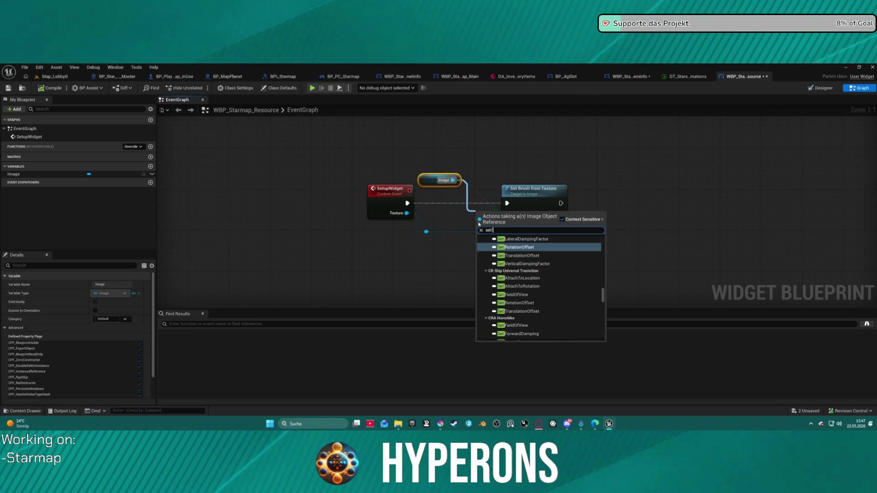
text(brus)
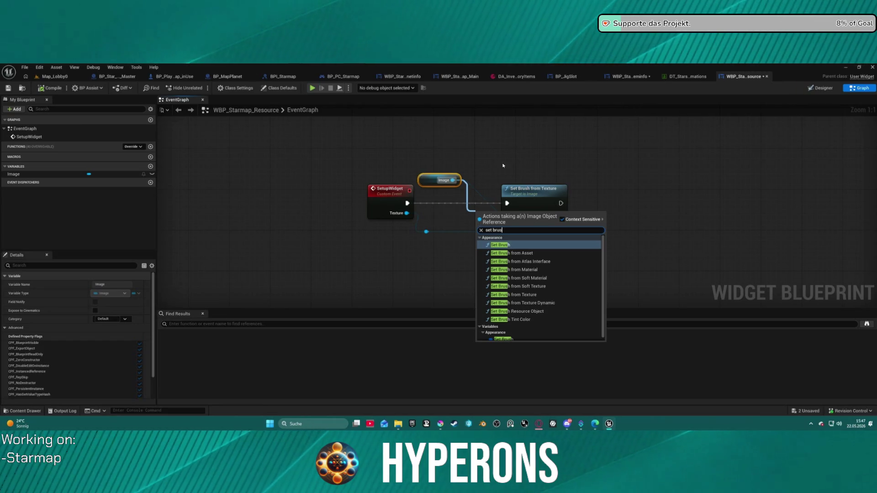
click(525, 294)
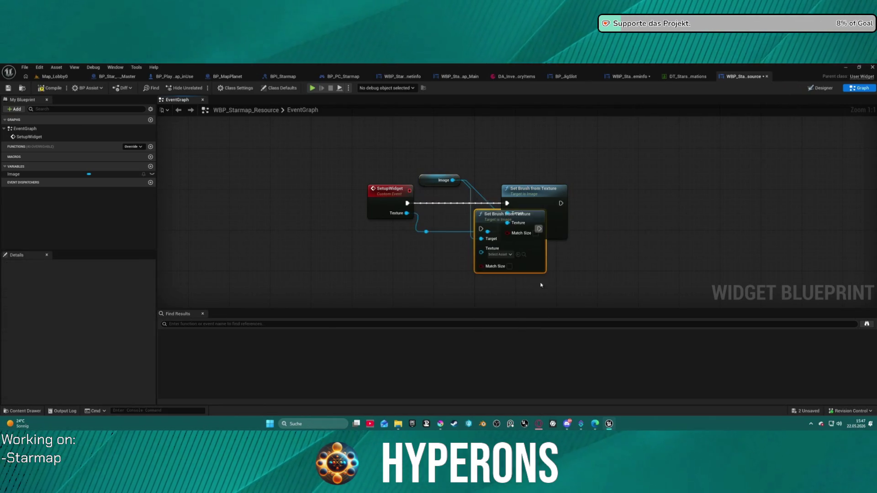
Step: Move the new Set Brush from Texture node right and delete the duplicate one
drag(539, 189, 624, 184)
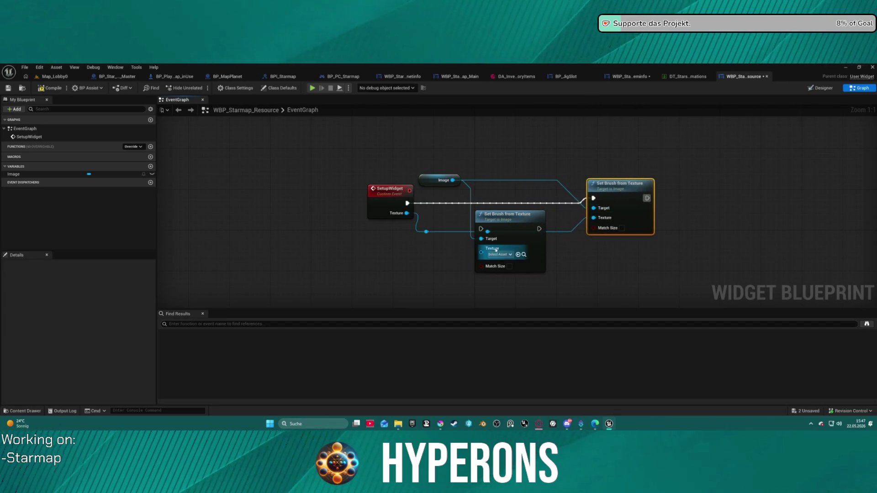
click(530, 213)
key(Delete)
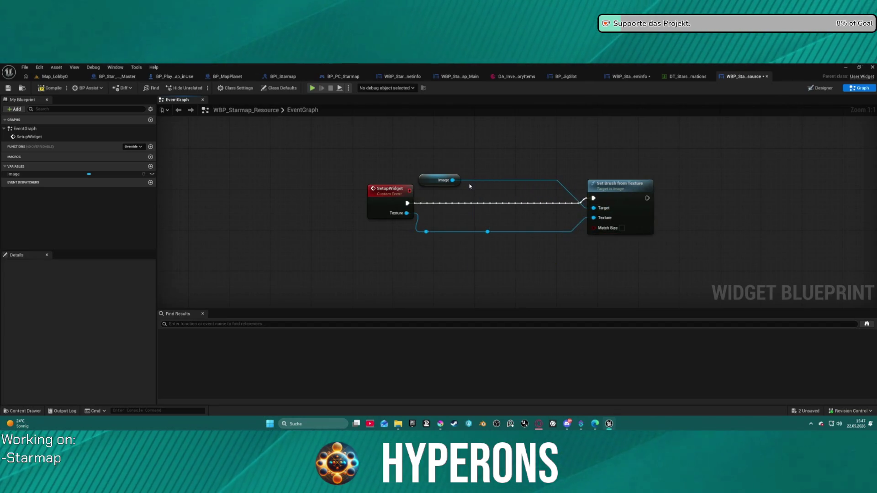
drag(536, 221, 535, 221)
text(set te)
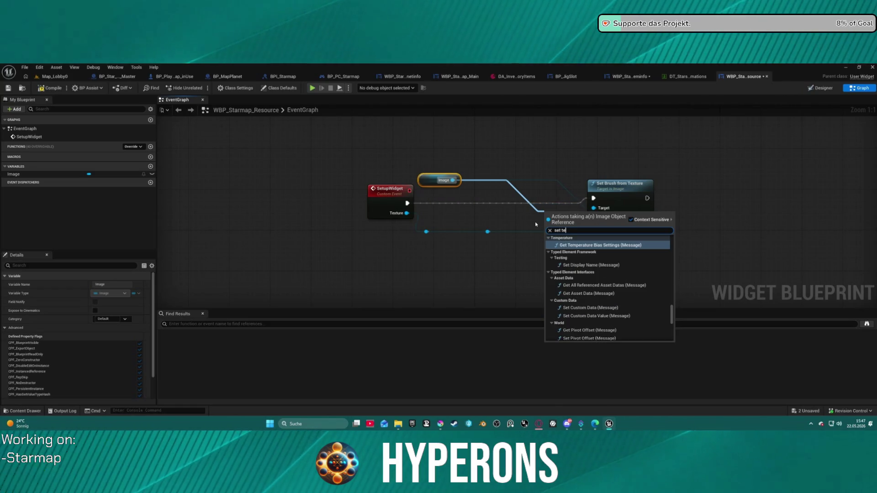
text(xture)
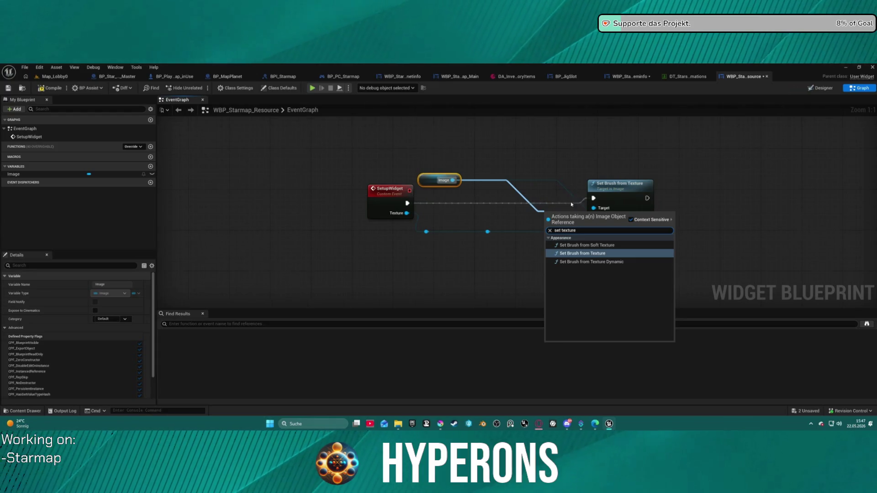
Step: Add a Set Brush from Soft Texture node, then undo it
scroll(570, 215, down, 1)
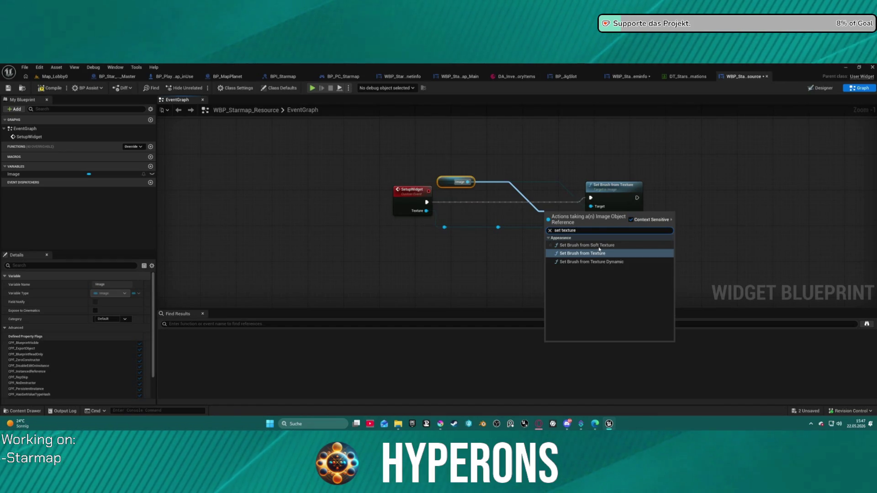
click(599, 247)
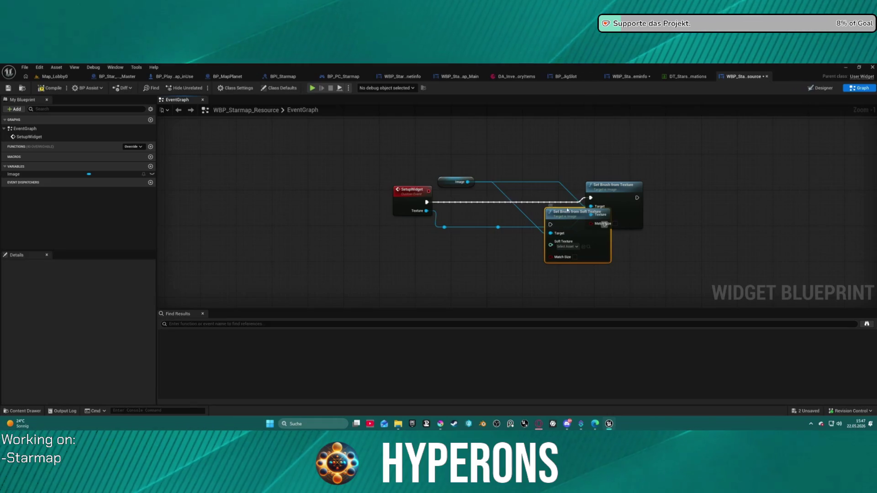
key(ctrl+z)
Step: Add a Get Brush Resource as Texture 2D node from the Texture pin, then delete it
drag(609, 215, 538, 263)
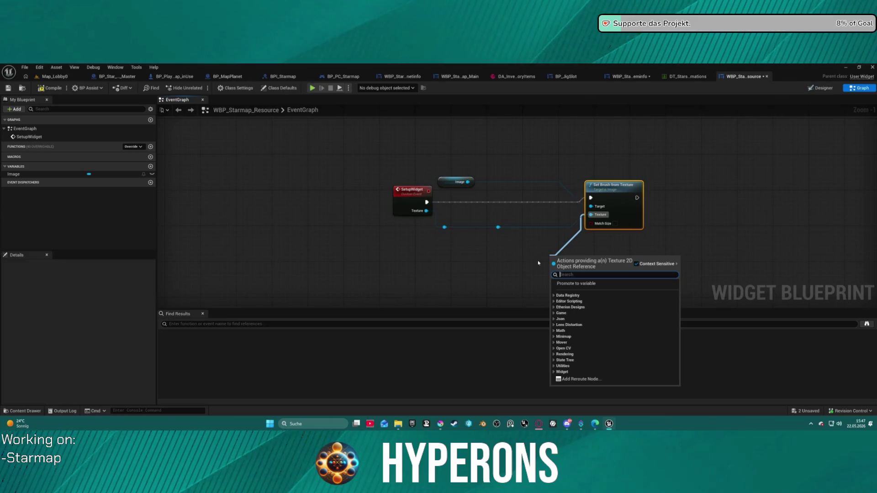
text(t)
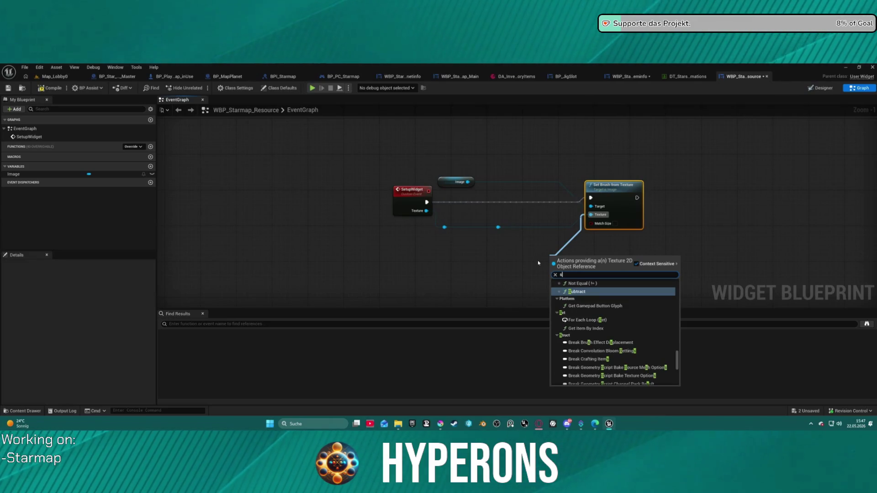
text(e)
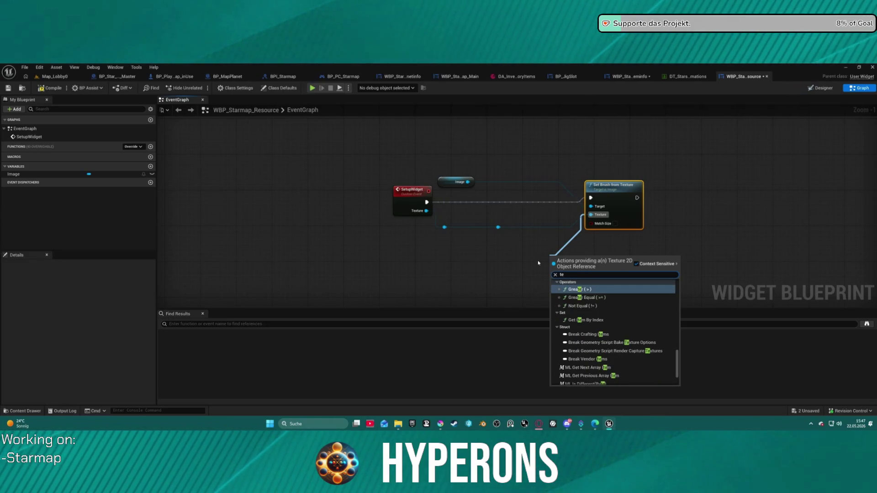
text(x)
key(BackSpace)
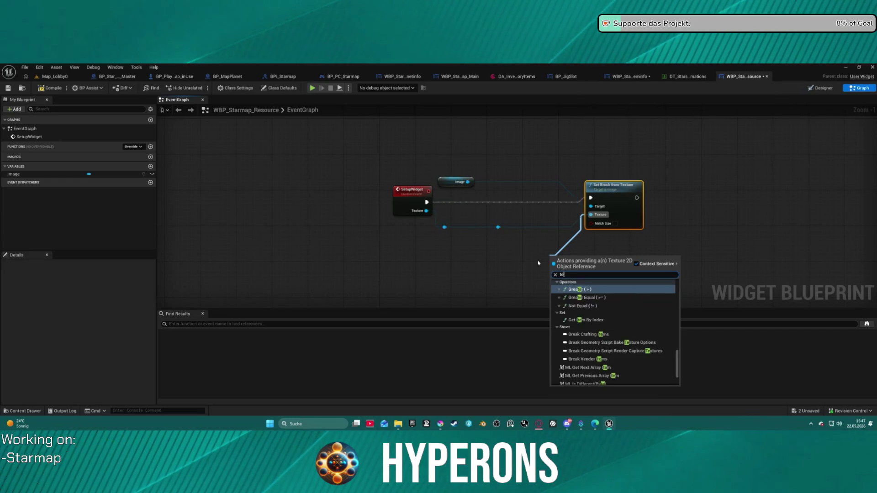
text(x)
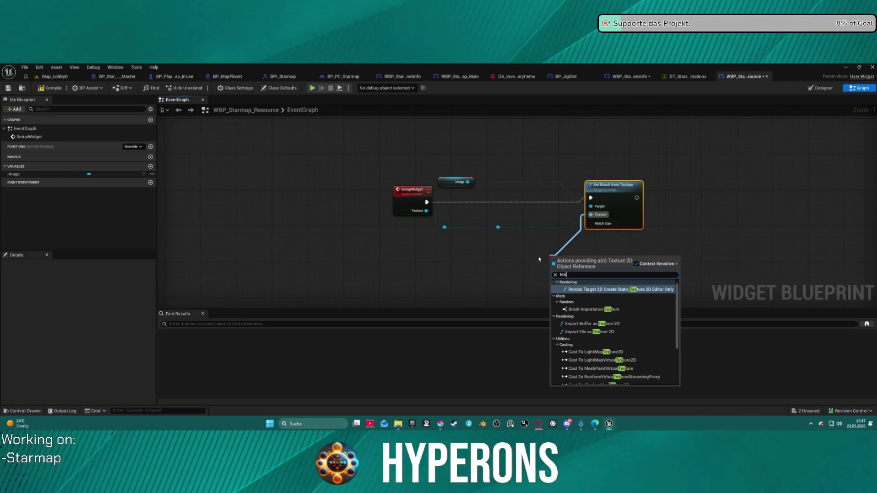
scroll(614, 314, down, 5)
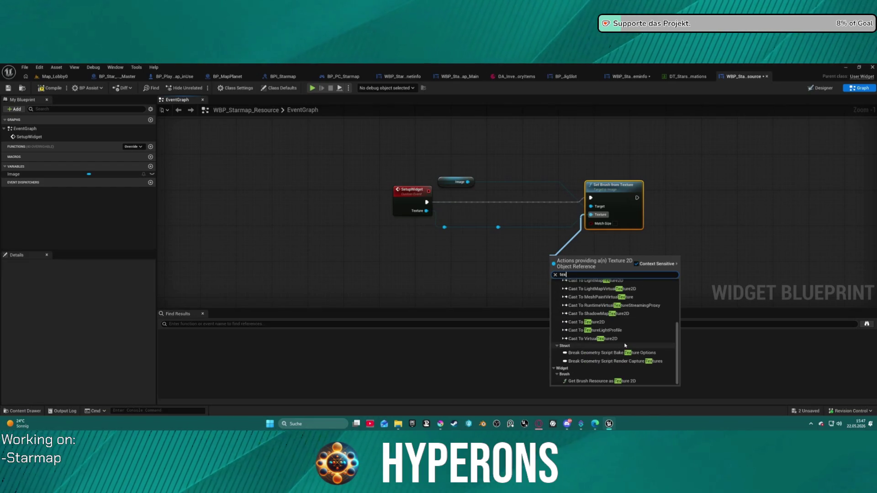
click(600, 381)
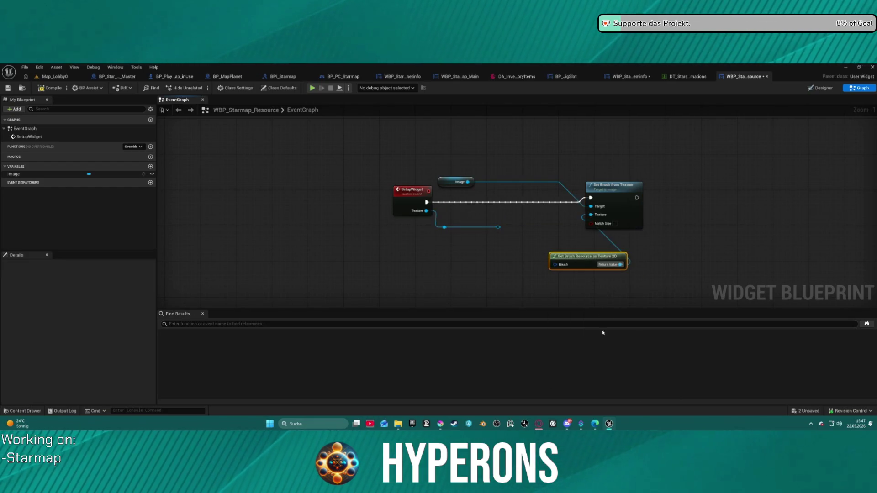
drag(575, 262, 530, 245)
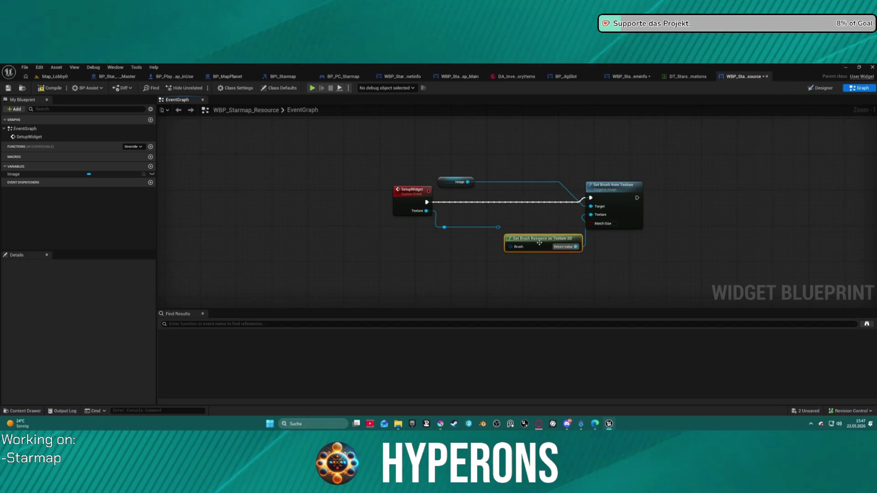
key(Delete)
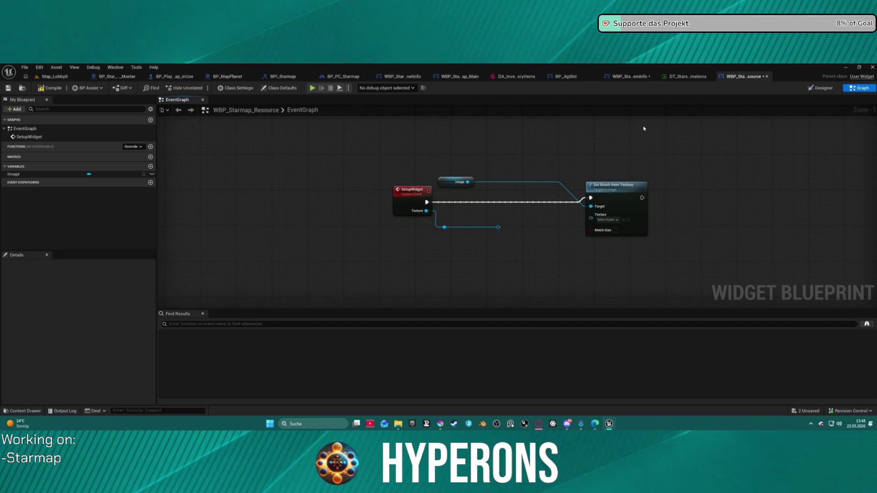
click(627, 77)
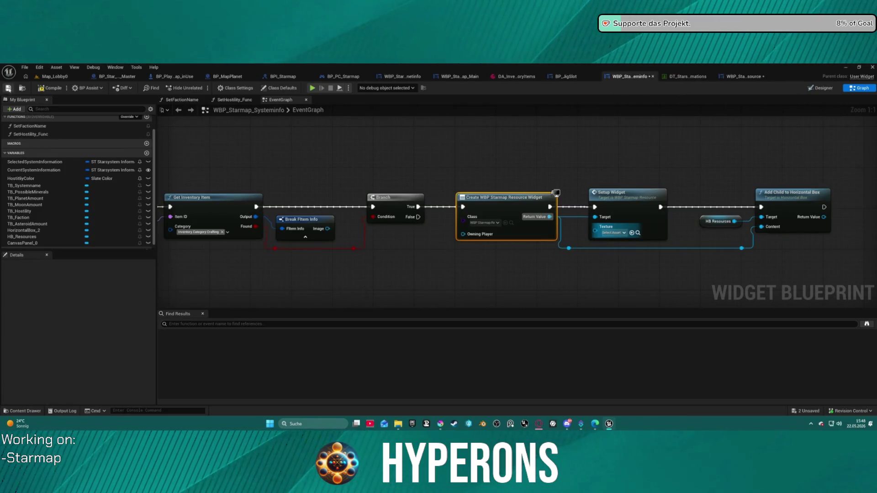
Step: Pan and zoom the BP_JigSlot event graph to its Create User Widget and special-widget sections
click(569, 77)
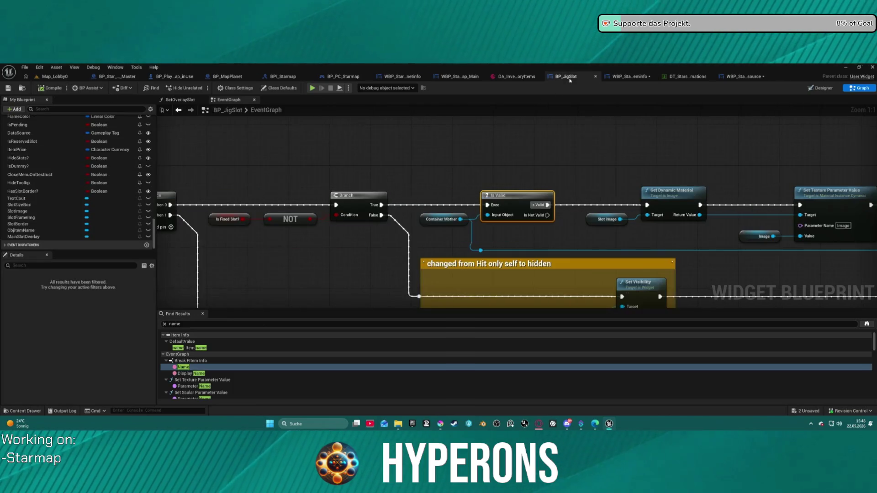
drag(638, 185, 461, 181)
drag(678, 170, 452, 172)
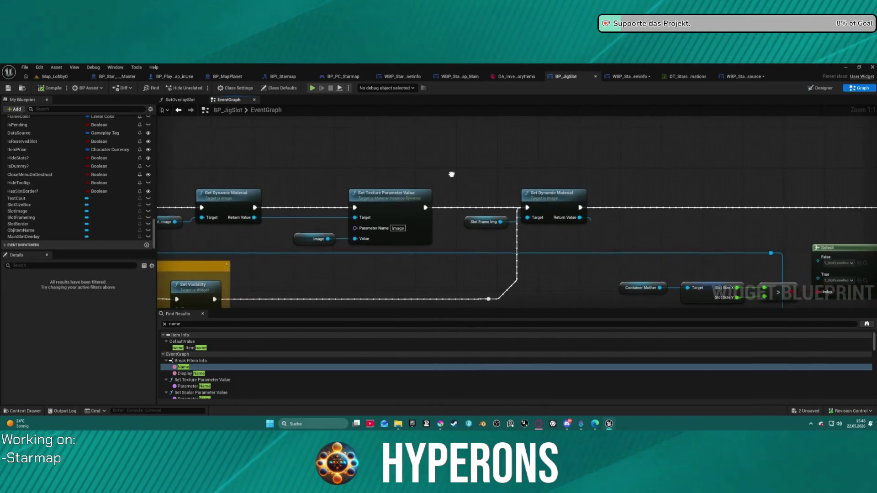
scroll(452, 172, down, 10)
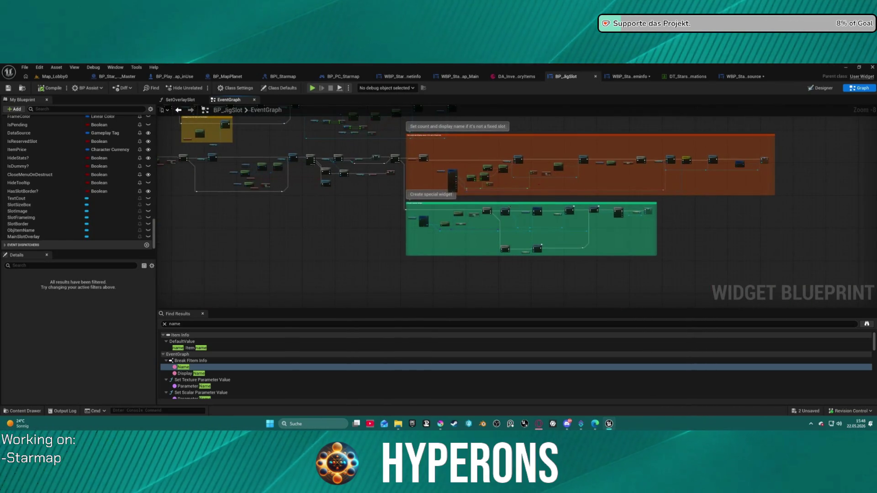
drag(307, 104, 310, 107)
scroll(532, 234, up, 4)
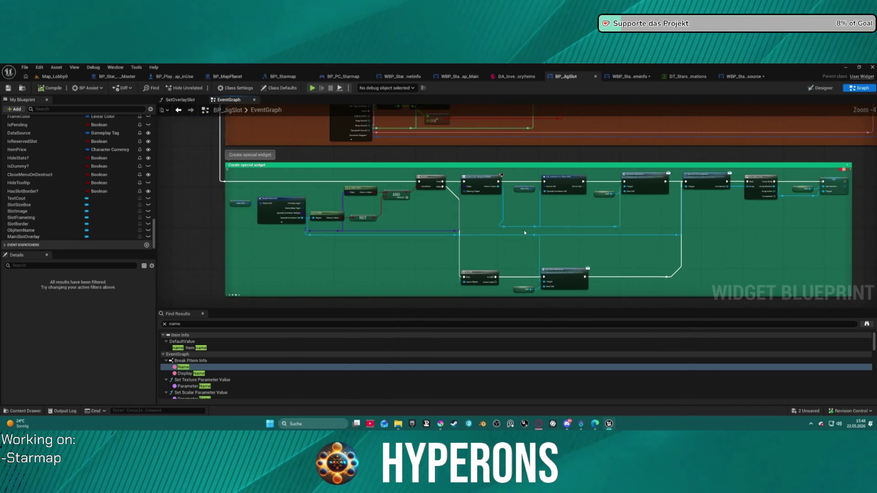
scroll(524, 232, up, 3)
drag(598, 294, 291, 226)
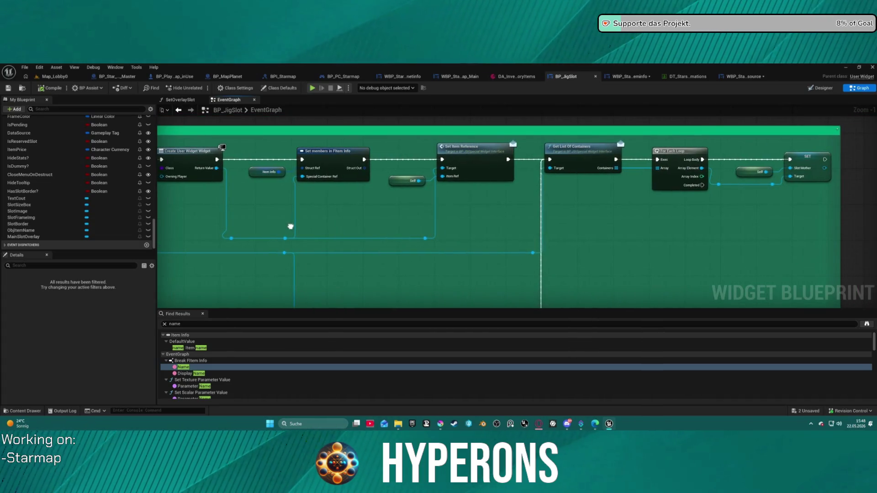
scroll(290, 226, down, 5)
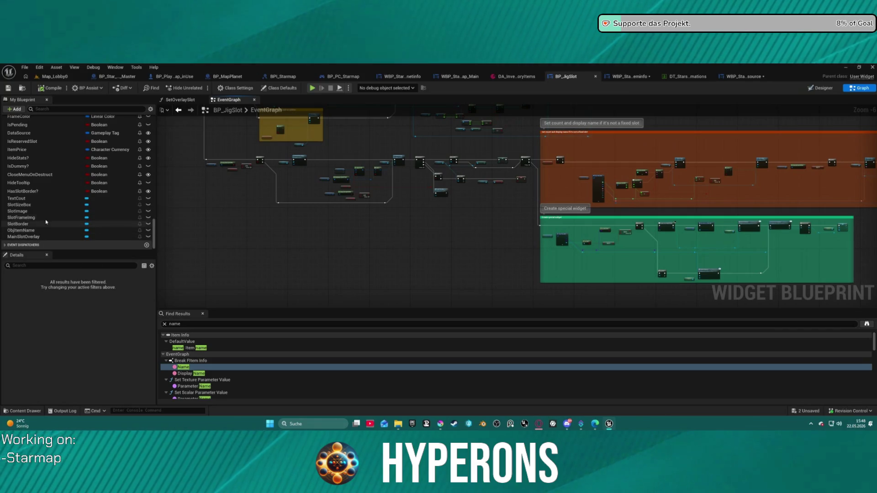
Step: Find all references to SlotImage and jump to the first result
right_click(17, 212)
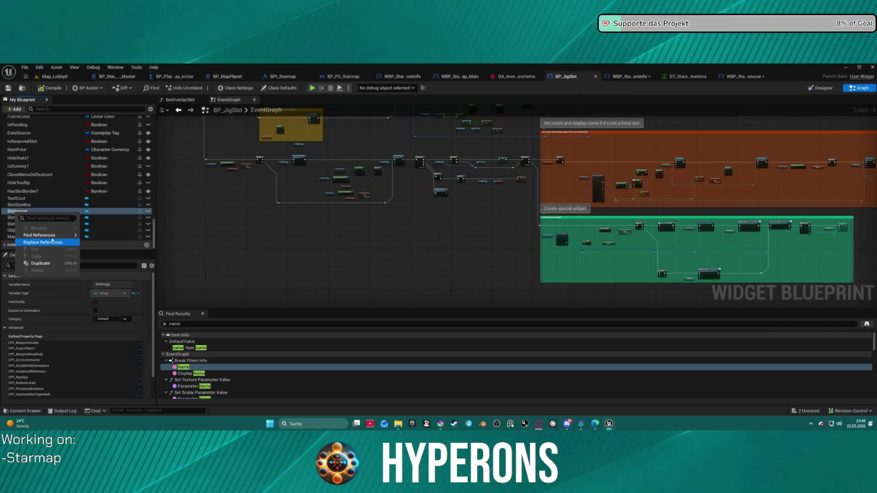
mouse_move(50, 235)
click(98, 235)
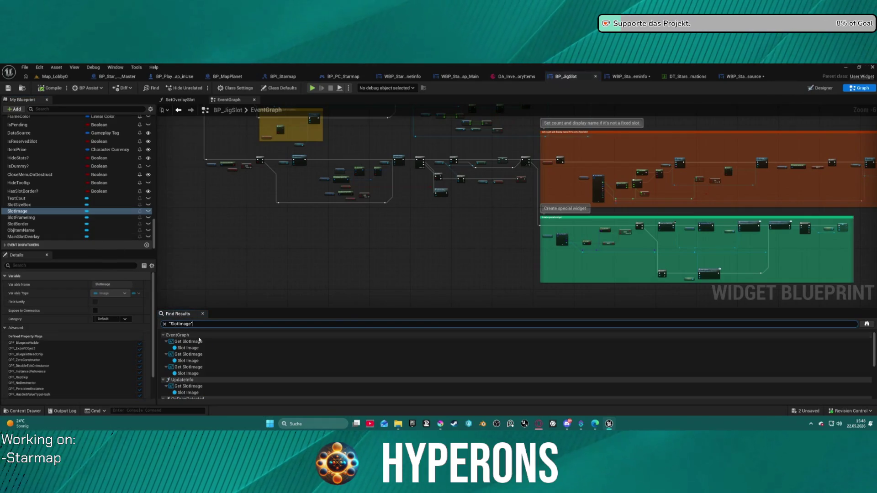
click(188, 360)
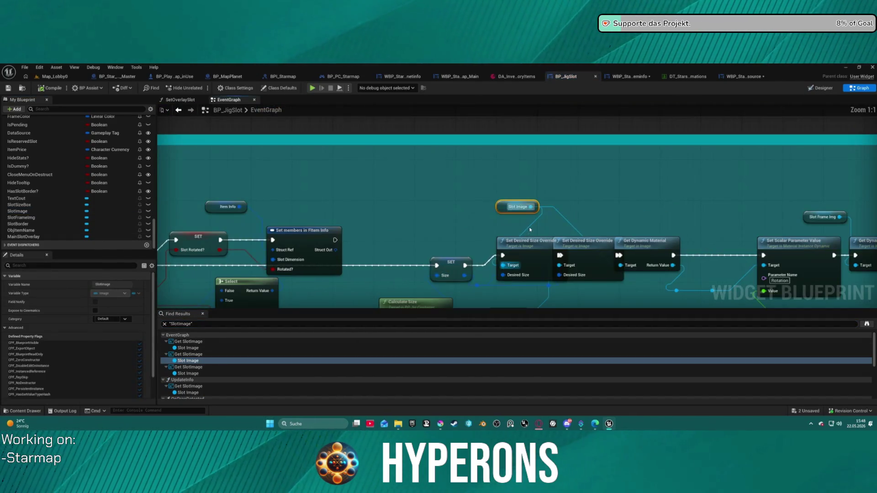
mouse_move(650, 247)
mouse_down()
mouse_move(682, 249)
mouse_move(397, 150)
mouse_up()
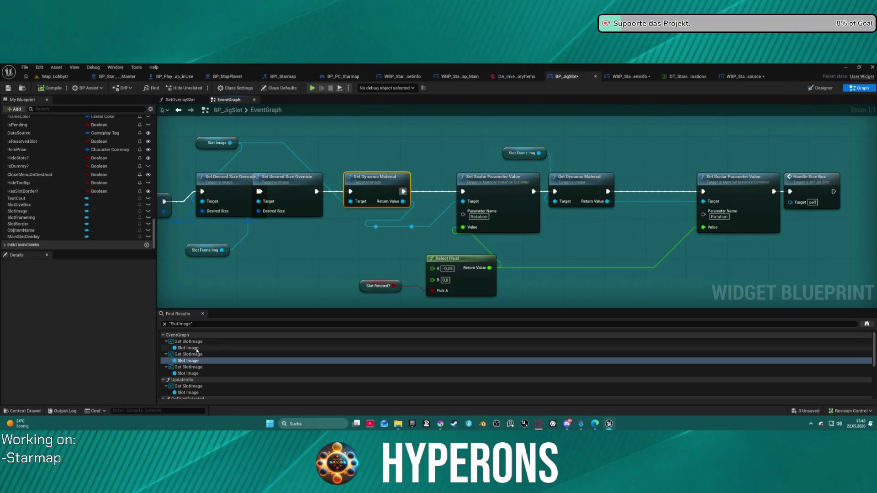
Step: Open the UpdateInfo SlotImage reference, tidy Make Slate Brush, and select it with Set Brush
click(188, 392)
double_click(189, 386)
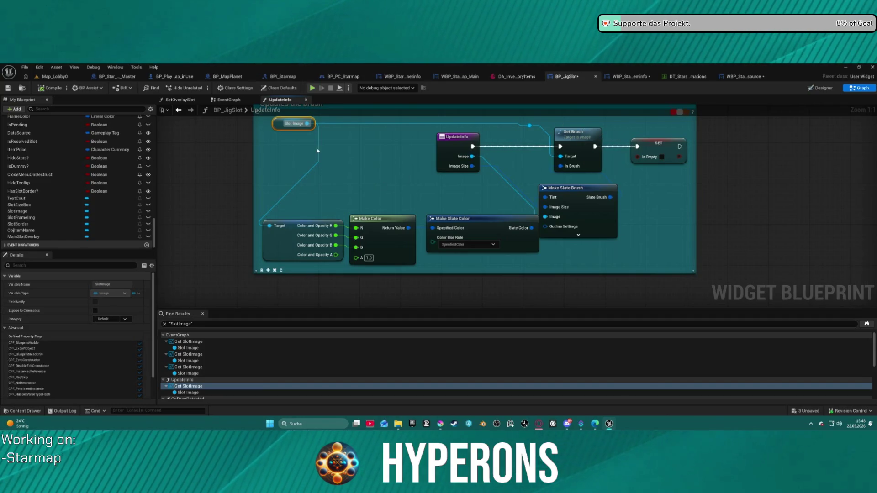
mouse_move(489, 227)
mouse_down()
mouse_move(452, 215)
mouse_move(484, 227)
mouse_up()
mouse_move(596, 191)
mouse_down()
mouse_move(569, 182)
mouse_move(586, 185)
mouse_move(587, 199)
mouse_up()
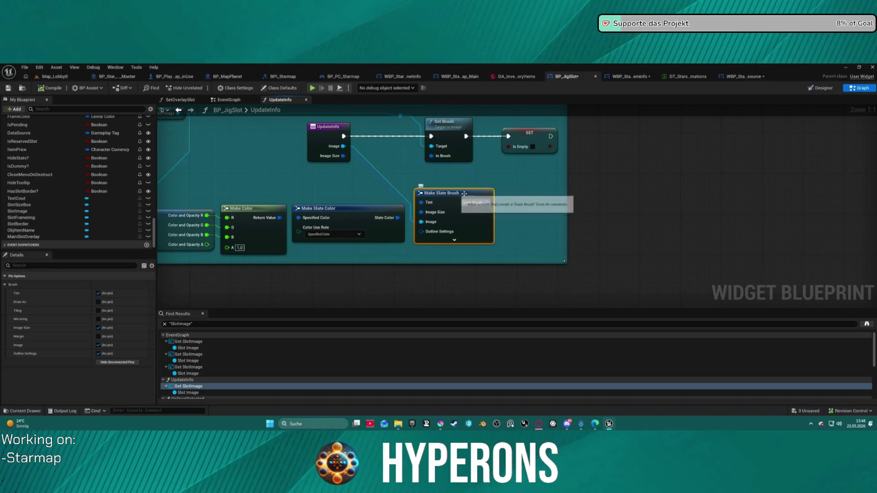
ctrl+click(432, 152)
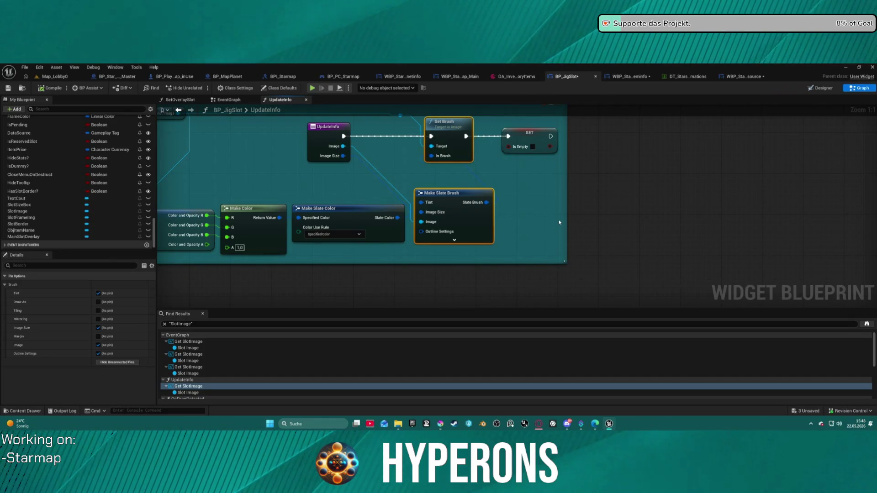
click(750, 77)
Step: Paste Set Brush and Make Slate Brush, wire them from SetupWidget's Texture, and delete Set Brush from Texture
key(ctrl+v)
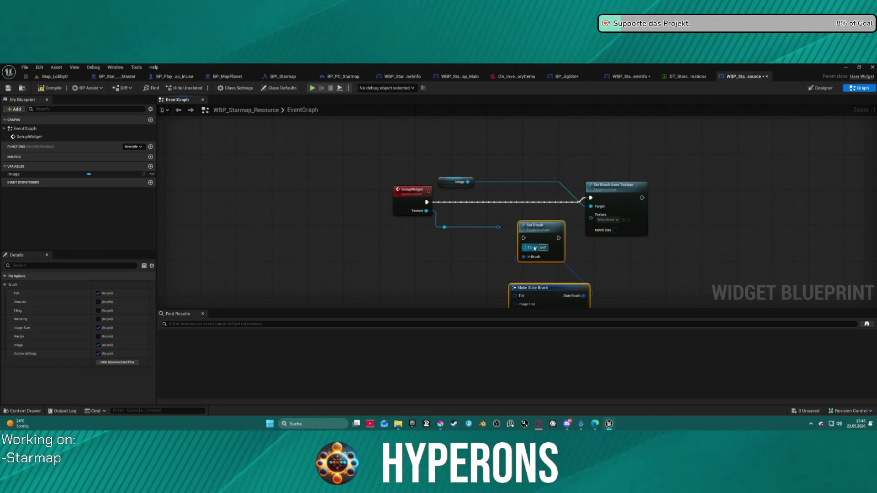
drag(523, 238, 426, 203)
mouse_move(558, 237)
mouse_down()
mouse_move(591, 198)
mouse_move(680, 213)
mouse_move(551, 200)
mouse_move(577, 200)
mouse_up()
drag(532, 287, 536, 256)
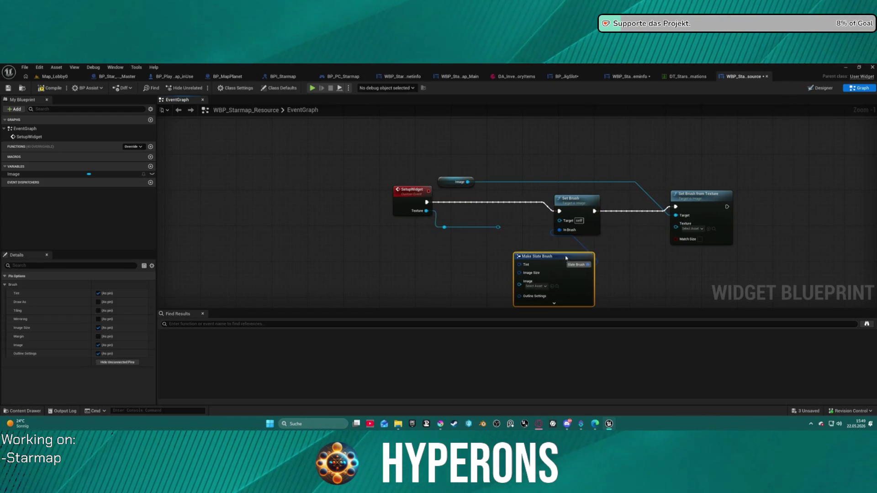
mouse_move(518, 284)
mouse_down()
mouse_move(510, 236)
mouse_move(498, 229)
mouse_up()
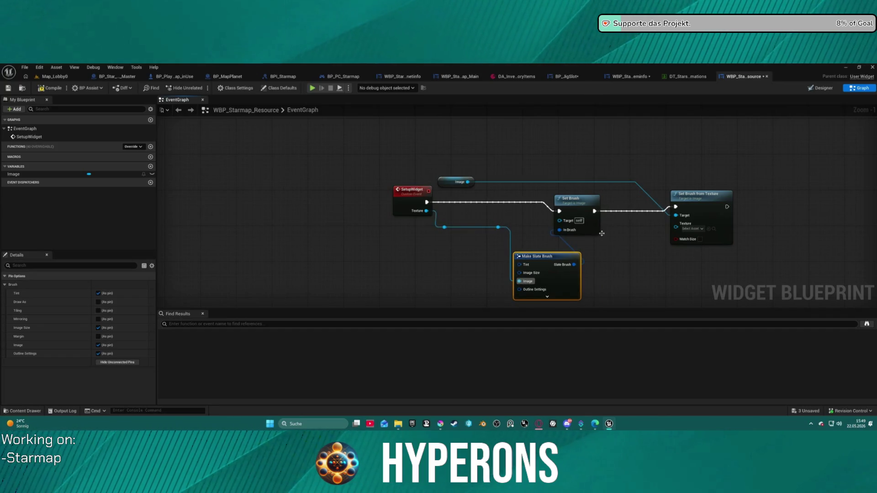
drag(638, 179, 733, 258)
key(Delete)
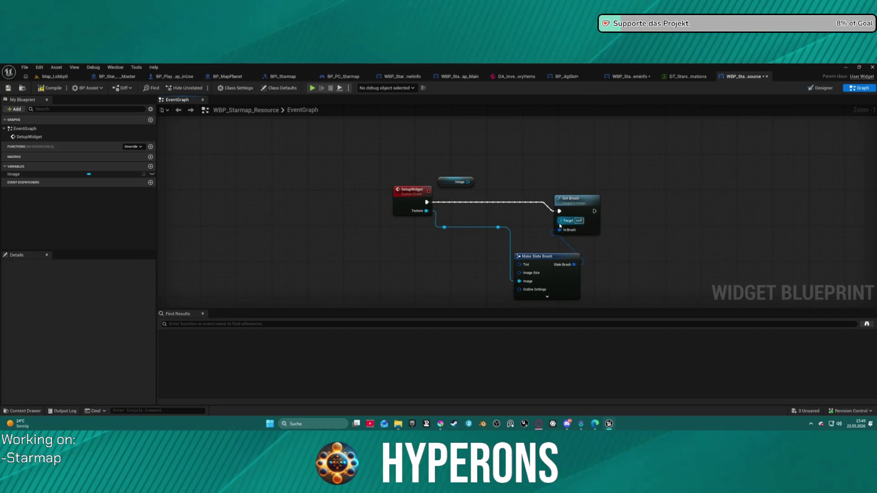
drag(560, 221, 468, 182)
drag(570, 198, 594, 189)
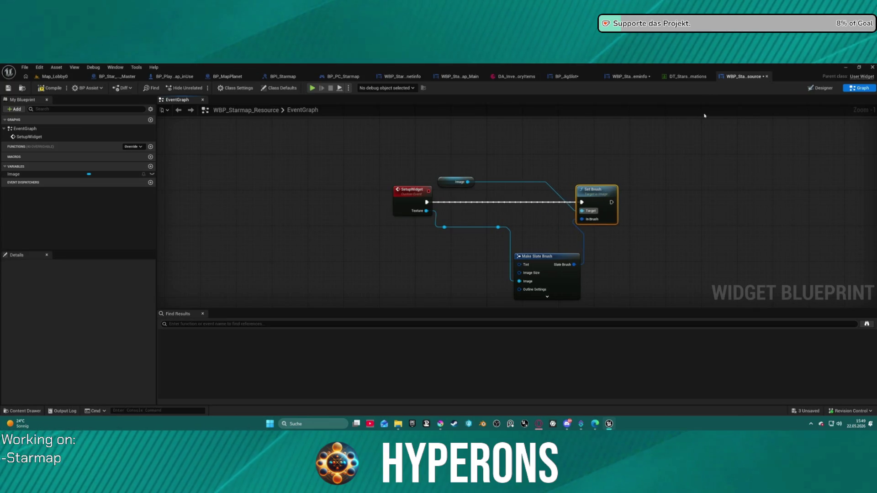
Step: In BP_JigSlot UpdateInfo, select the Target, Make Color and Make Slate Color nodes
click(566, 76)
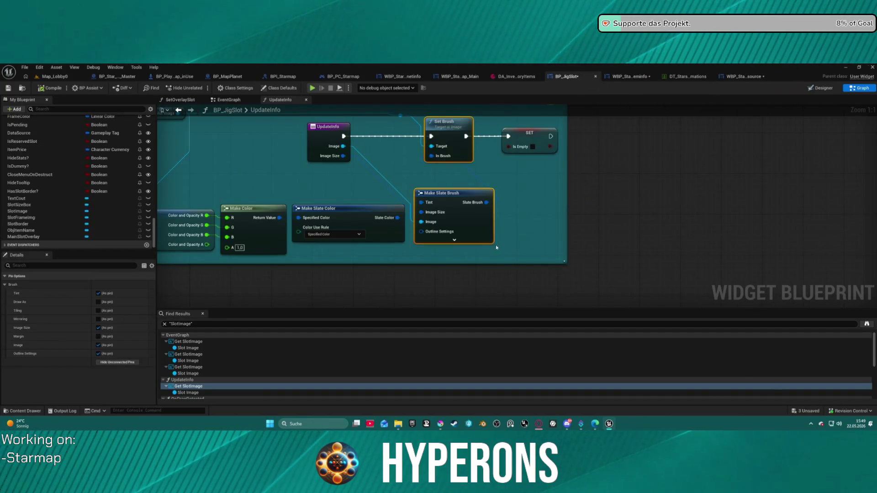
drag(502, 198, 553, 204)
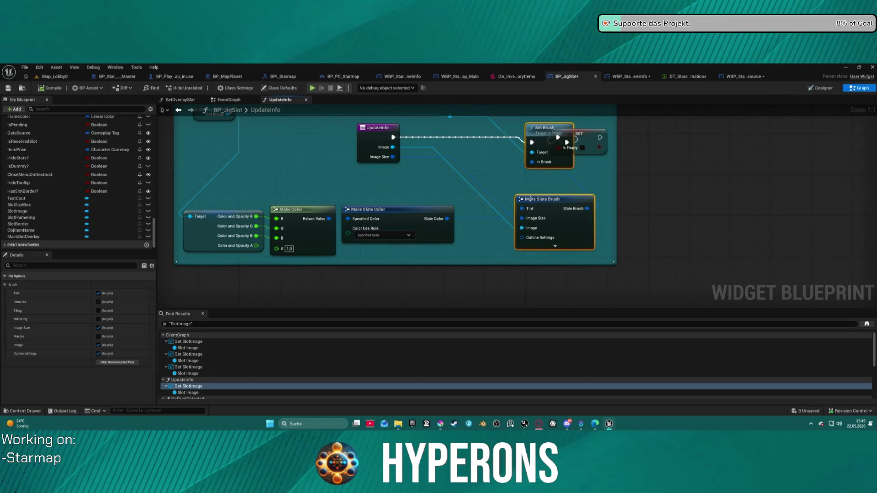
mouse_move(341, 184)
mouse_down()
mouse_move(349, 196)
mouse_move(509, 224)
mouse_up()
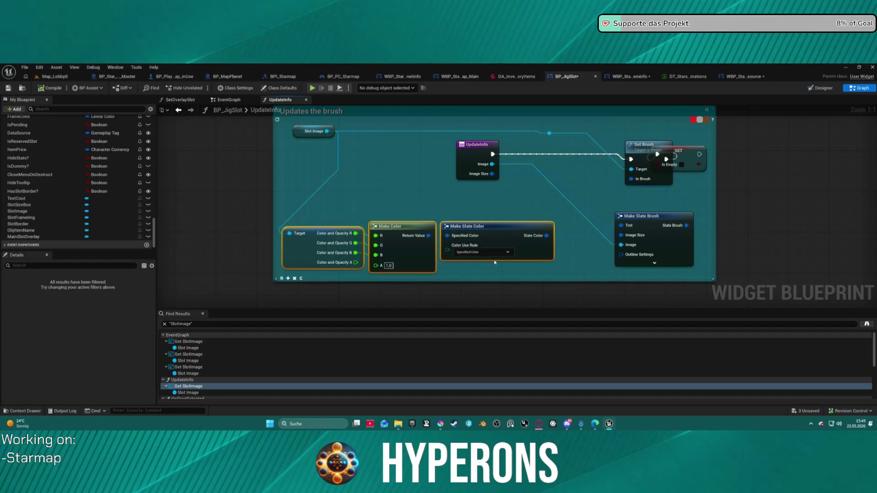
Step: Paste the color nodes before Make Slate Brush and connect the Image getter to Target
click(742, 77)
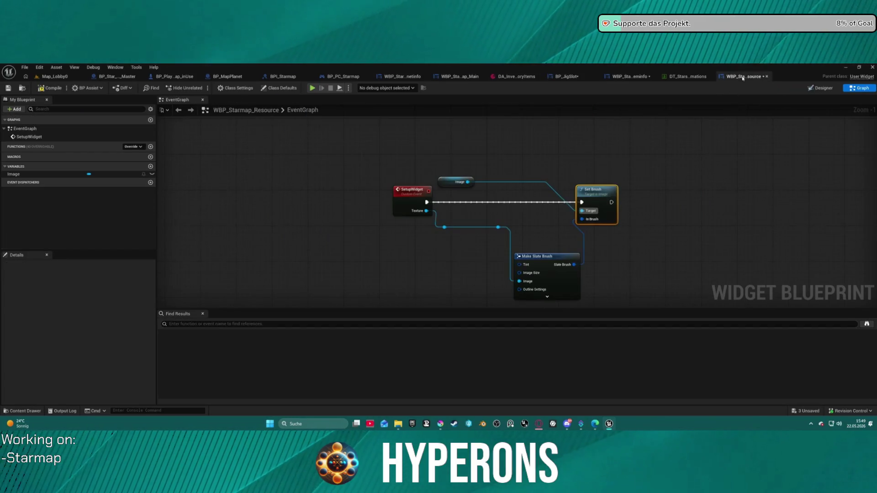
key(ctrl+v)
drag(426, 264, 341, 264)
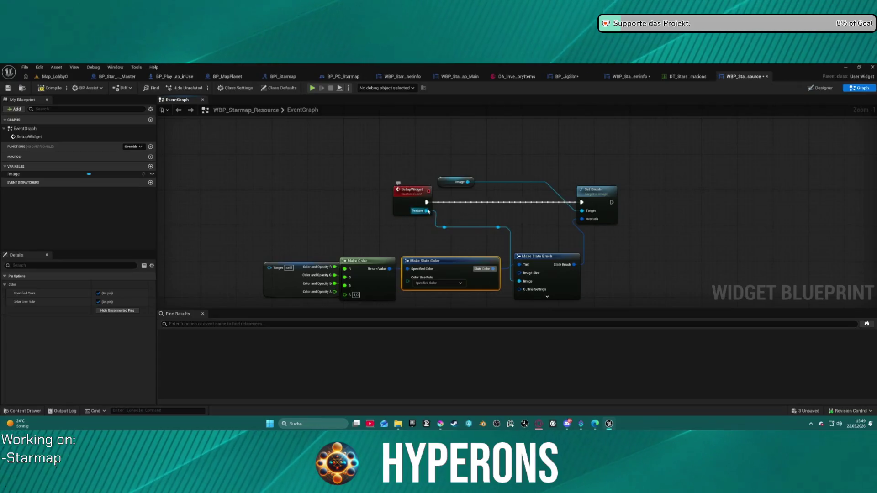
drag(426, 210, 279, 272)
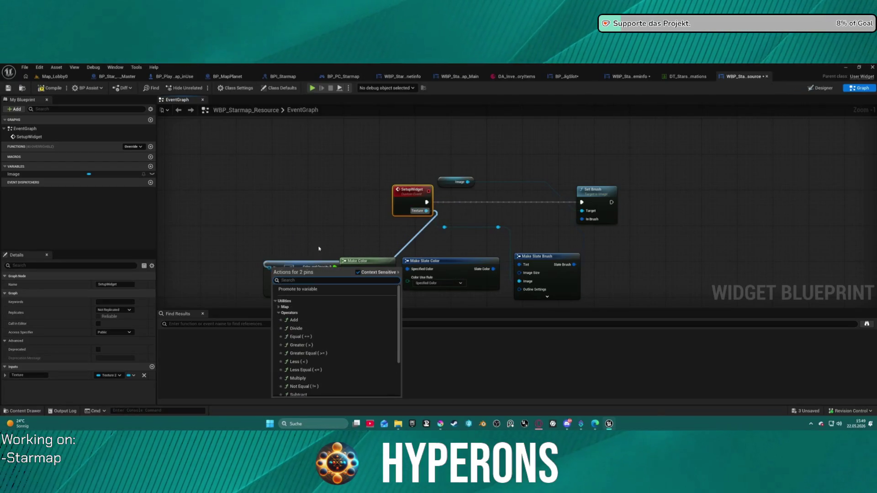
click(415, 219)
drag(468, 183, 269, 268)
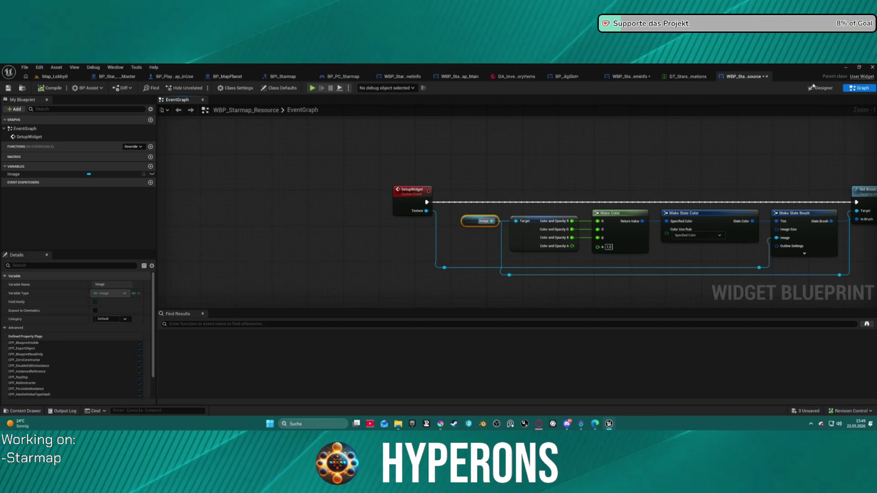
drag(760, 163, 570, 195)
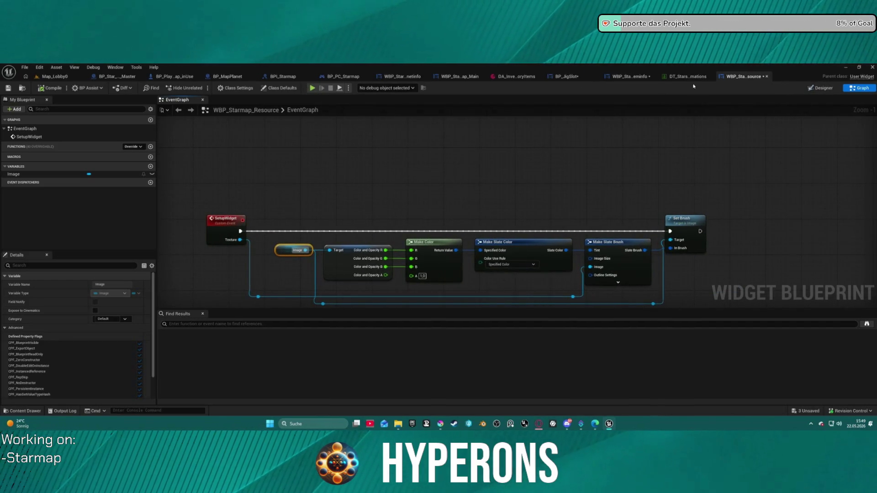
click(55, 78)
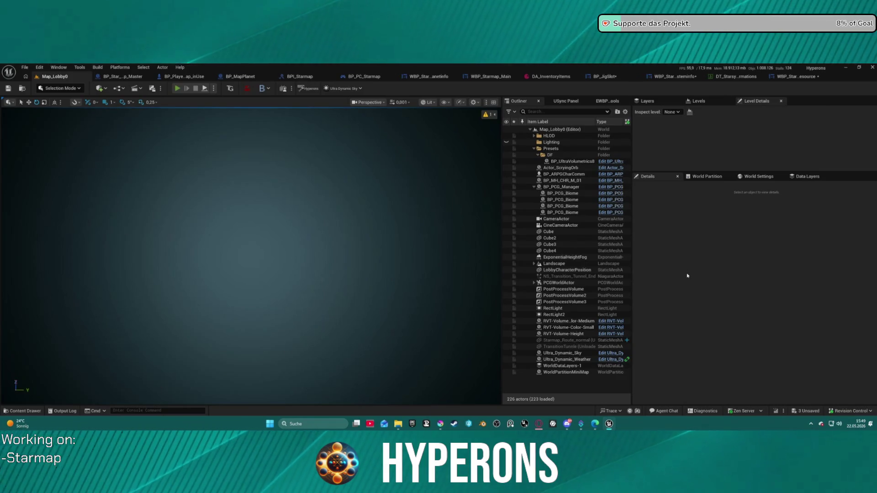
Step: Play in editor and start the game as the Mining character
key(alt+p)
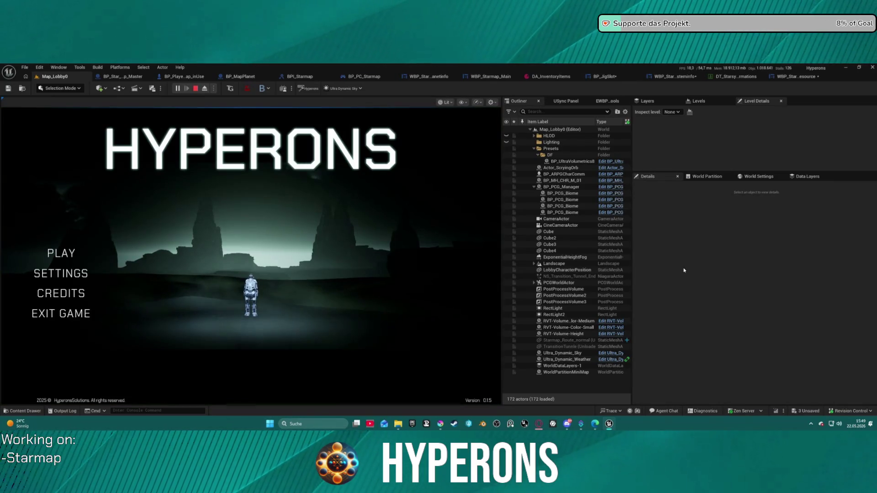
click(62, 253)
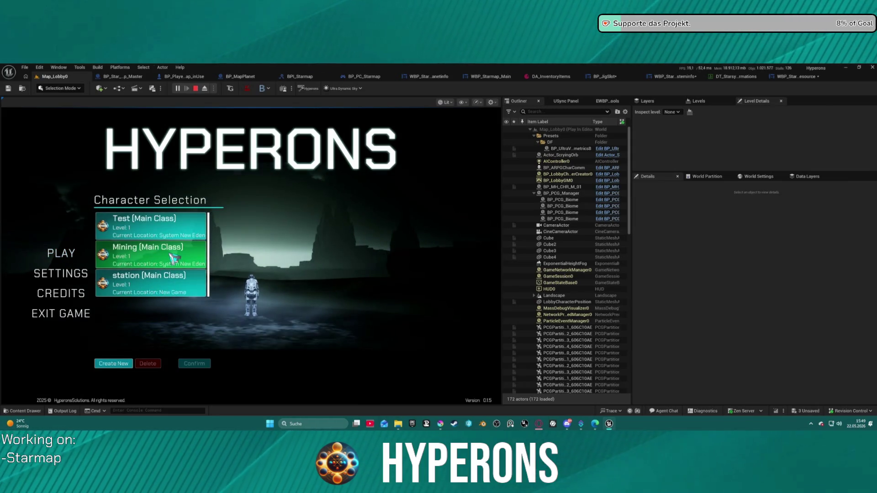
click(173, 258)
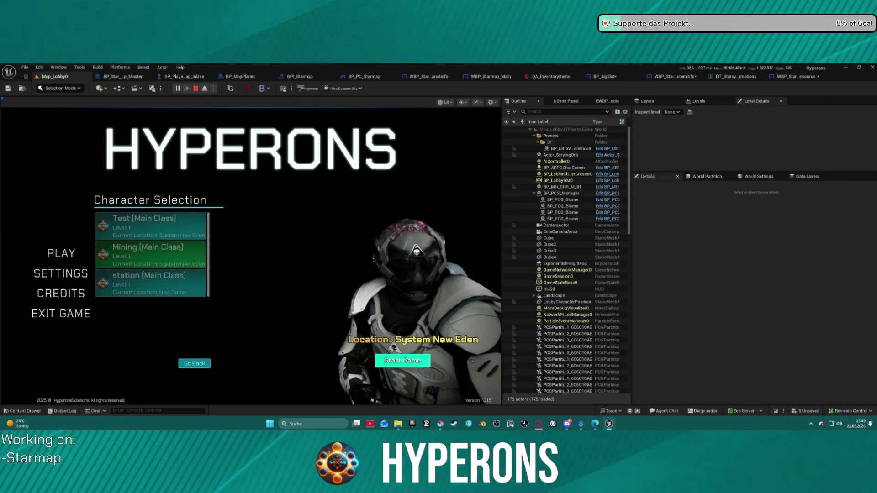
click(402, 360)
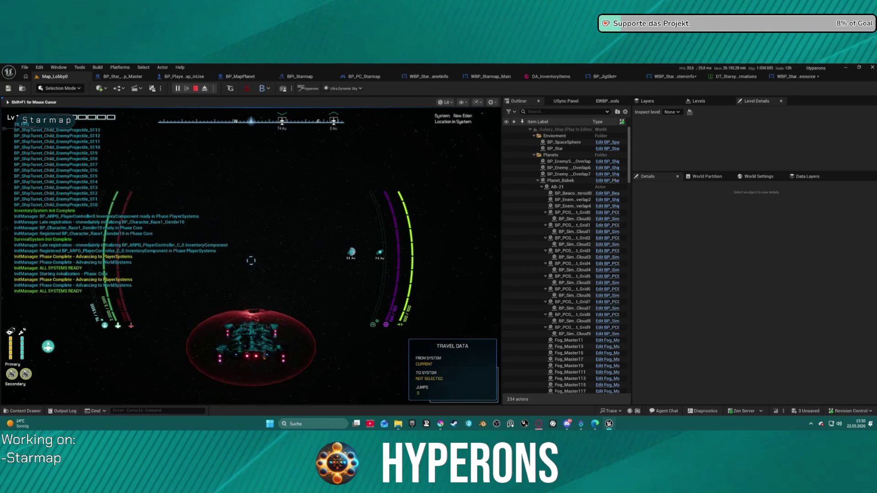
Step: Open the starmap, plot a route through Pollux to Oton, then stop playing
key(m)
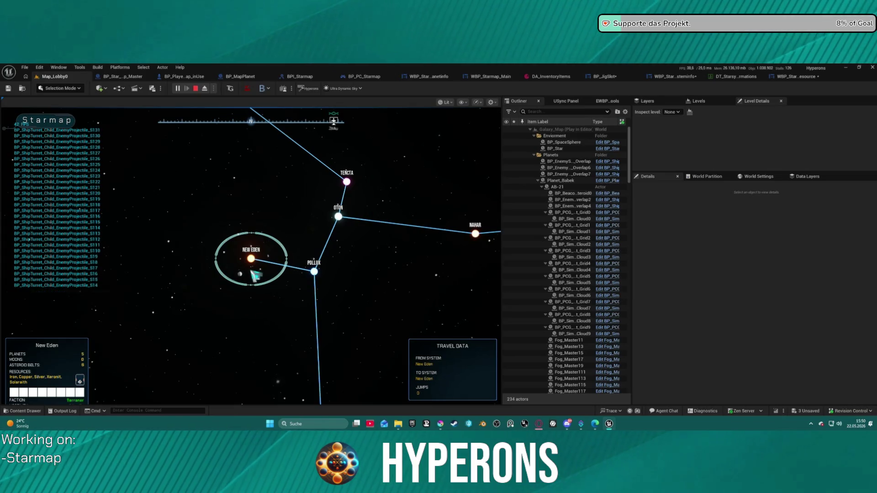
mouse_move(240, 275)
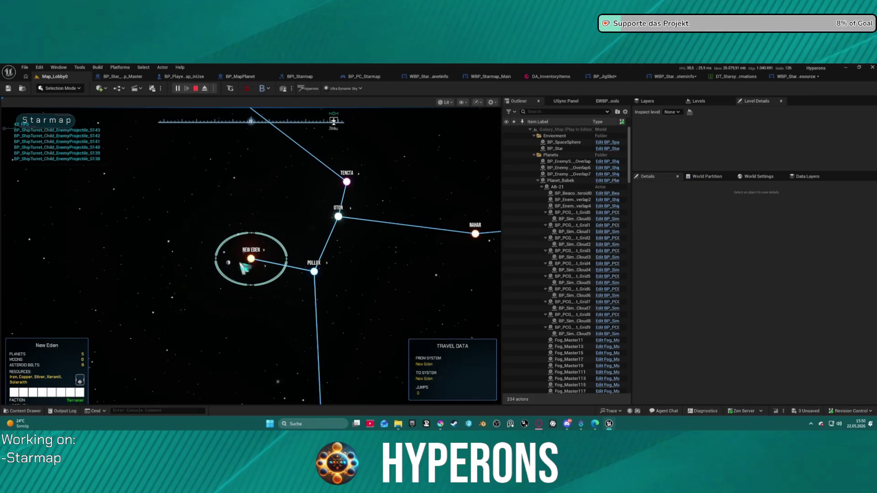
click(314, 272)
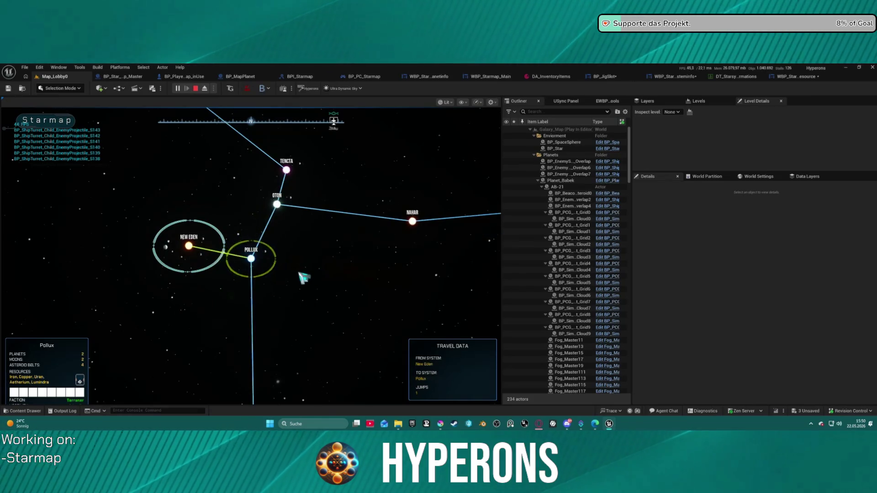
click(277, 204)
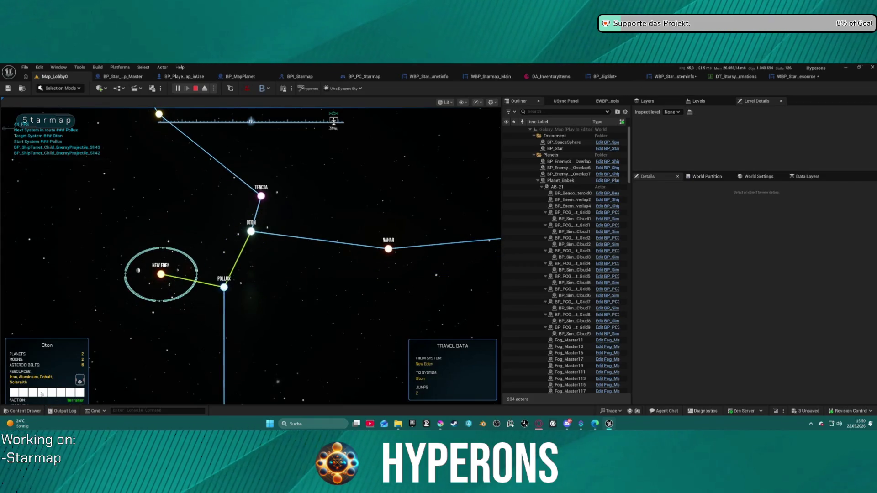
key(Escape)
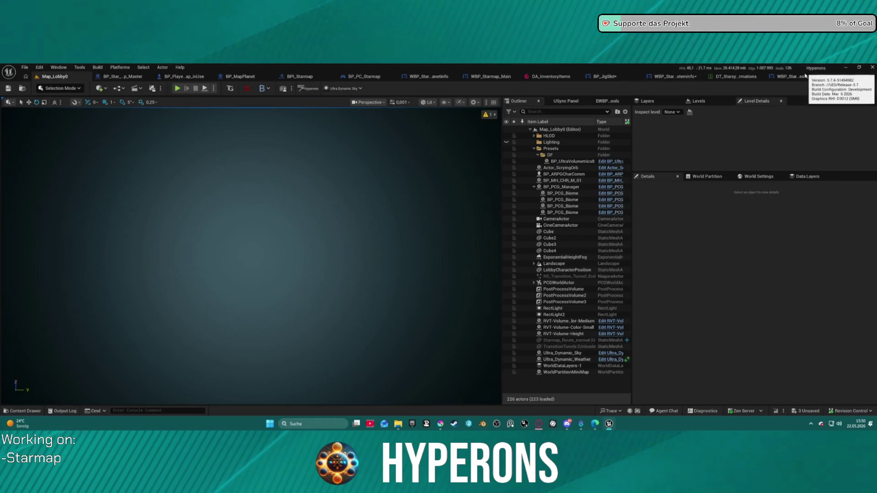
click(806, 73)
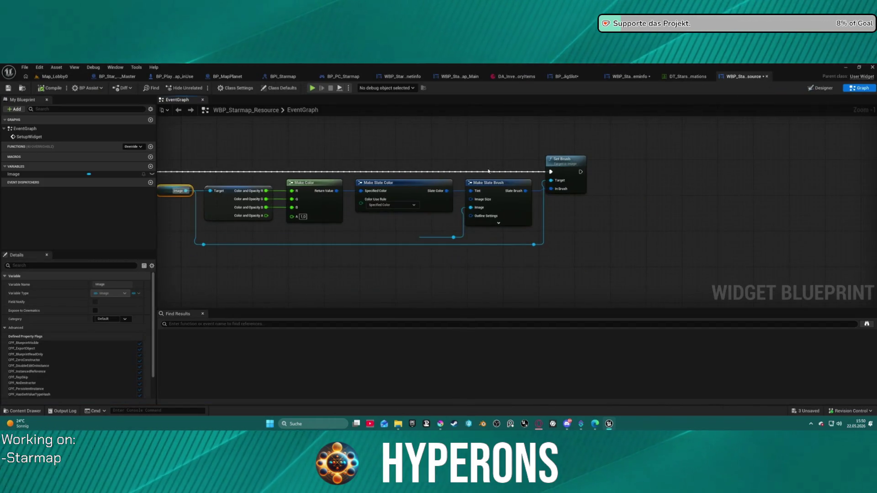
Step: Review DA_InventoryItems and DT_Starsystem, then open the SetupWidget event from the Systeminfo graph
click(519, 77)
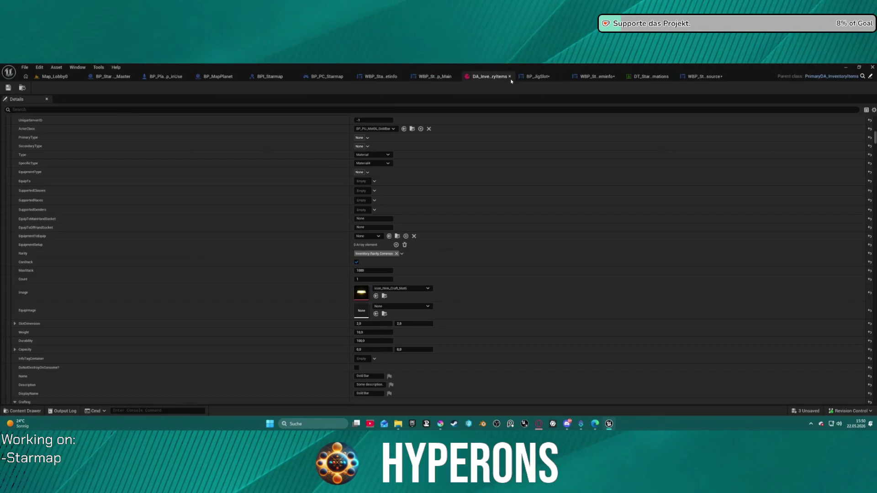
click(648, 76)
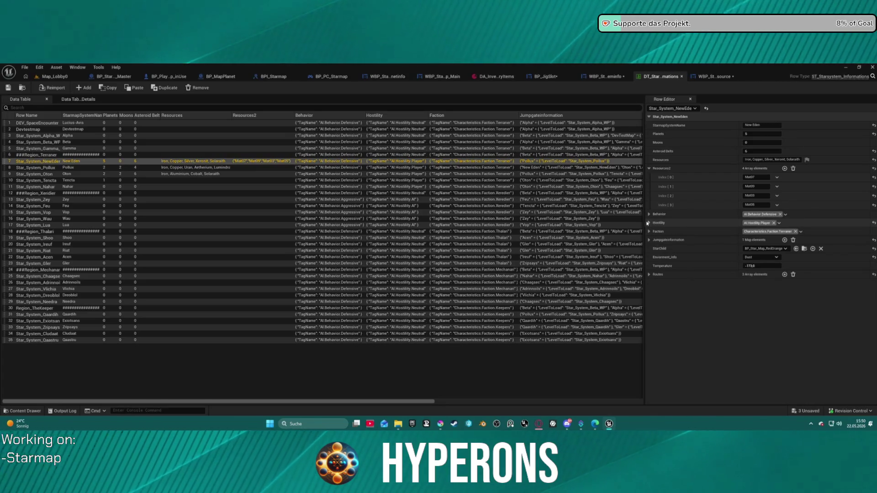
click(601, 79)
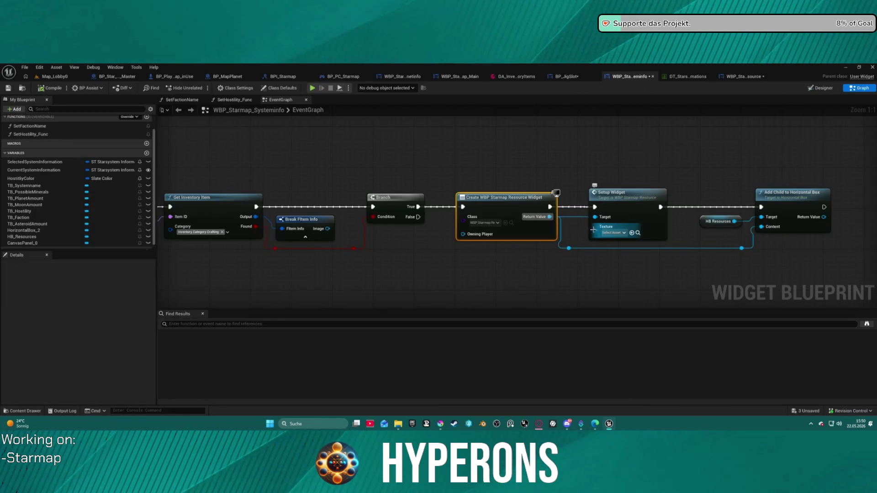
drag(327, 228, 595, 233)
double_click(612, 192)
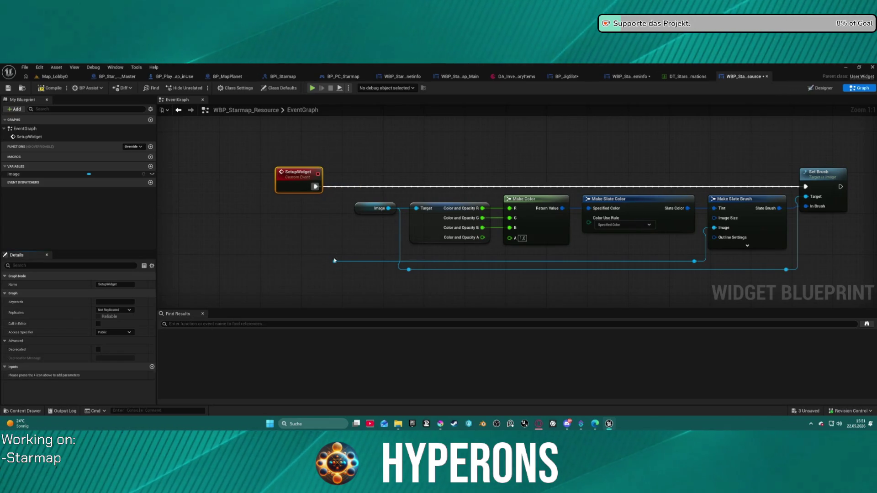
Step: Delete the image reroute knots and give SetupWidget an Image input feeding Make Slate Brush
mouse_move(703, 252)
mouse_down()
mouse_move(658, 267)
mouse_move(326, 268)
mouse_up()
key(Delete)
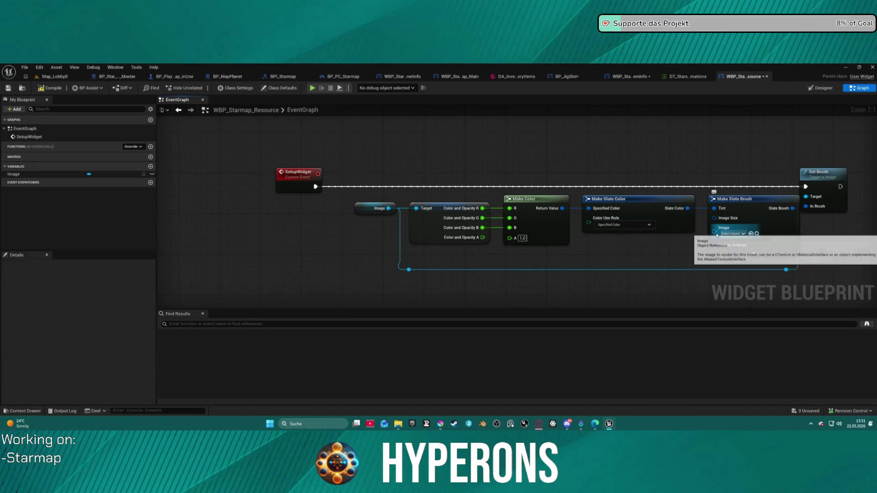
mouse_move(714, 231)
mouse_down()
mouse_move(450, 210)
mouse_move(315, 188)
mouse_up()
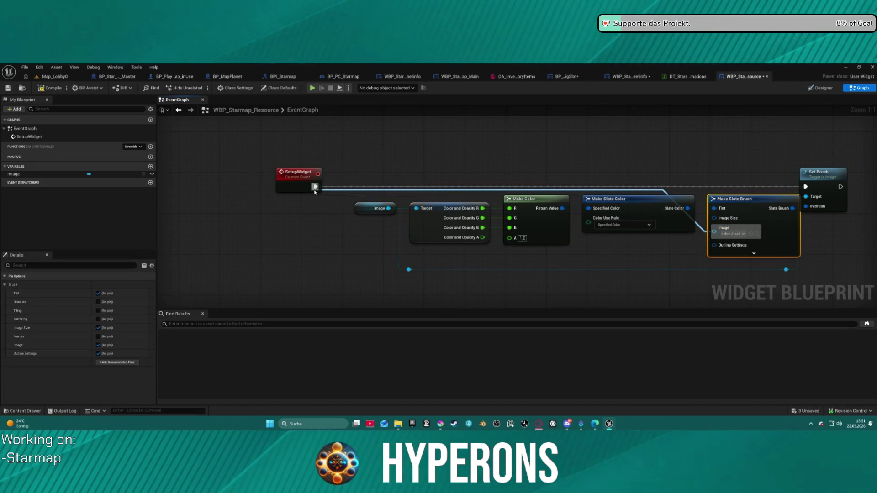
key(Escape)
drag(708, 235, 315, 191)
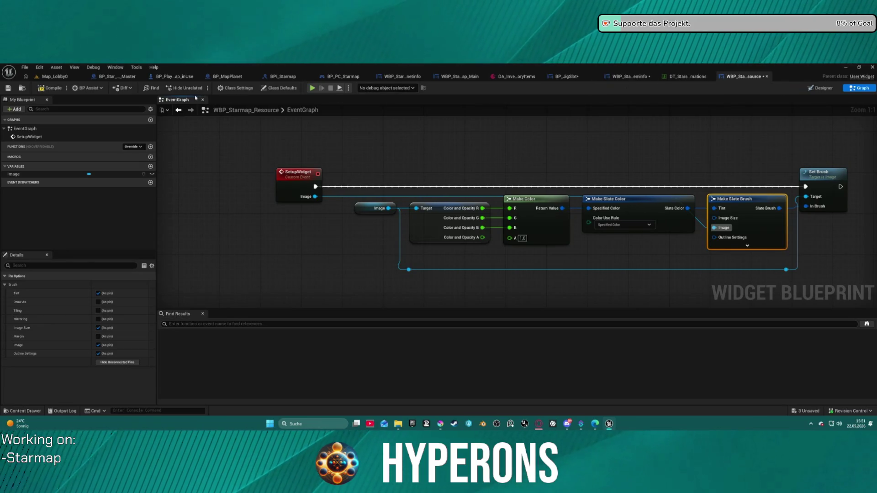
click(628, 77)
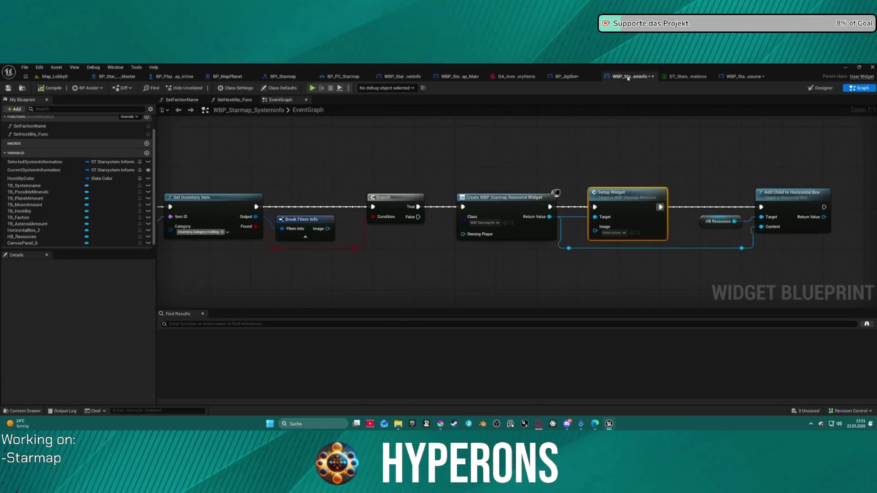
Step: Connect Break Fitem Info's Image to Setup Widget's Image input and straighten the nodes
drag(331, 231, 681, 249)
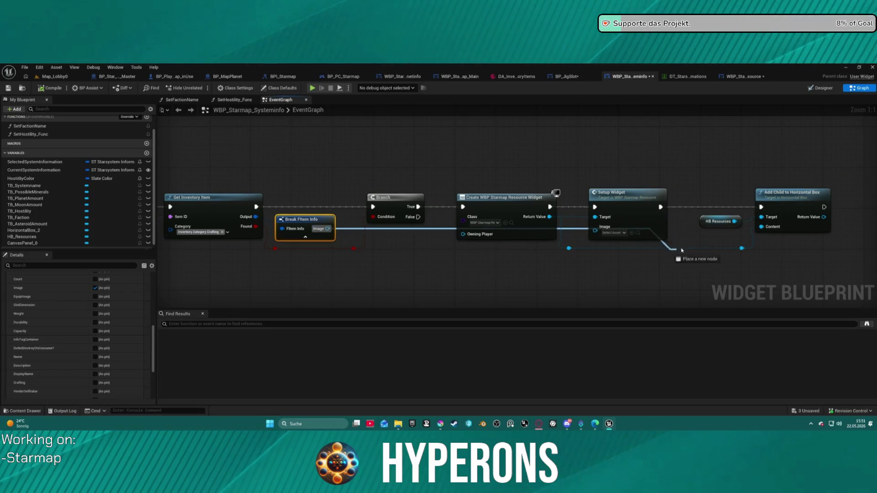
drag(628, 235, 595, 230)
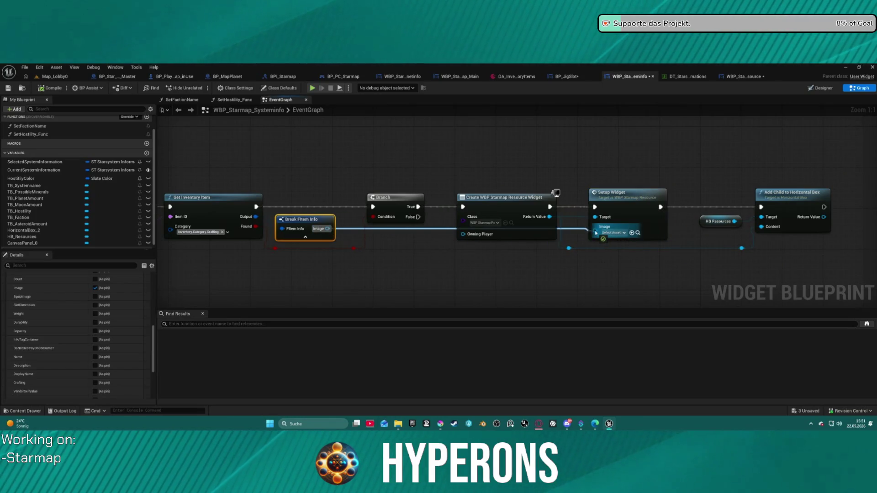
click(629, 198)
key(f)
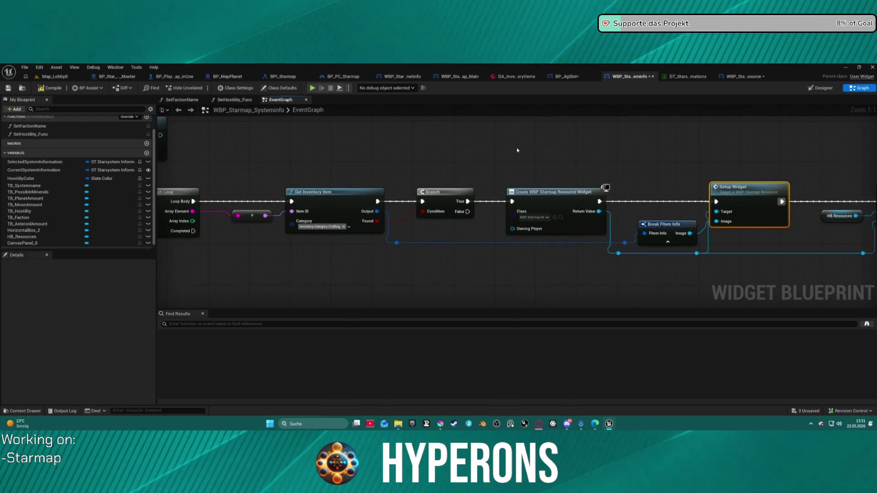
scroll(517, 150, down, 2)
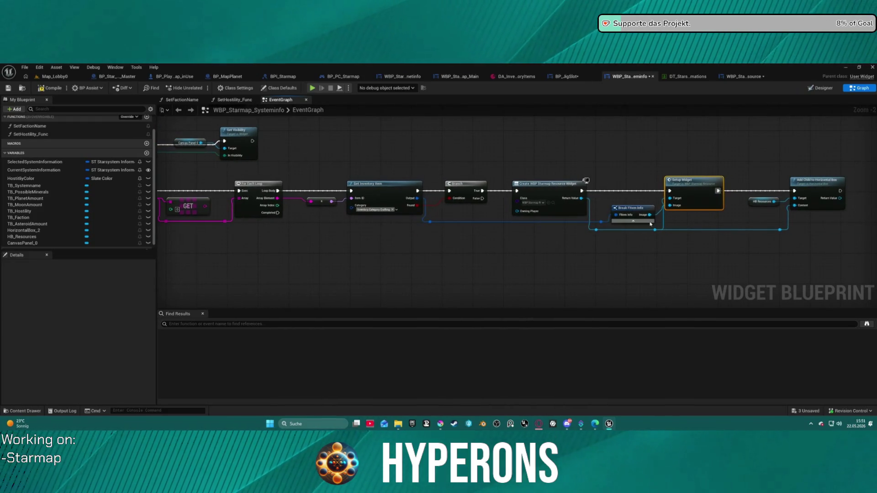
mouse_move(510, 150)
mouse_down()
mouse_move(689, 150)
mouse_move(450, 161)
mouse_up()
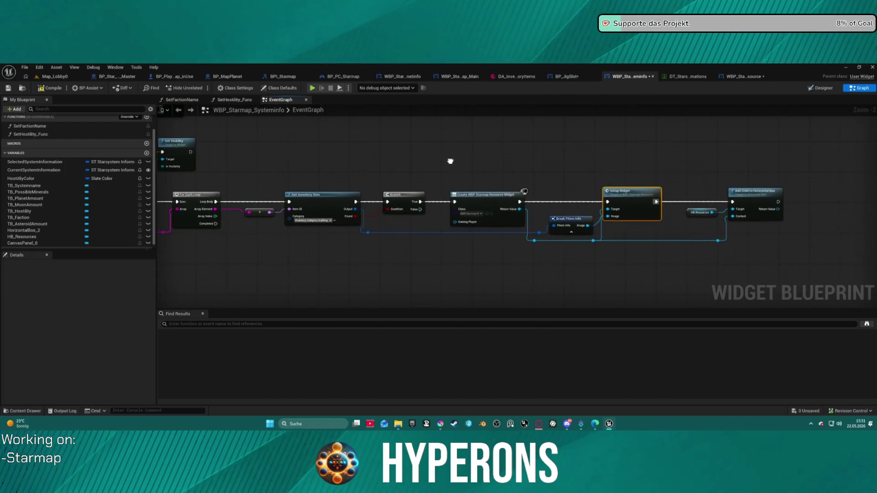
Step: Add a Clear Children node for HB_Resources at the start of SetResources
click(713, 213)
mouse_move(713, 213)
mouse_down()
mouse_move(627, 129)
mouse_move(538, 136)
mouse_up()
text(cle)
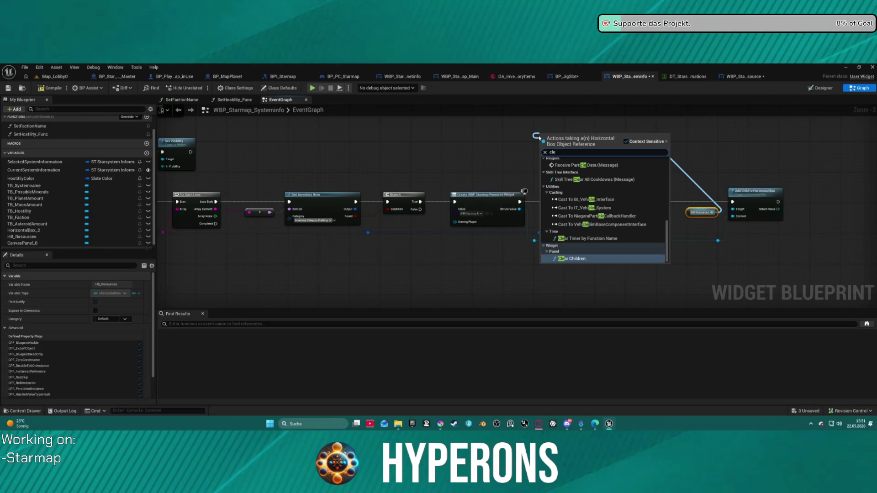
click(568, 259)
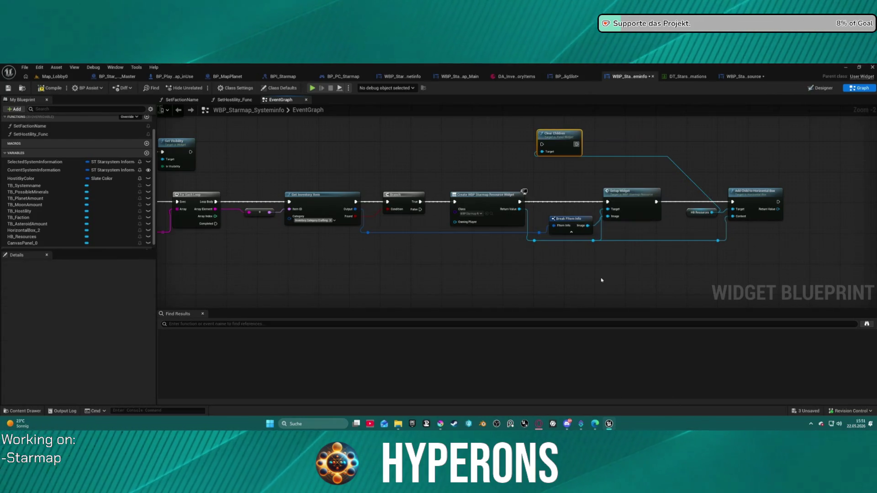
mouse_move(548, 143)
mouse_down()
mouse_move(191, 187)
mouse_move(329, 197)
mouse_up()
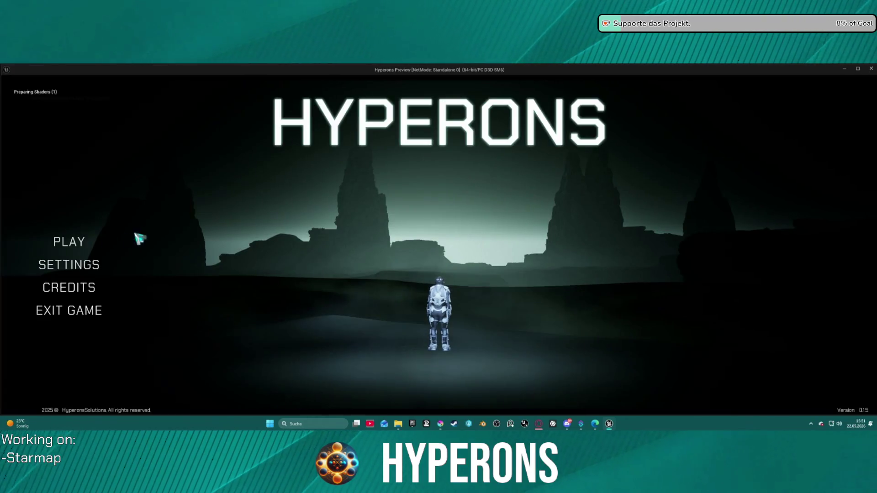
click(69, 241)
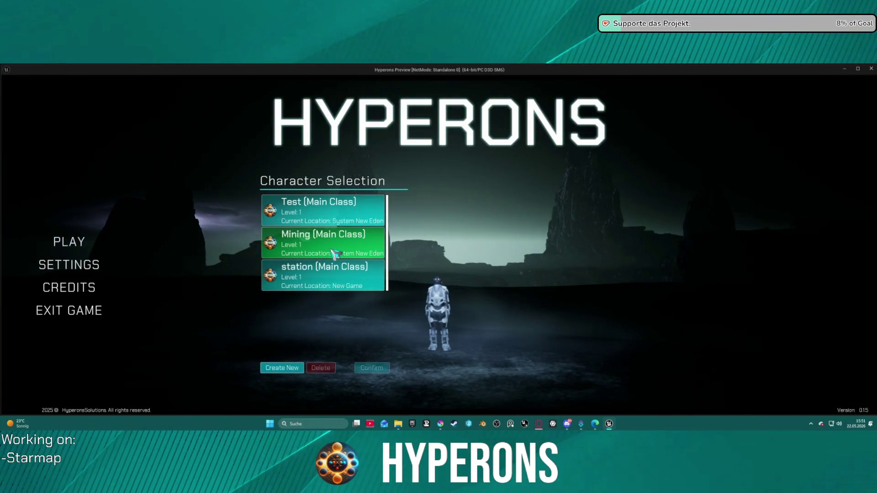
click(337, 255)
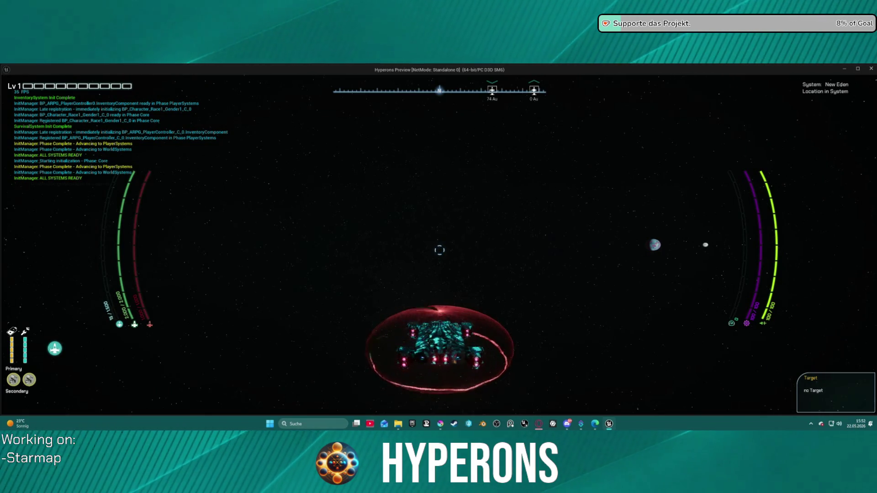
key(m)
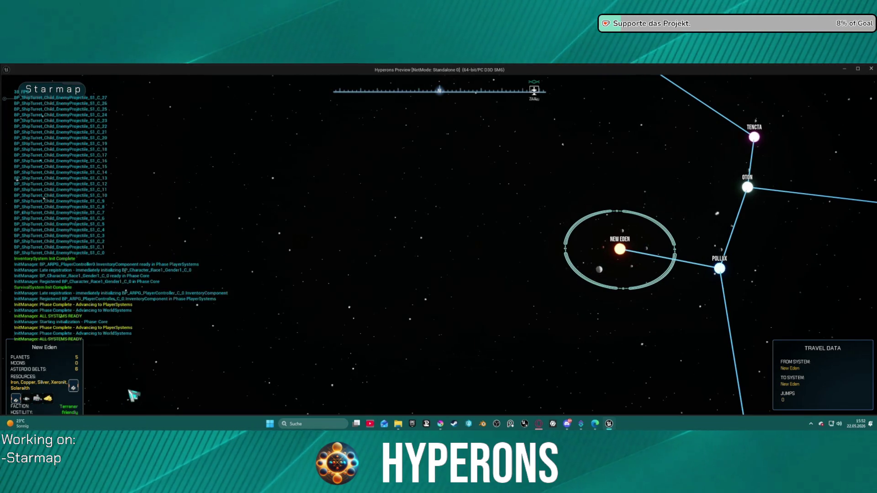
drag(132, 395, 151, 386)
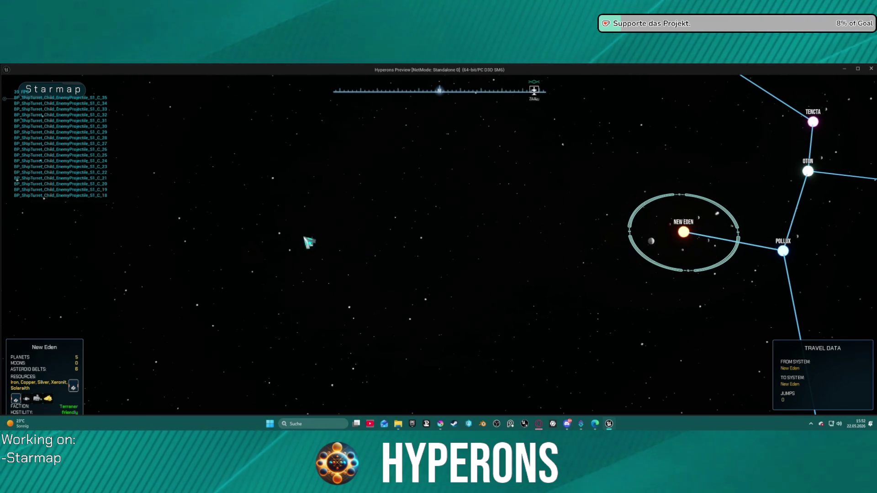
mouse_move(309, 242)
mouse_down()
mouse_move(628, 229)
mouse_move(607, 279)
mouse_up()
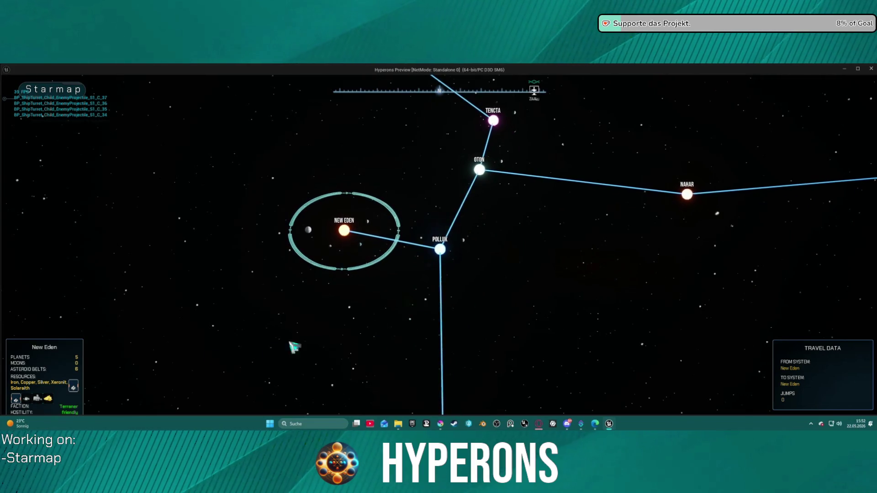
click(18, 401)
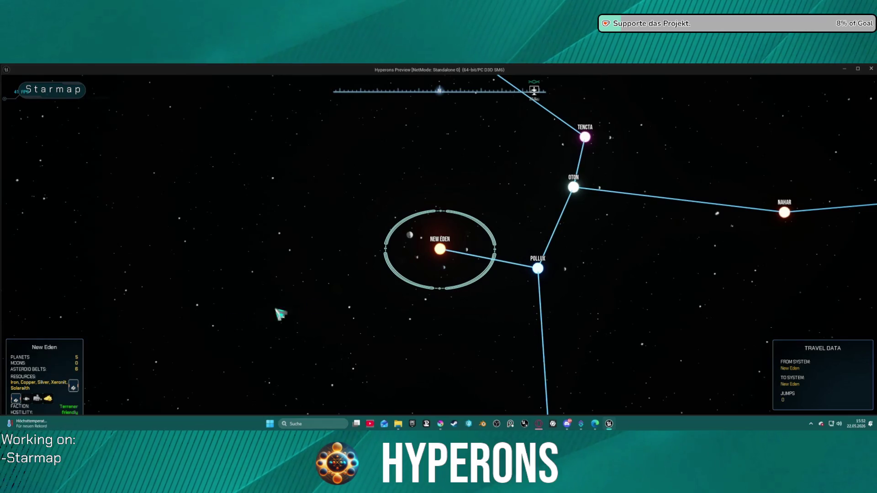
key(Escape)
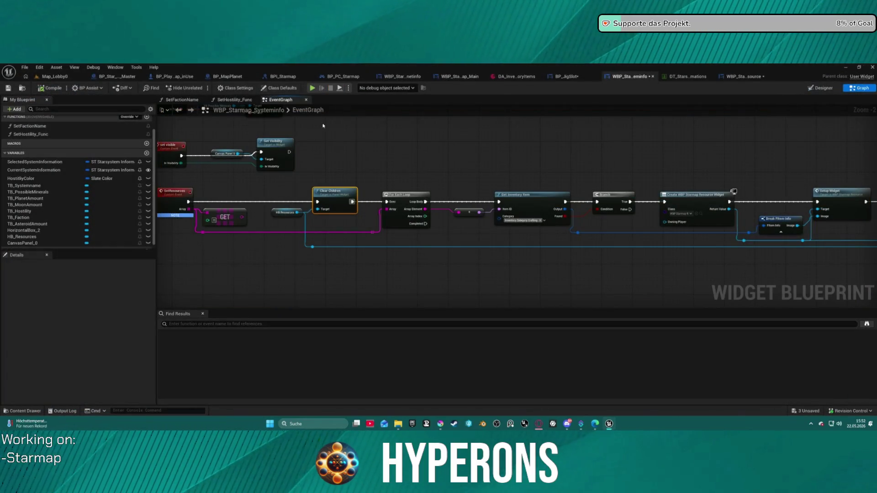
Step: Glance at the Starmap Main and Planetinfo widgets, then open the Systeminfo Designer
click(470, 76)
click(412, 78)
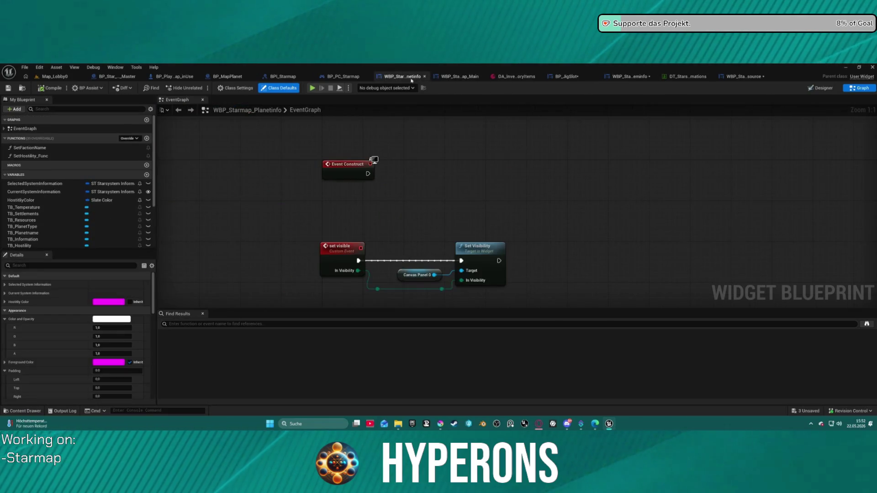
click(629, 77)
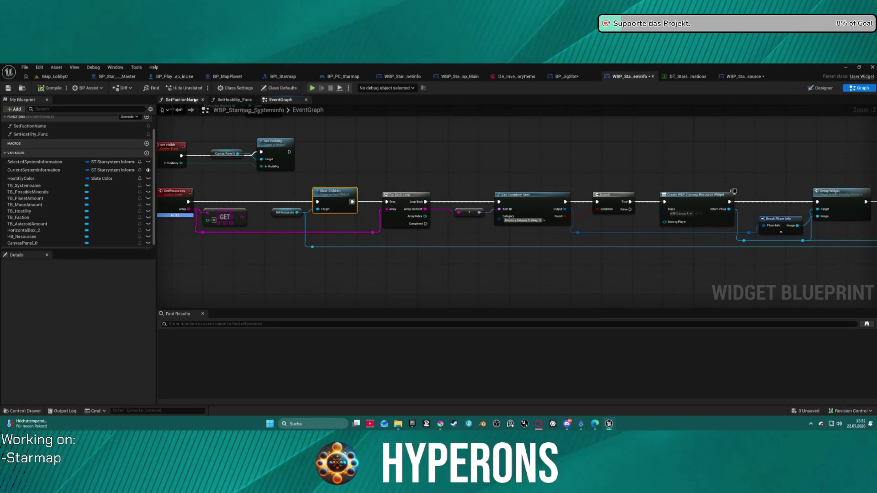
click(821, 88)
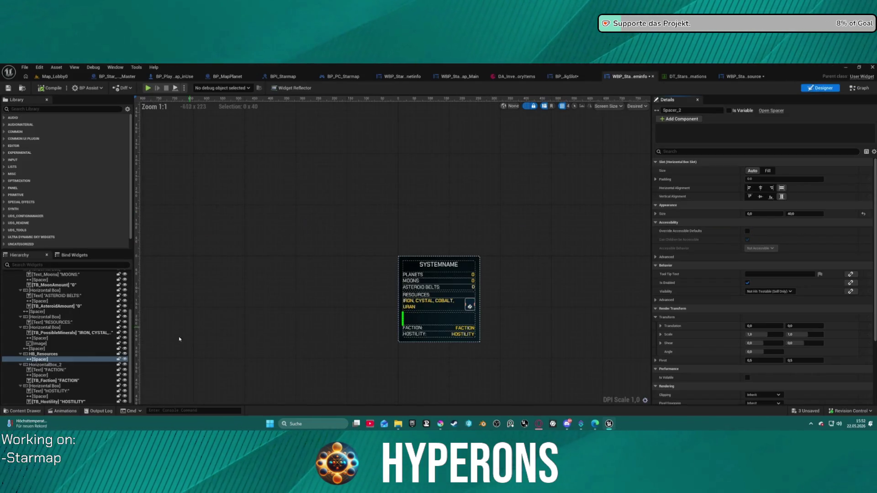
Step: Select the resources row's box, minerals text, spacer and image, and make the row visible
click(447, 303)
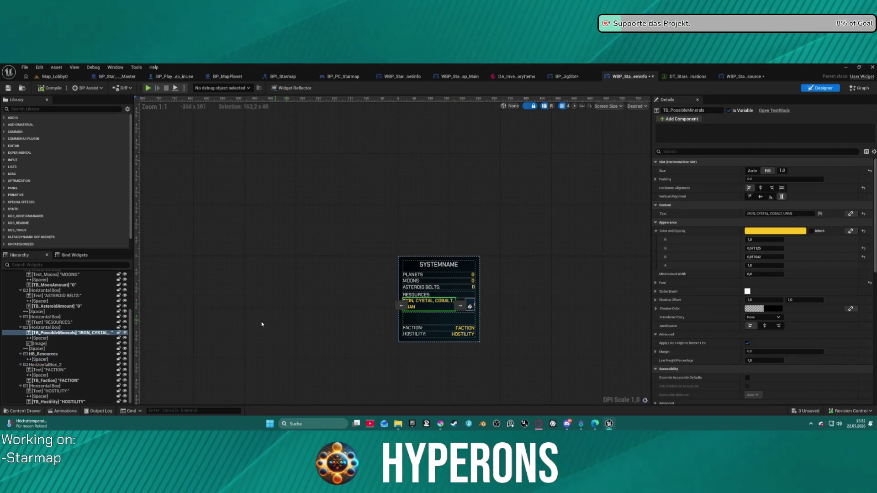
click(44, 328)
shift+click(54, 343)
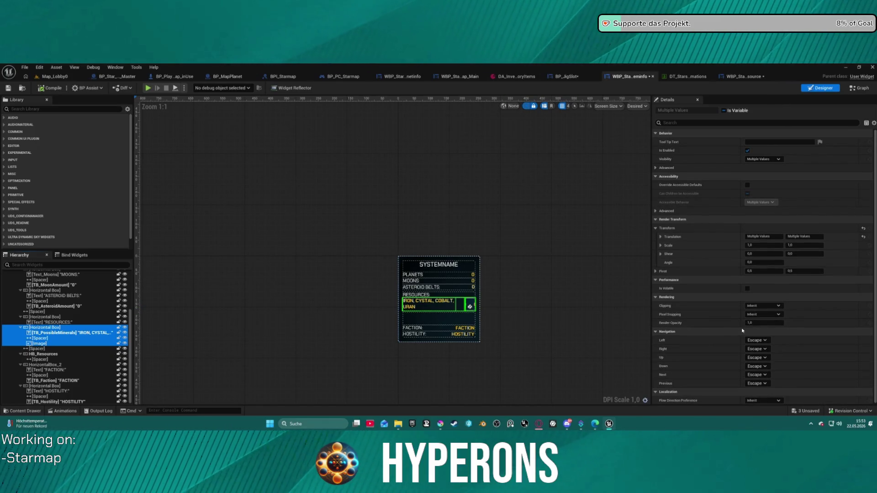
click(764, 158)
click(768, 172)
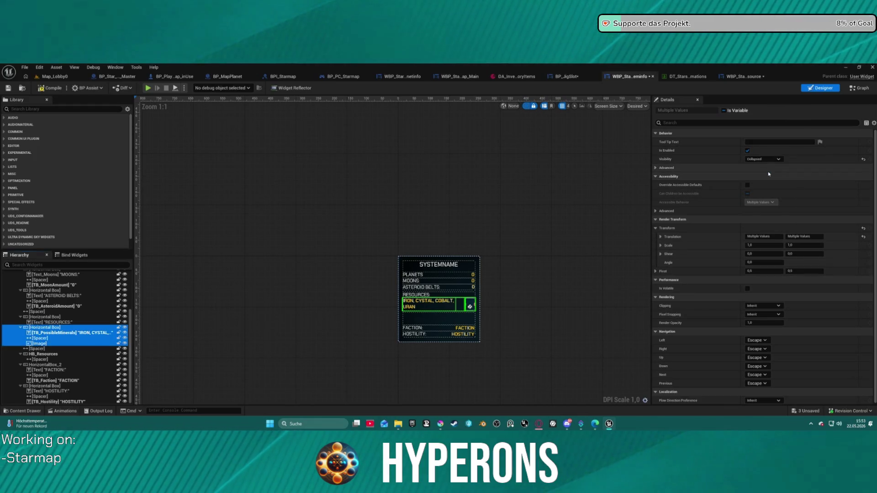
click(125, 328)
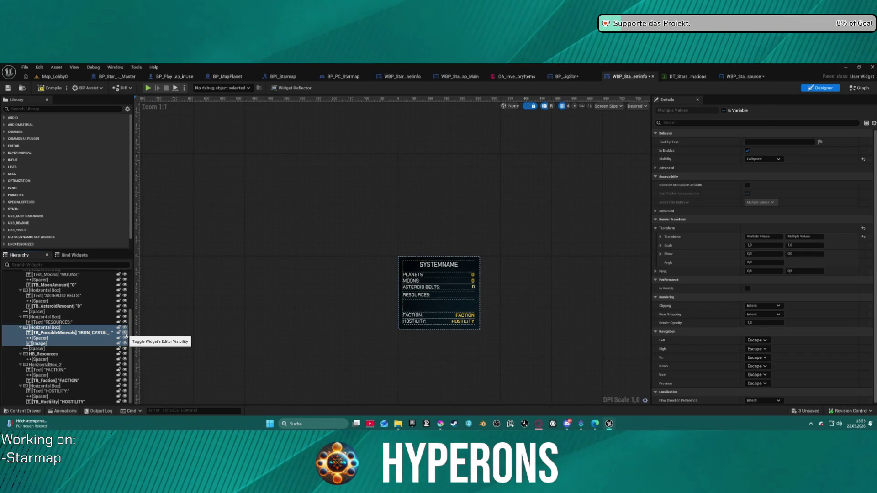
click(125, 327)
click(124, 333)
click(124, 343)
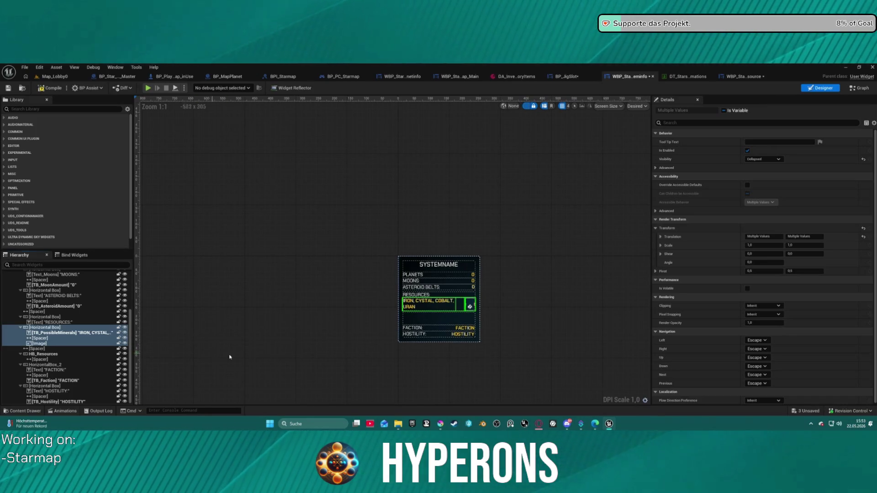
Step: Set the Spacer under HB_Resources to a height of 50
click(432, 319)
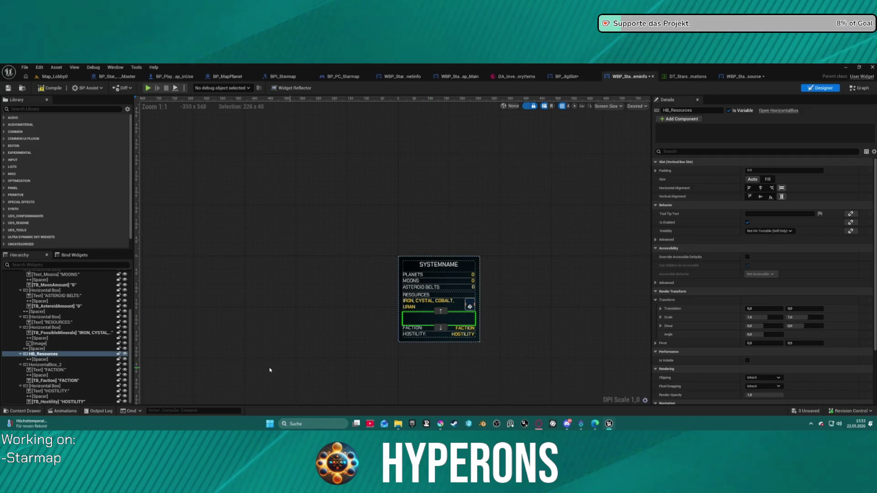
click(72, 360)
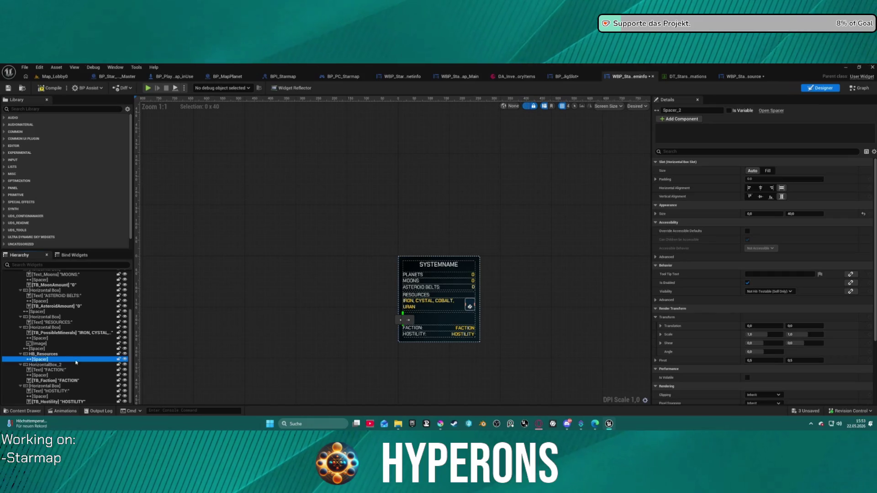
click(811, 214)
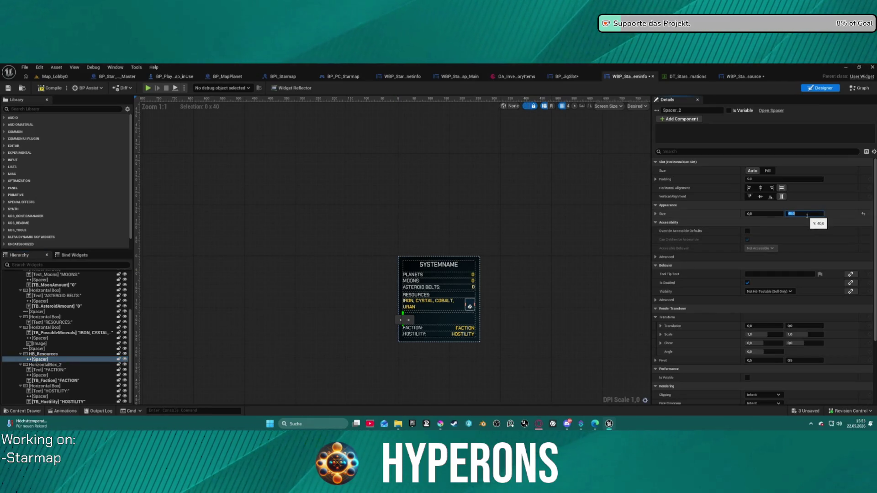
text(10)
key(Return)
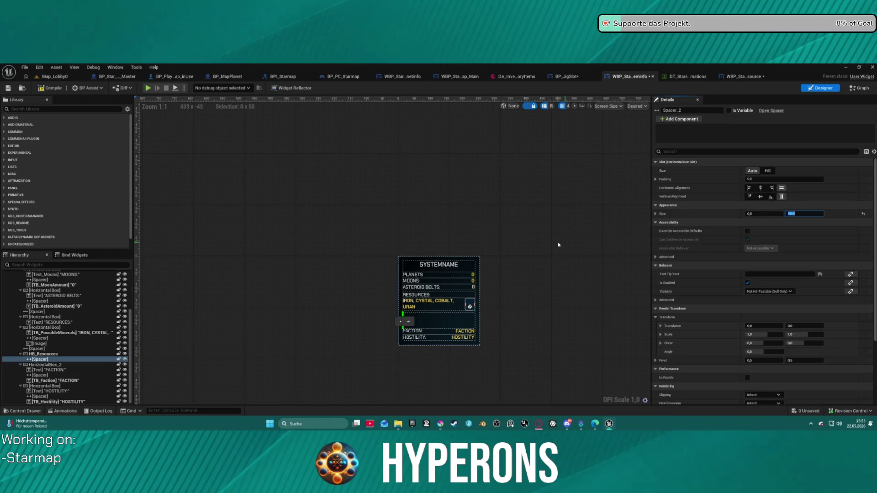
click(556, 245)
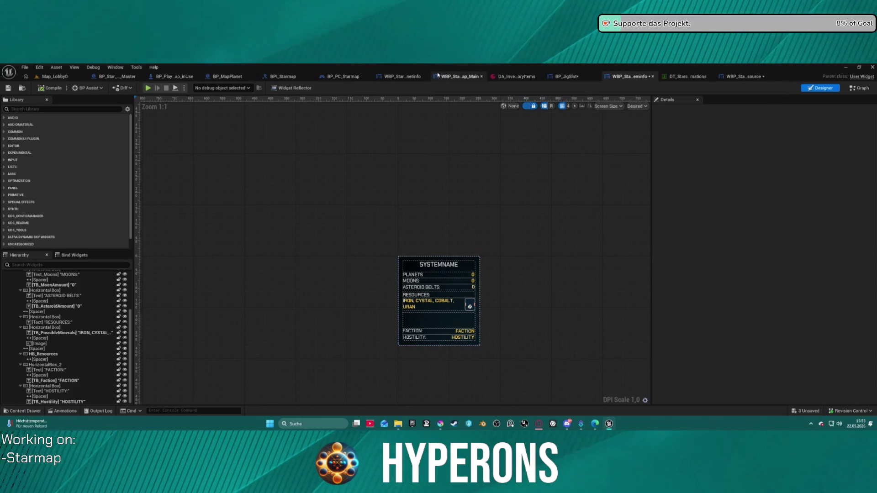
Step: Check the WBP_Starmap_Main layout, then move through BP_JigSlot and Systeminfo to WBP_Starmap_Resource
click(452, 77)
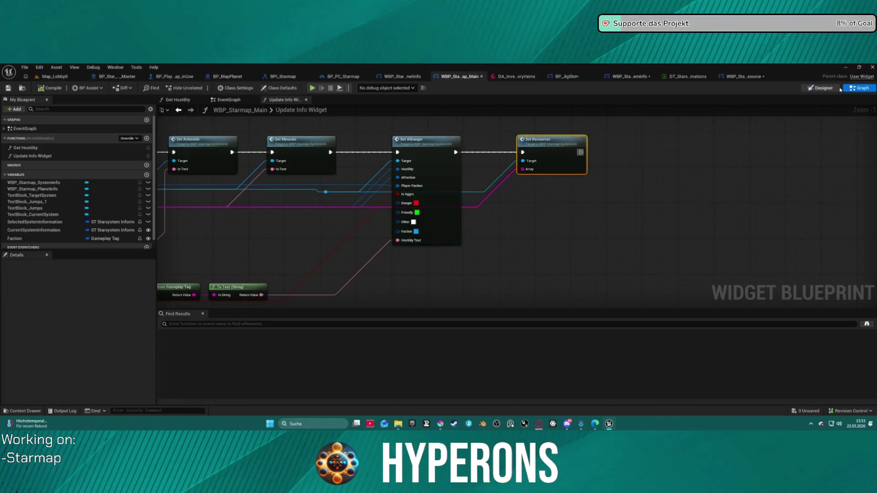
click(822, 89)
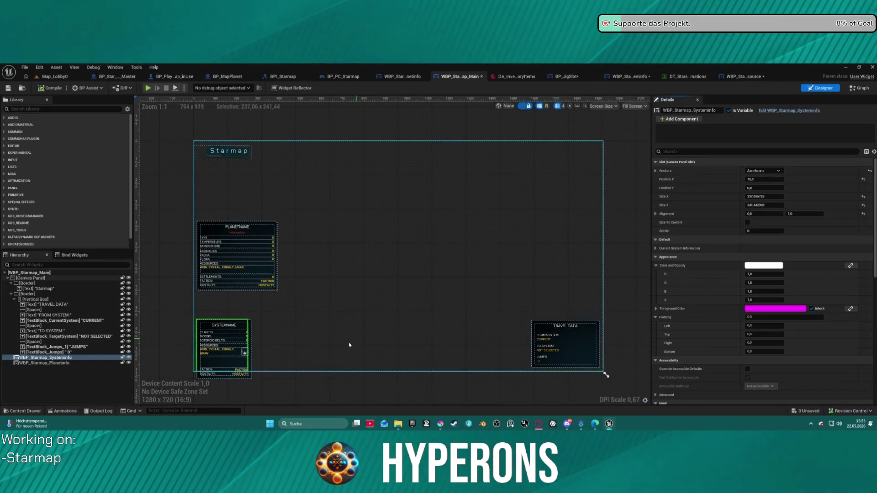
scroll(226, 360, up, 3)
scroll(225, 360, up, 1)
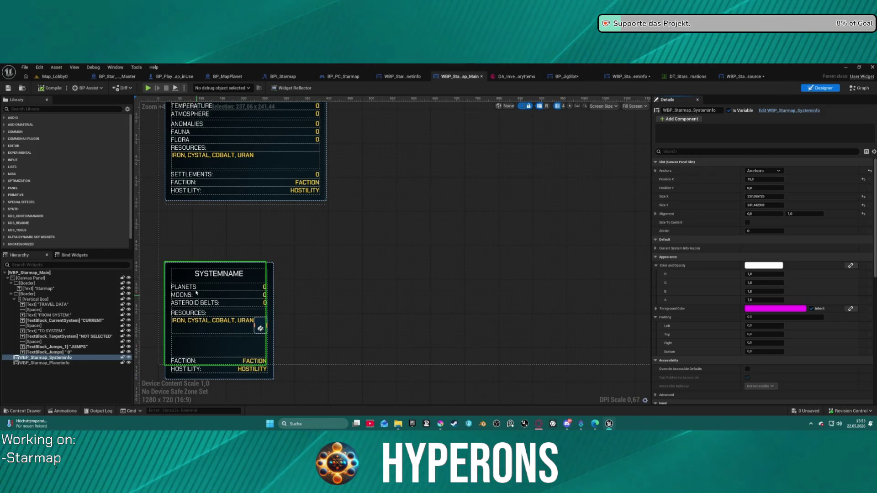
scroll(507, 211, down, 3)
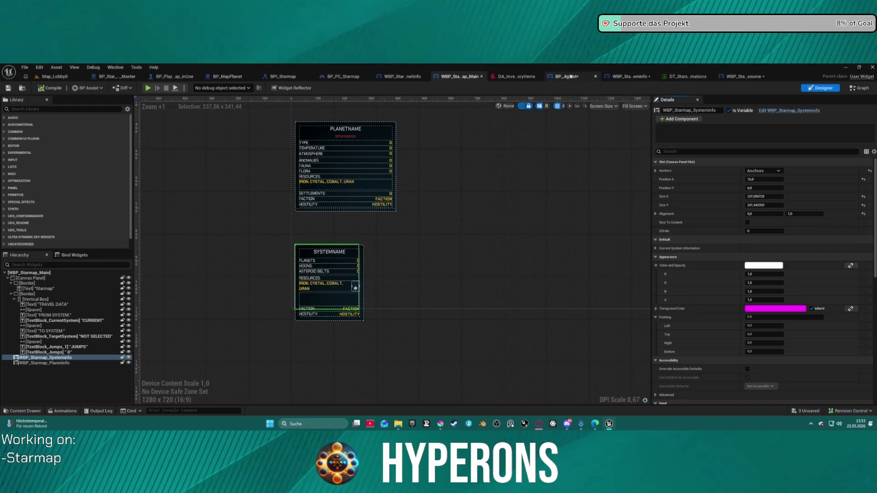
click(558, 78)
click(631, 80)
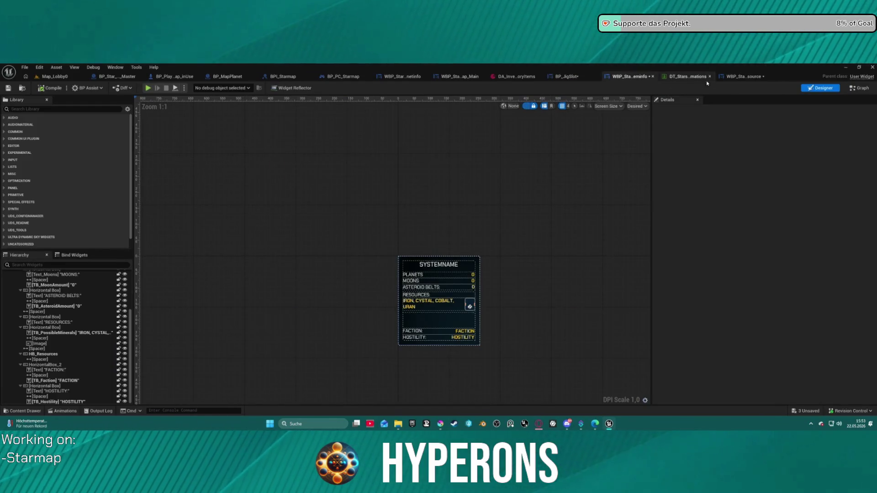
click(747, 80)
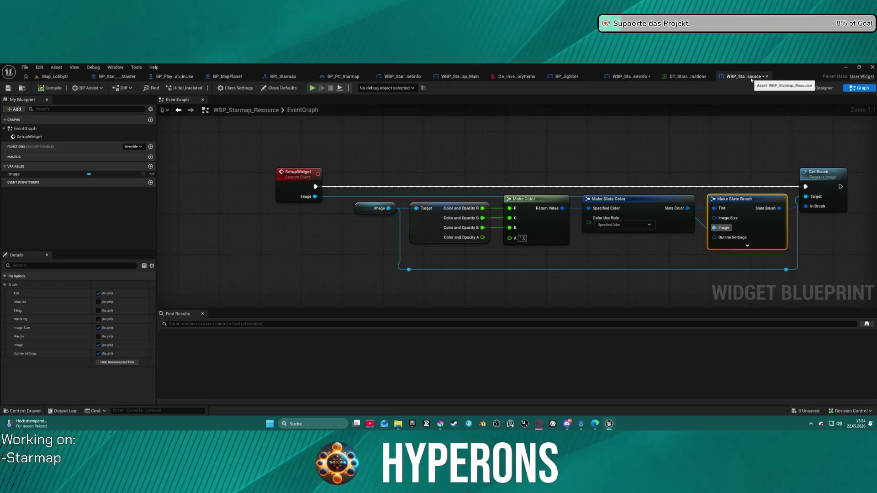
Step: Switch WBP_Starmap_Resource to its Designer layout showing the 32×32 T_Resource_Ore icon
click(832, 91)
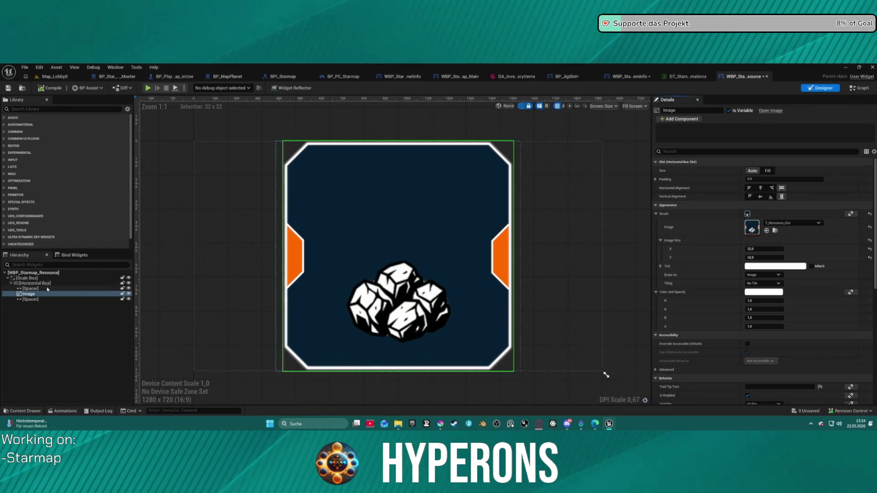
click(580, 76)
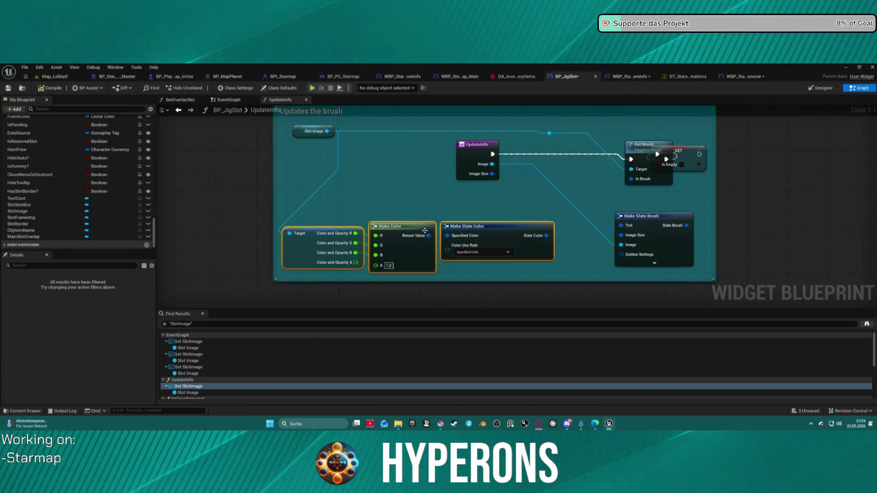
click(817, 89)
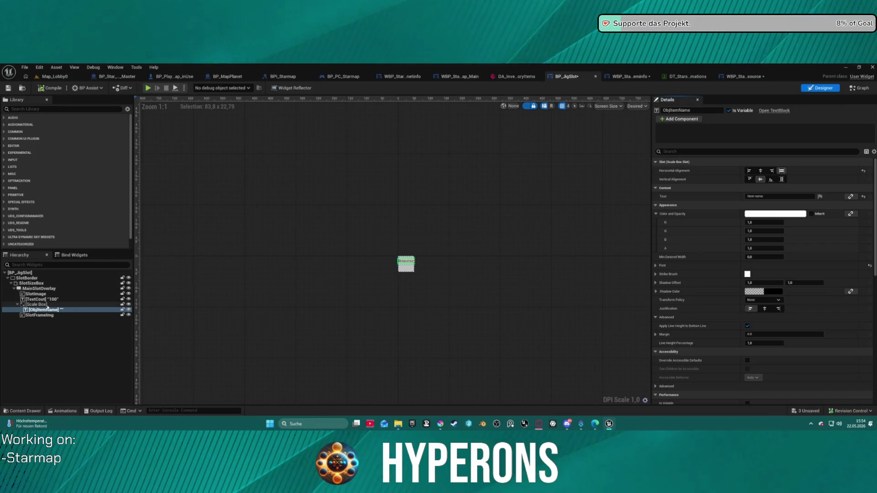
click(36, 299)
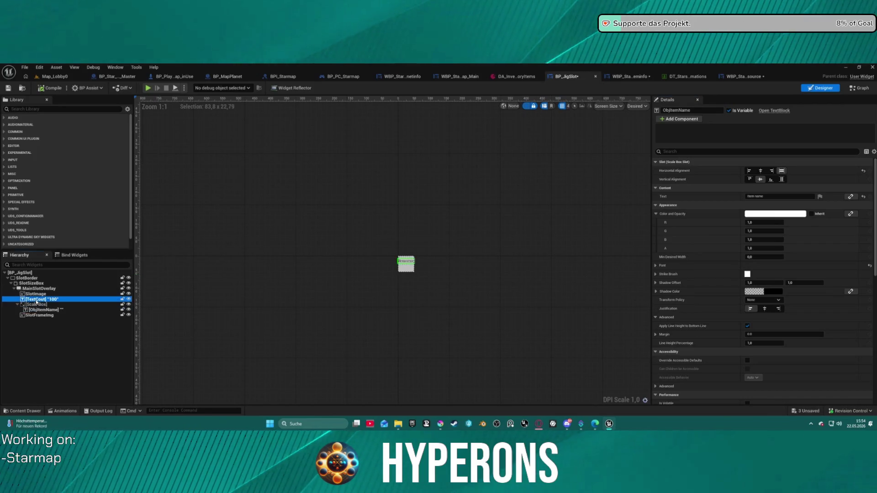
click(62, 310)
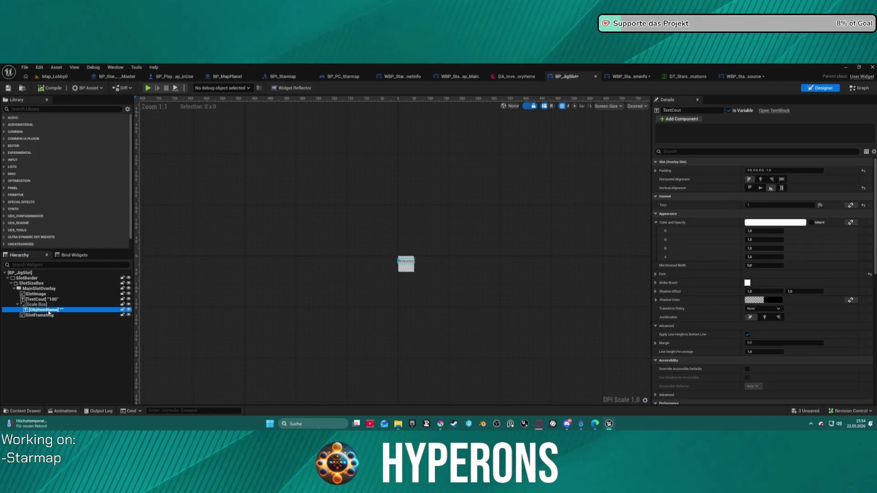
ctrl+click(26, 305)
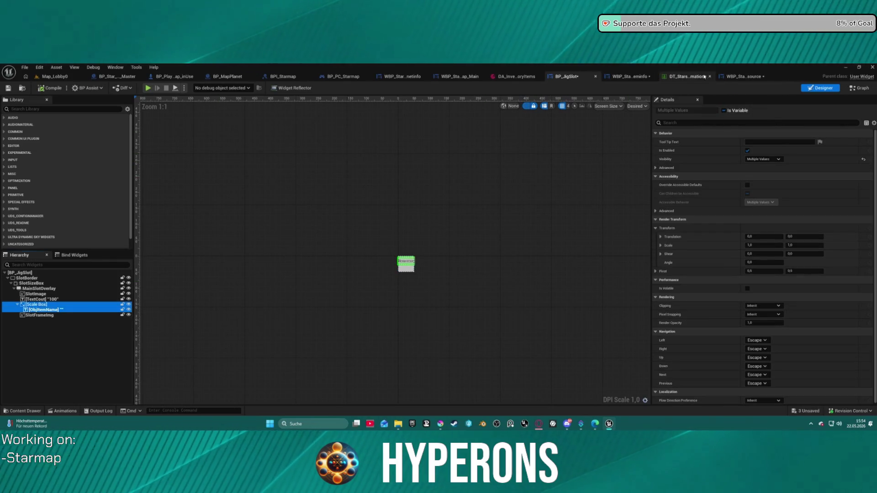
click(725, 77)
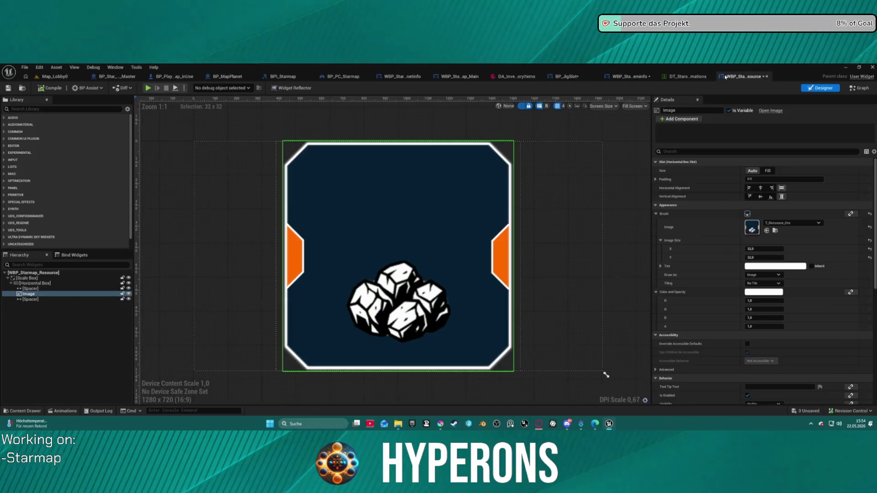
Step: Wrap the ore Image in an Overlay
click(36, 294)
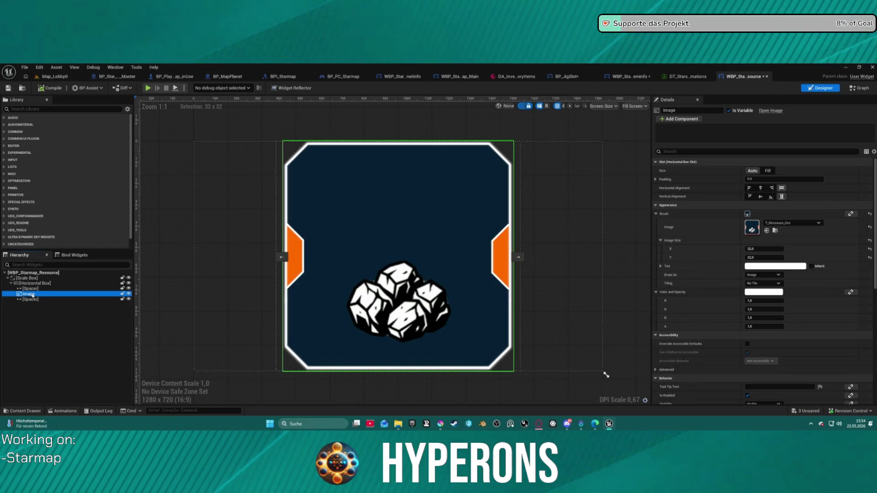
right_click(33, 296)
mouse_move(78, 355)
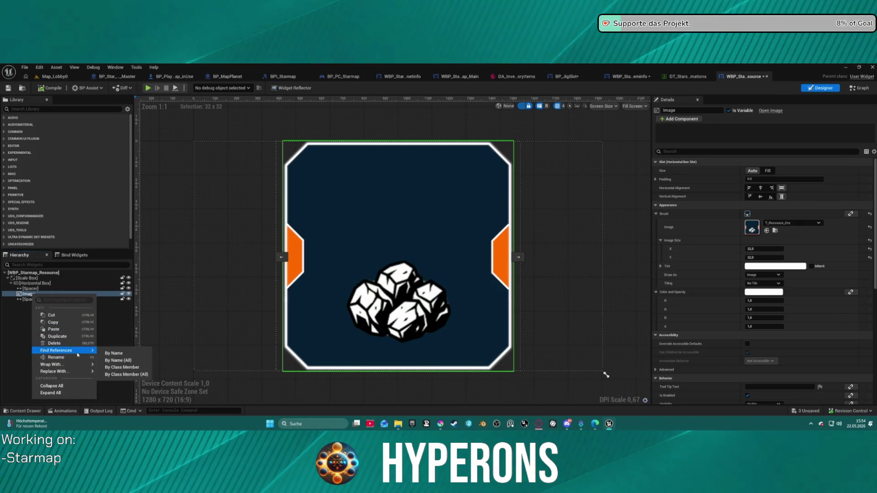
mouse_move(75, 372)
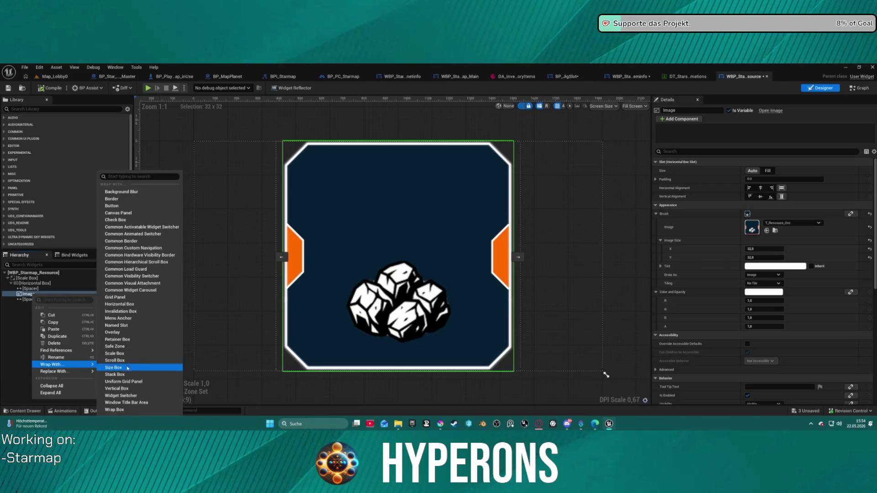
click(149, 332)
Step: Paste the Scale Box with ObjItemName into the overlay and set its text to CU
key(ctrl+v)
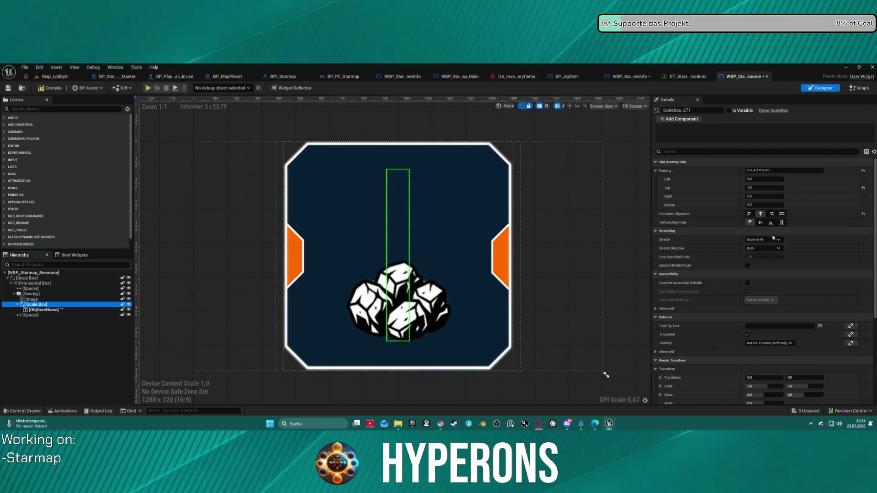
click(48, 310)
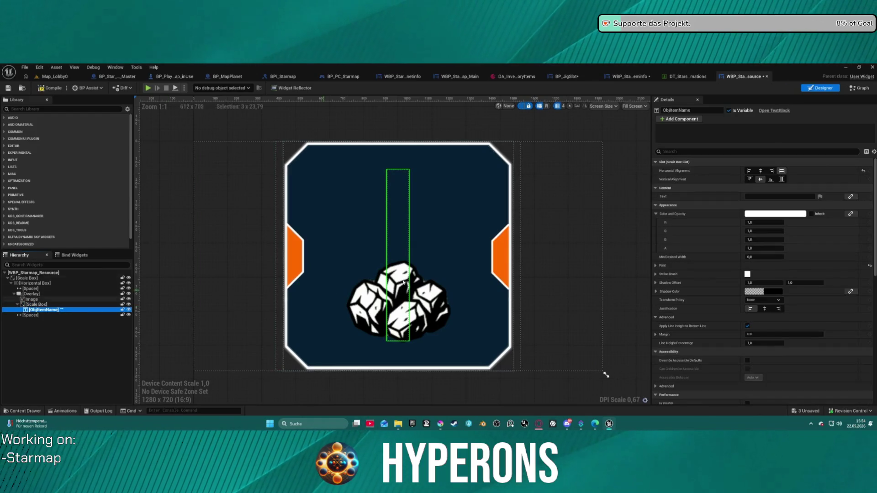
click(764, 197)
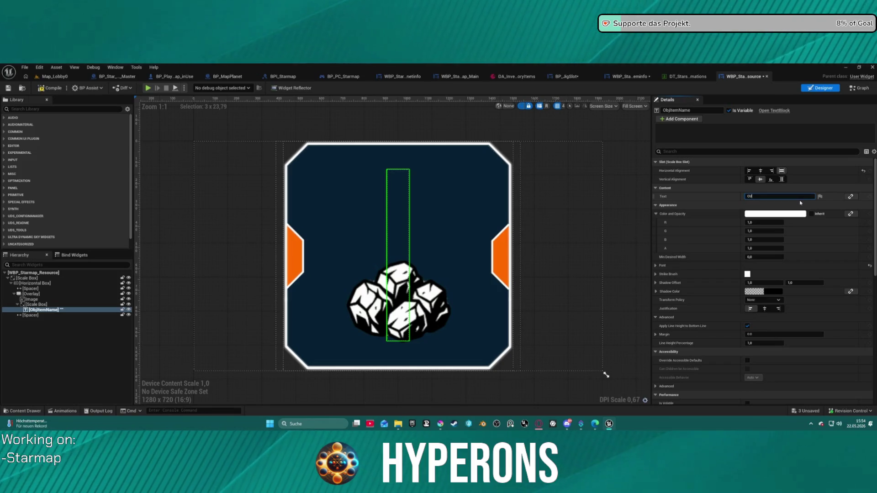
key(Return)
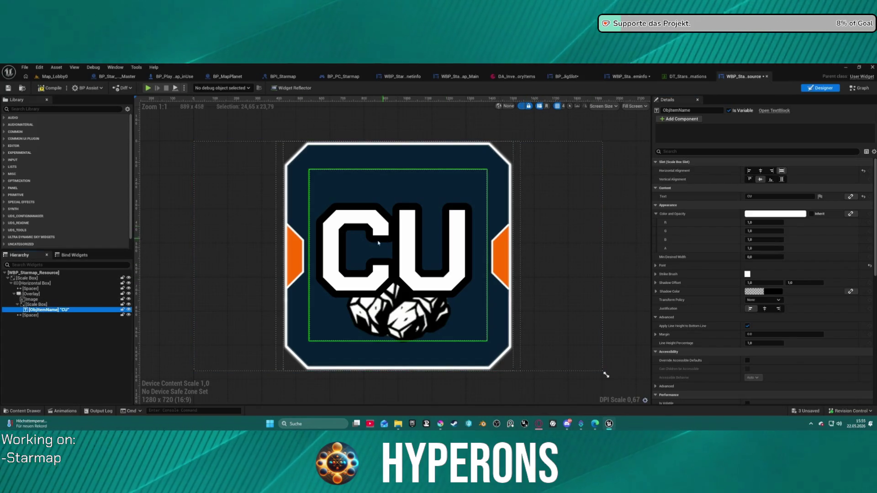
Step: Set the Scale Box's top padding to 0 and the CU text's font size to 12
click(40, 304)
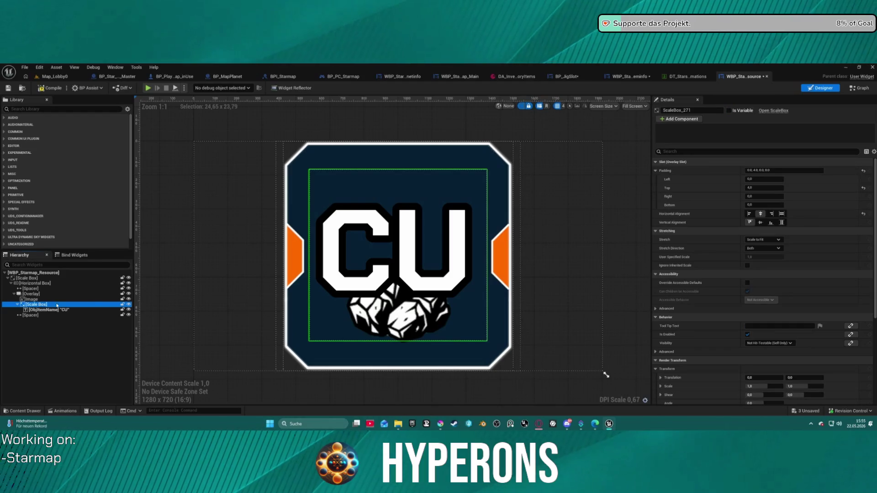
click(763, 188)
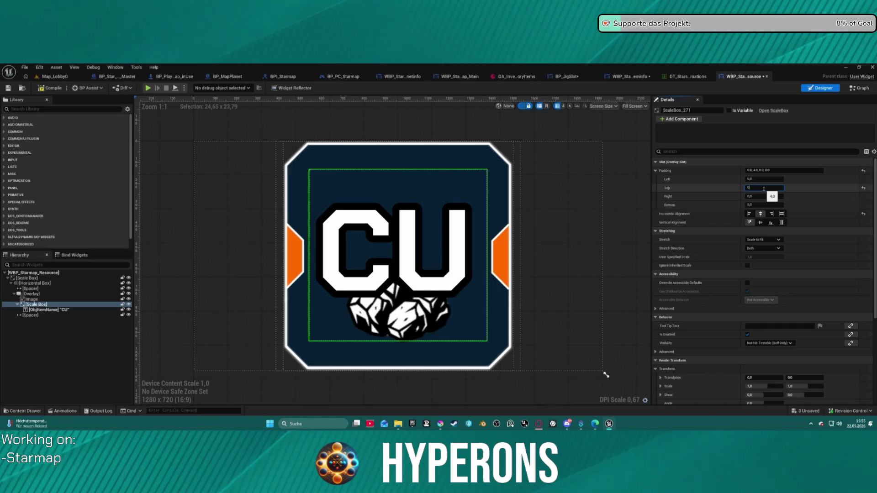
key(Return)
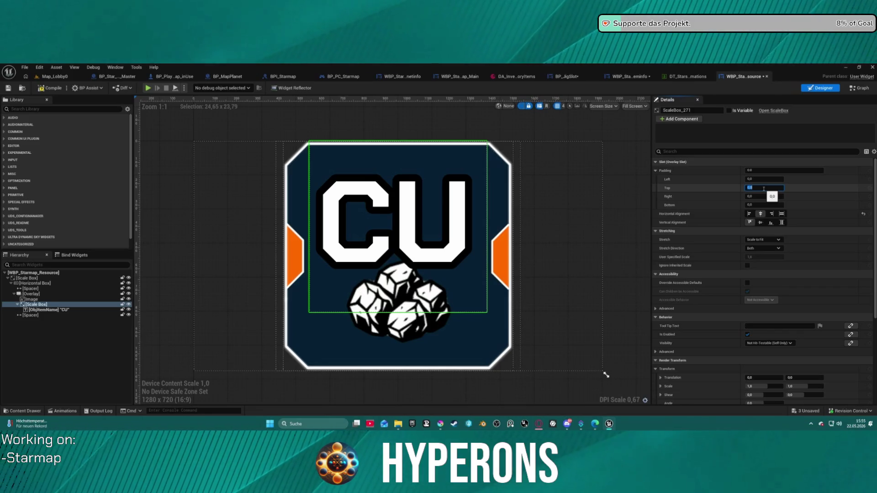
click(51, 309)
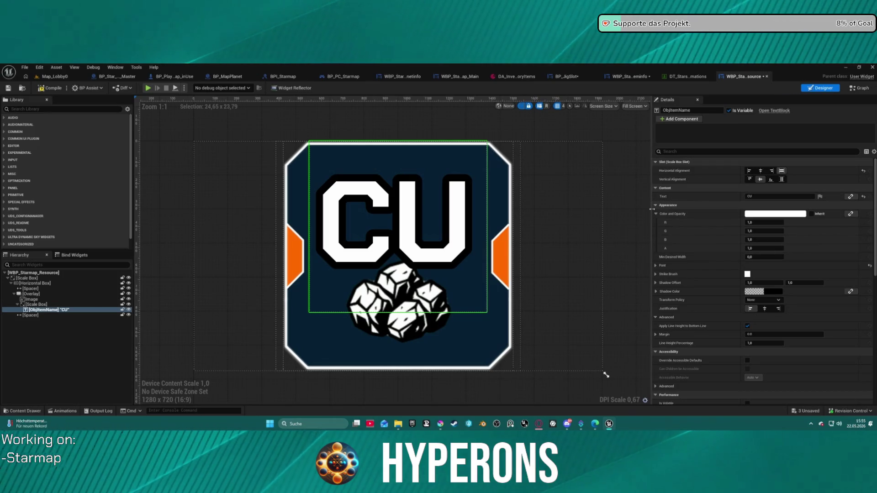
click(659, 267)
text(12)
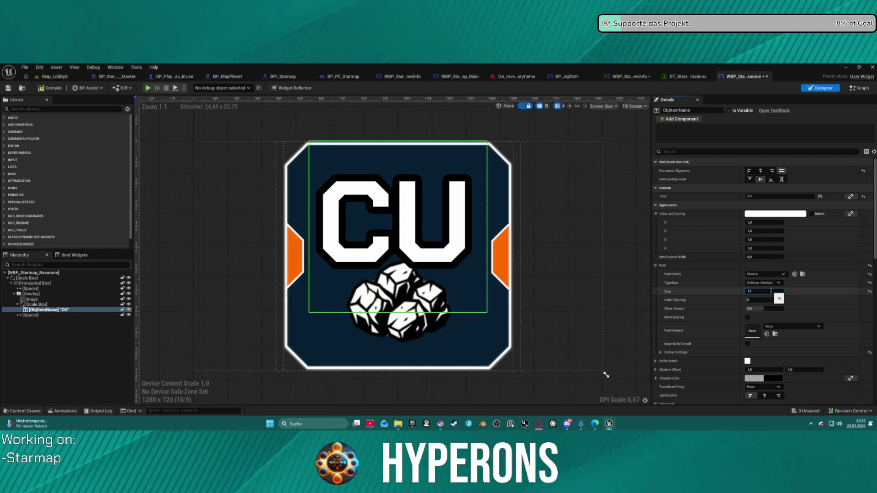
key(Return)
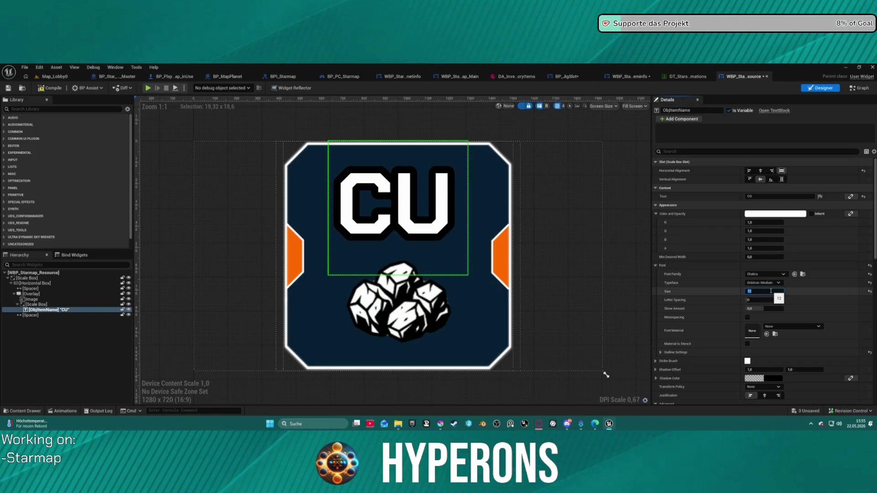
Step: Select the outer Scale Box, then switch to the widget's event graph
click(535, 210)
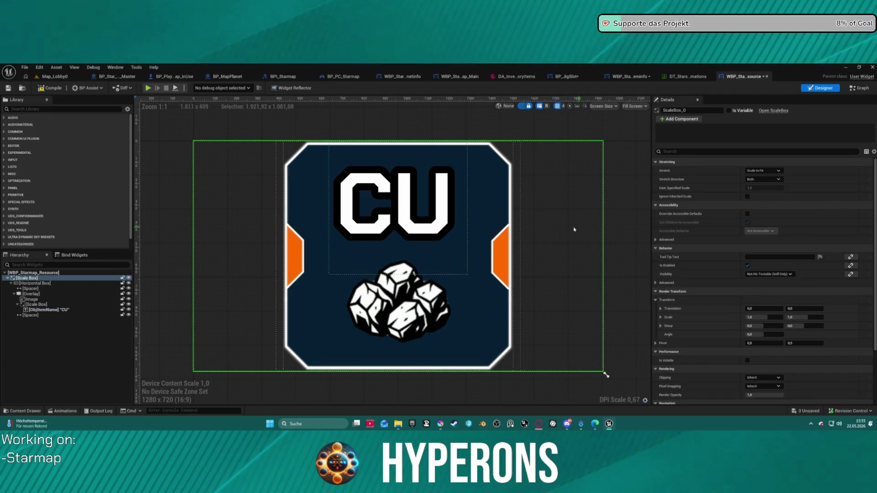
scroll(534, 210, down, 8)
scroll(551, 207, up, 3)
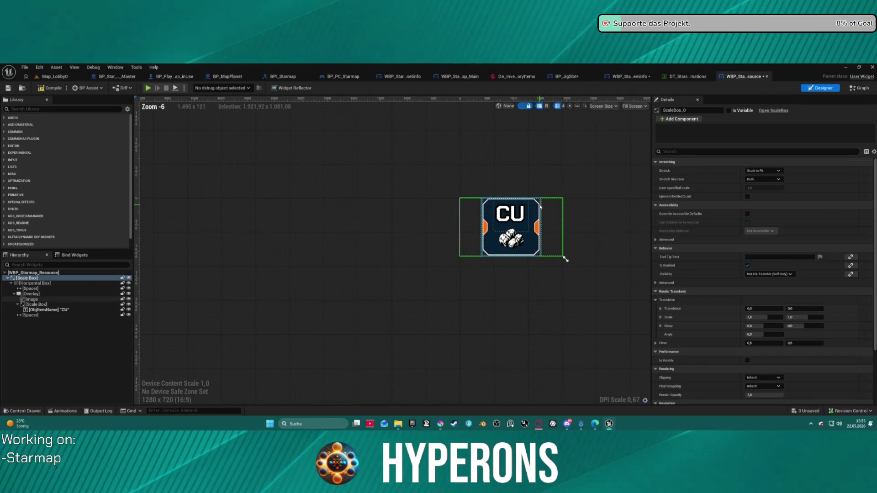
click(859, 87)
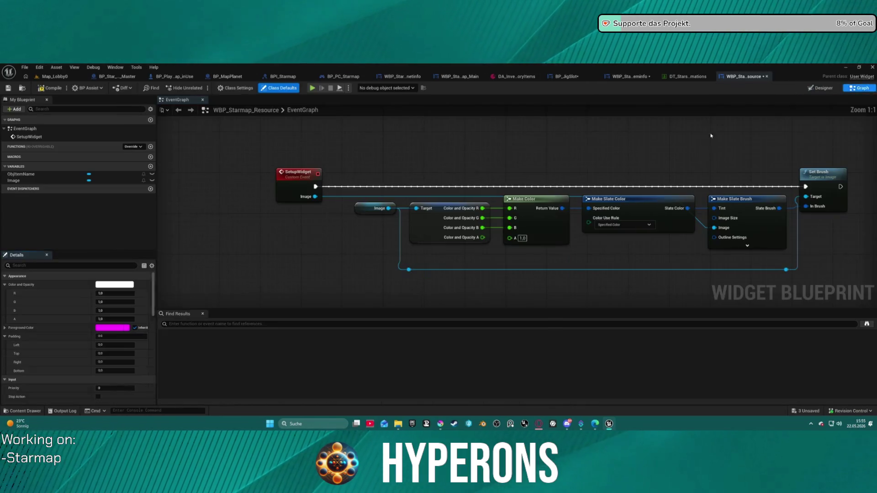
Step: Add an ObjItemName getter and a SetText node that runs right after SetupWidget
mouse_move(375, 176)
mouse_down()
mouse_move(395, 190)
mouse_move(320, 188)
mouse_up()
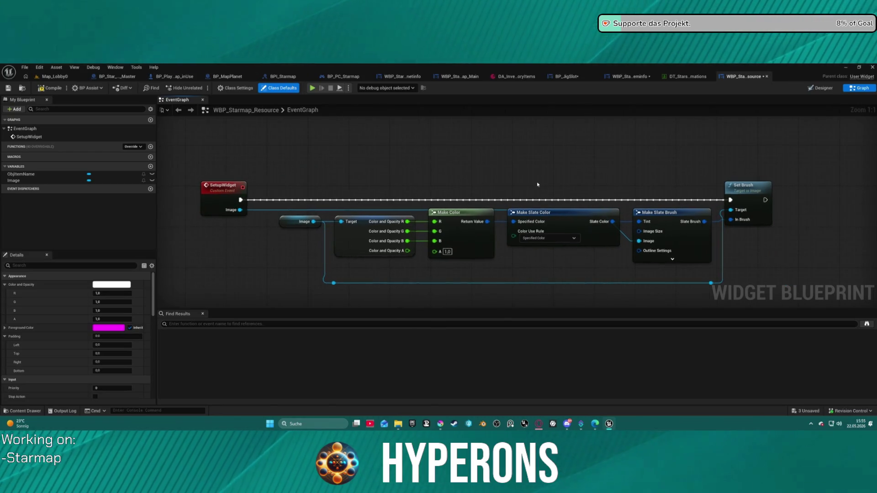
mouse_move(477, 206)
mouse_down()
mouse_move(670, 200)
mouse_move(496, 192)
mouse_move(530, 183)
mouse_up()
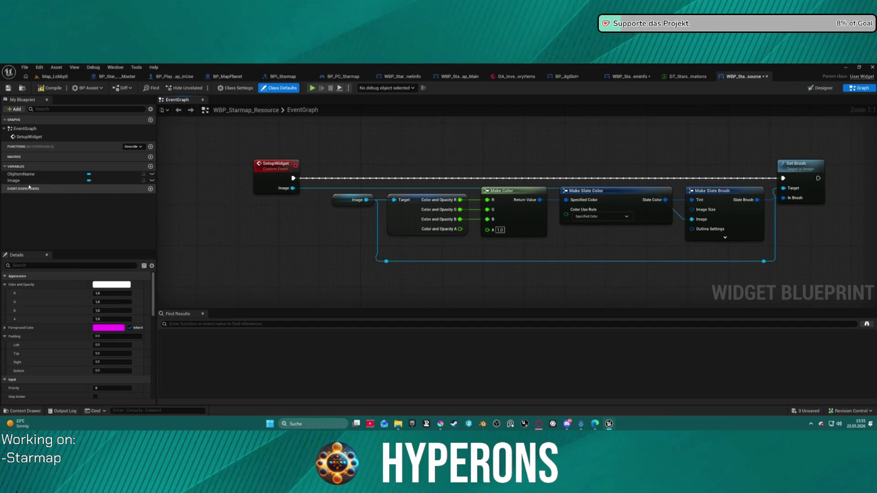
mouse_move(20, 174)
mouse_down()
mouse_move(402, 122)
mouse_move(425, 151)
mouse_up()
click(390, 133)
text(set name)
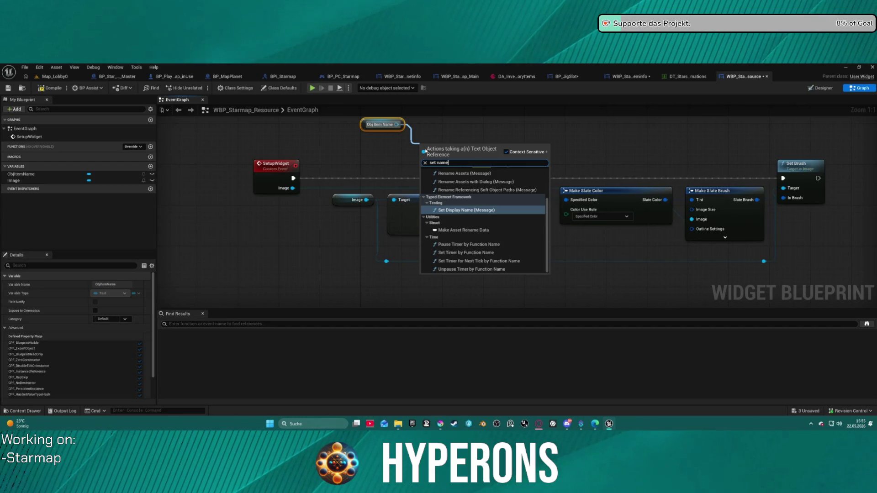
key(BackSpace)
key(BackSpace)
key(BackSpace)
key(BackSpace)
text(text)
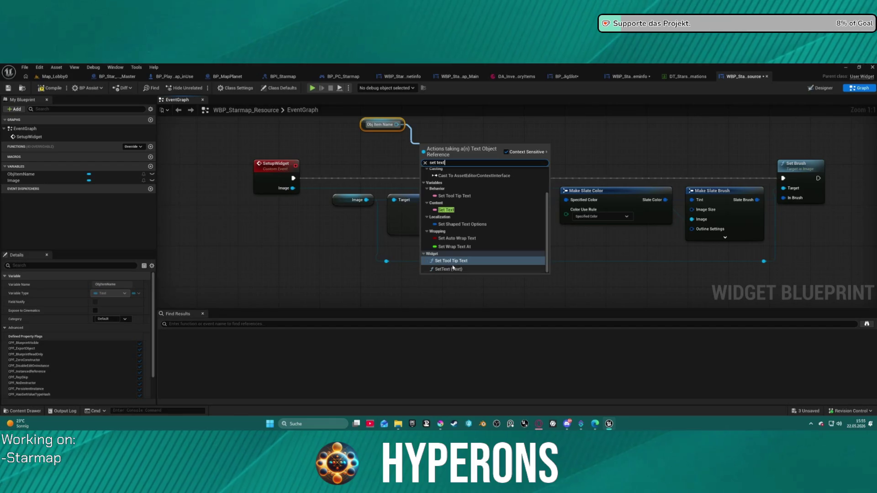
click(462, 269)
mouse_move(293, 178)
mouse_down()
mouse_move(423, 157)
mouse_move(342, 196)
mouse_move(296, 184)
mouse_up()
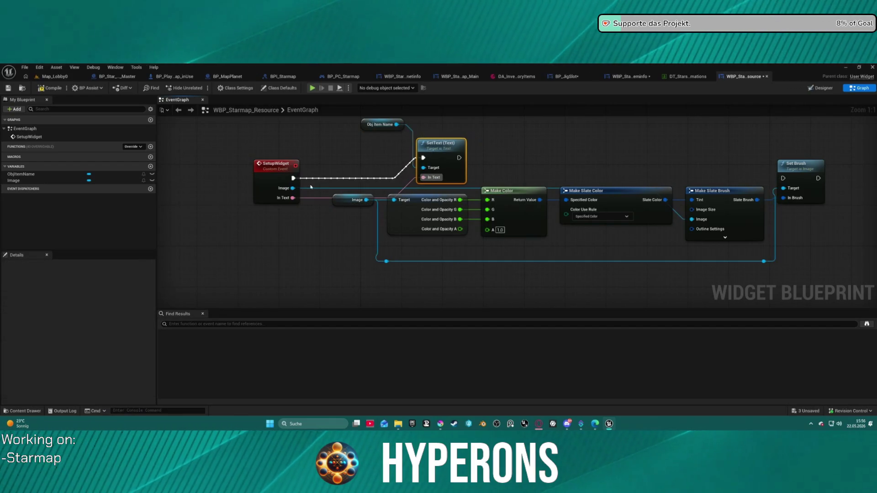
mouse_move(459, 158)
mouse_down()
mouse_move(495, 164)
mouse_move(626, 157)
mouse_move(459, 158)
mouse_up()
Step: Add Set Color and Opacity for ObjItemName, expose its colour on SetupWidget, and chain it into Set Brush
mouse_move(419, 132)
mouse_down()
mouse_move(377, 156)
mouse_move(442, 164)
mouse_up()
text(set appp)
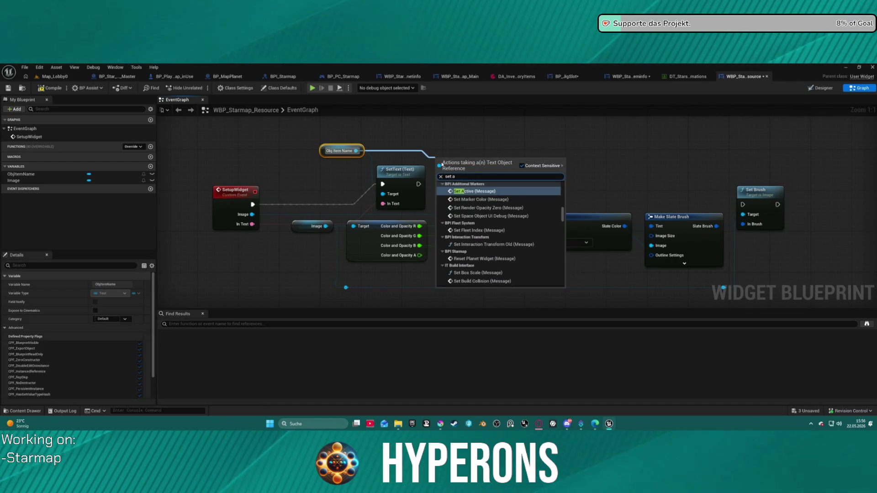
key(BackSpace)
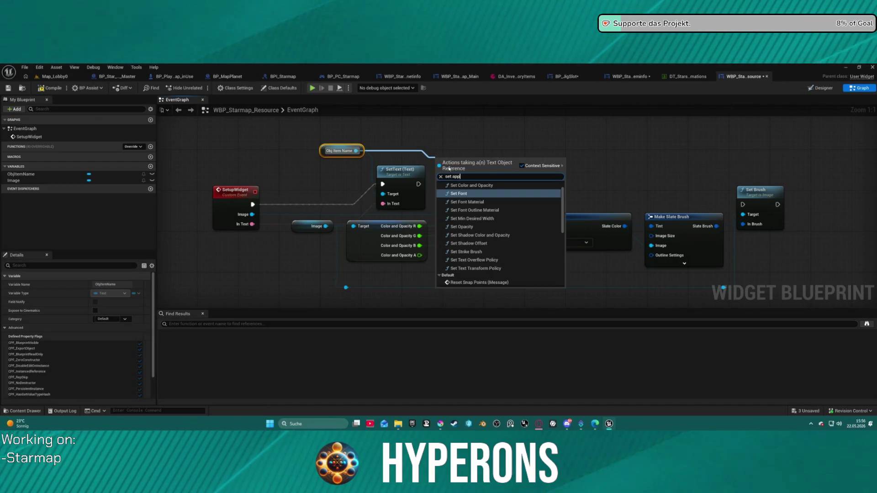
scroll(510, 211, down, 1)
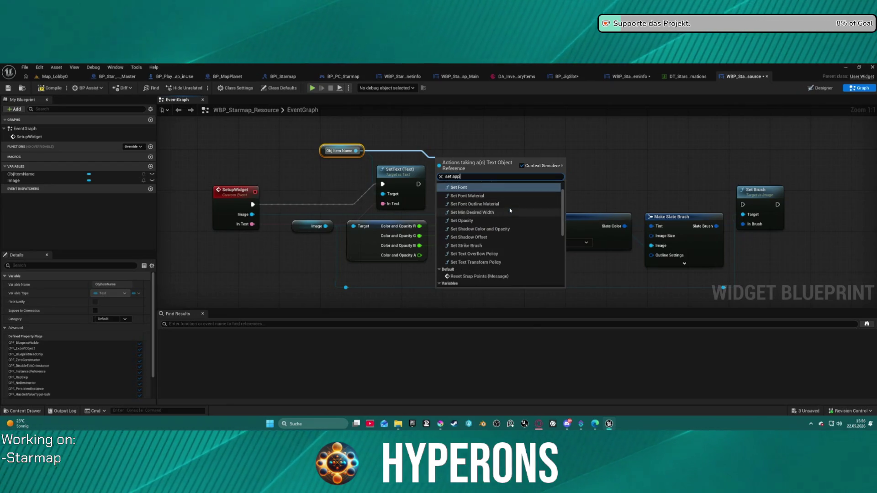
scroll(511, 210, up, 1)
click(484, 203)
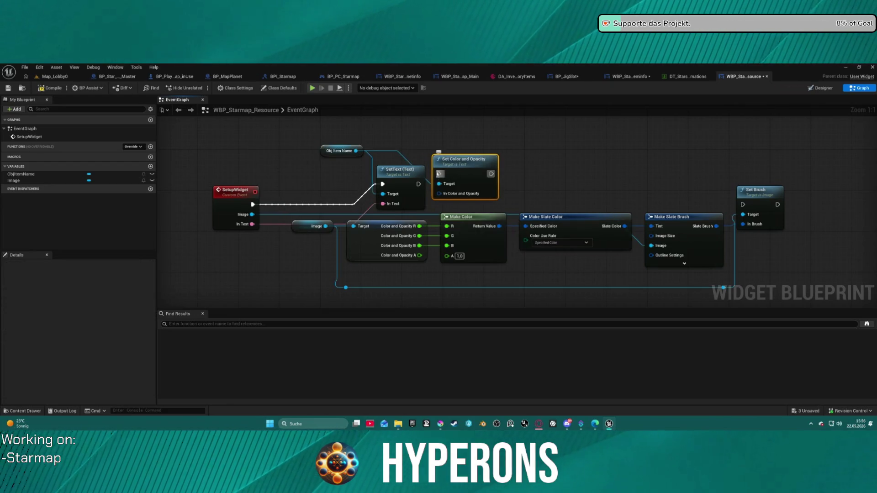
drag(439, 193, 255, 229)
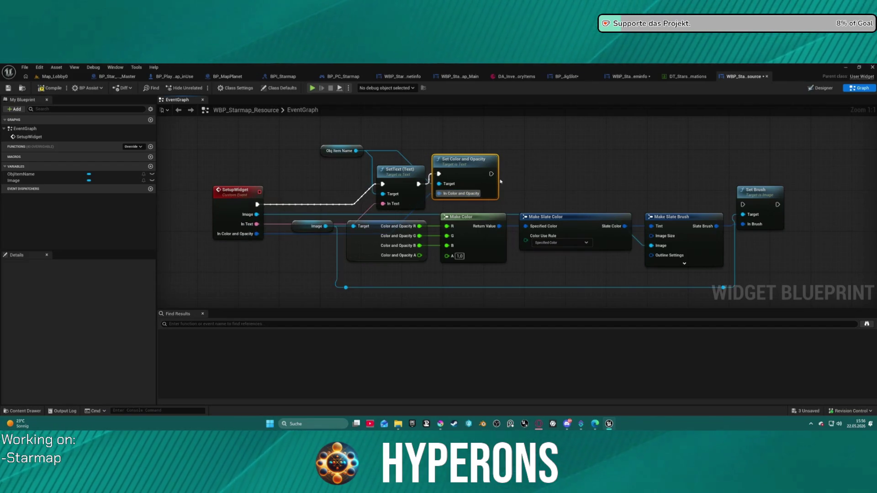
drag(492, 174, 743, 205)
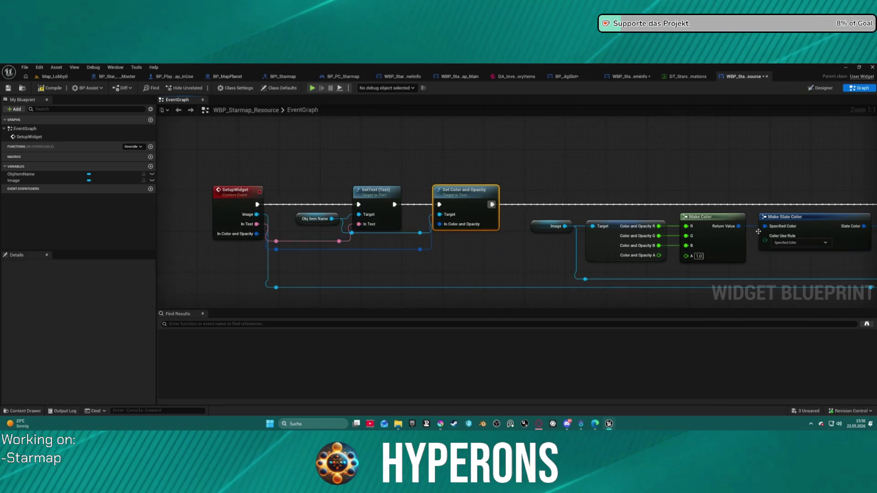
Step: Move SetupWidget's Image input below In Color and Opacity
click(247, 224)
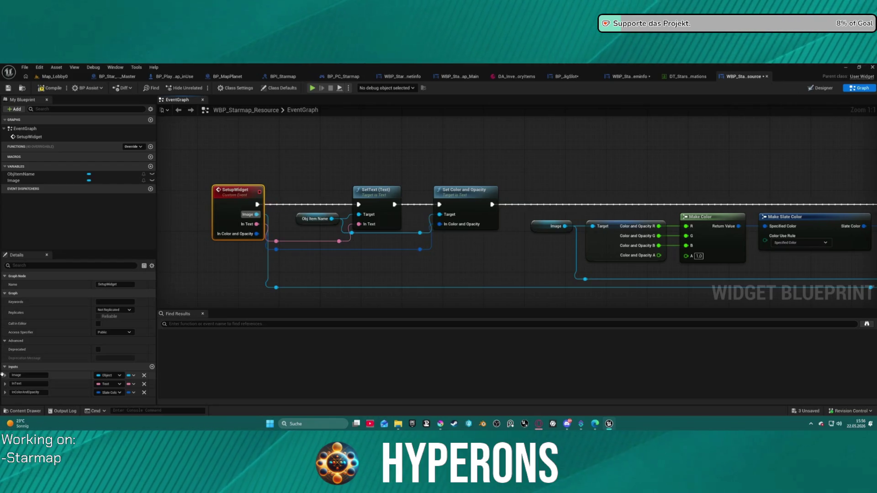
drag(2, 374, 3, 392)
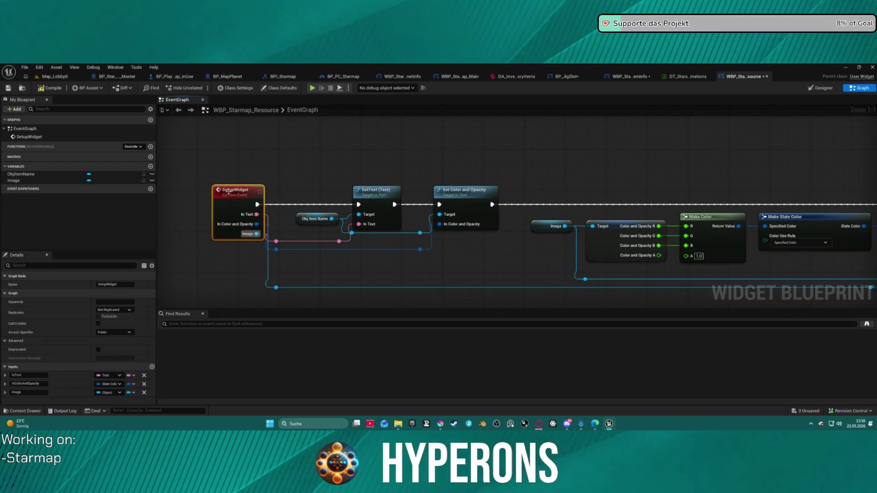
drag(245, 143, 285, 213)
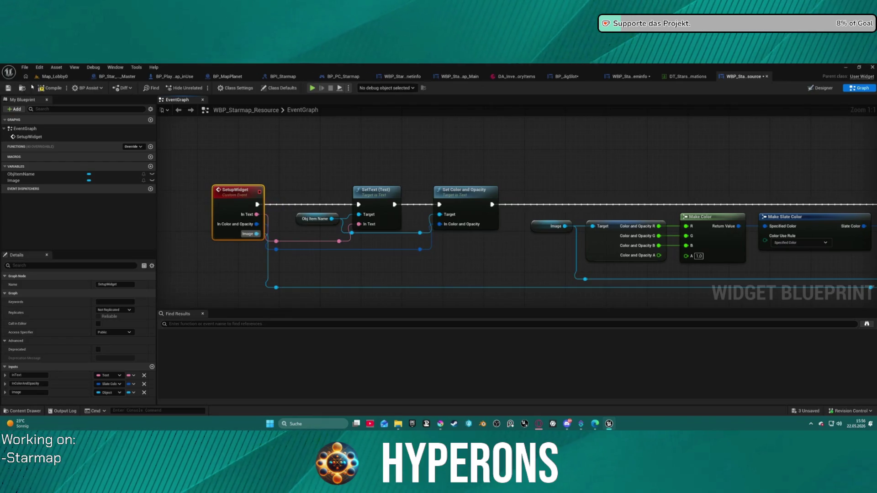
Step: Look through the DA_Inventory items data asset's Details, then open the BP_JigSlot widget
click(816, 88)
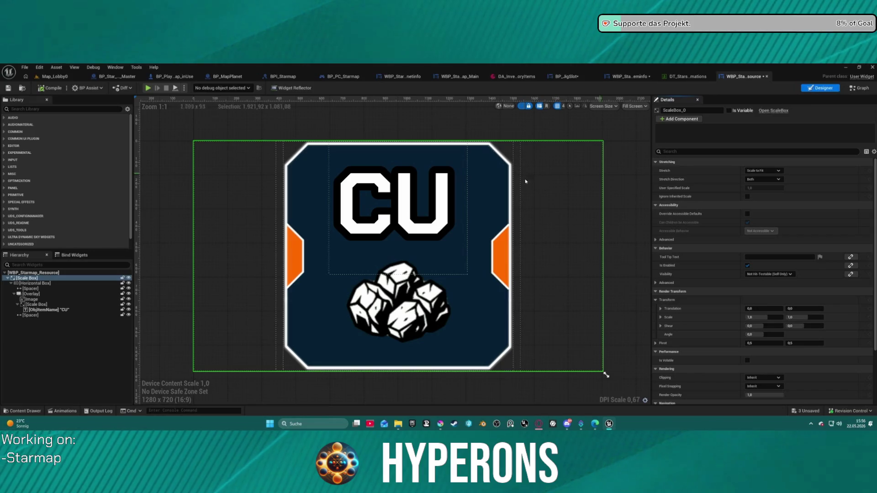
click(522, 77)
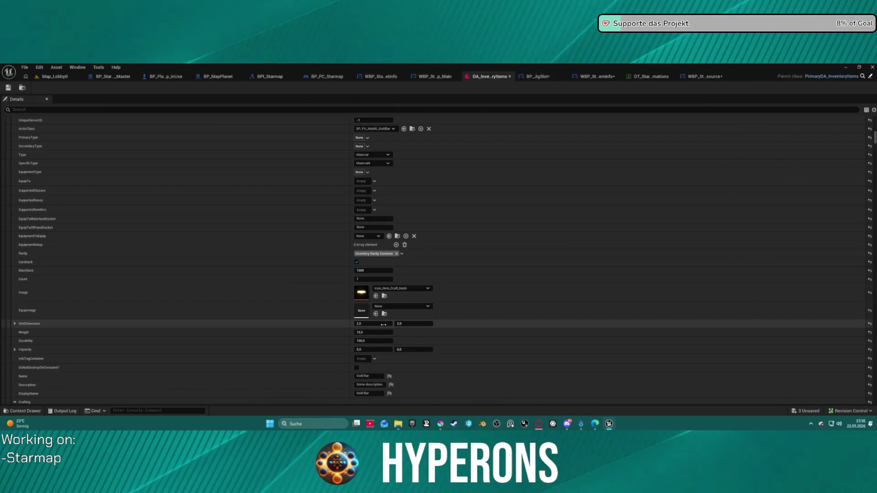
scroll(367, 314, down, 5)
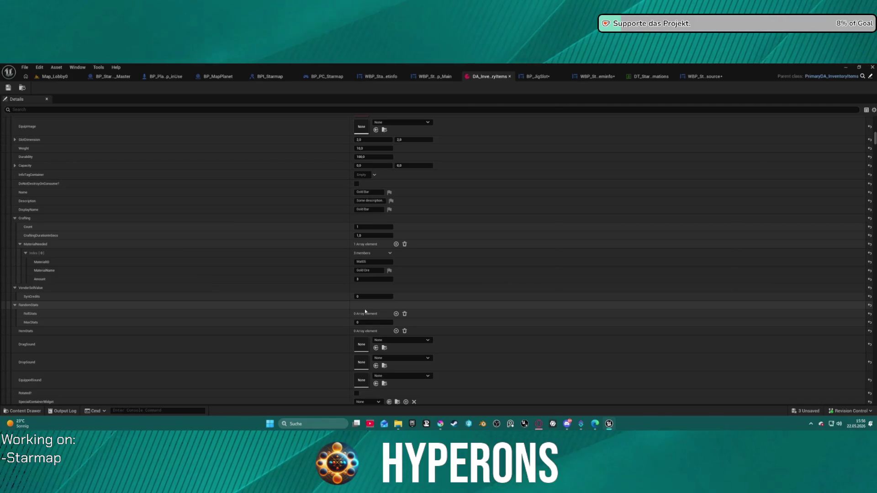
scroll(365, 312, down, 4)
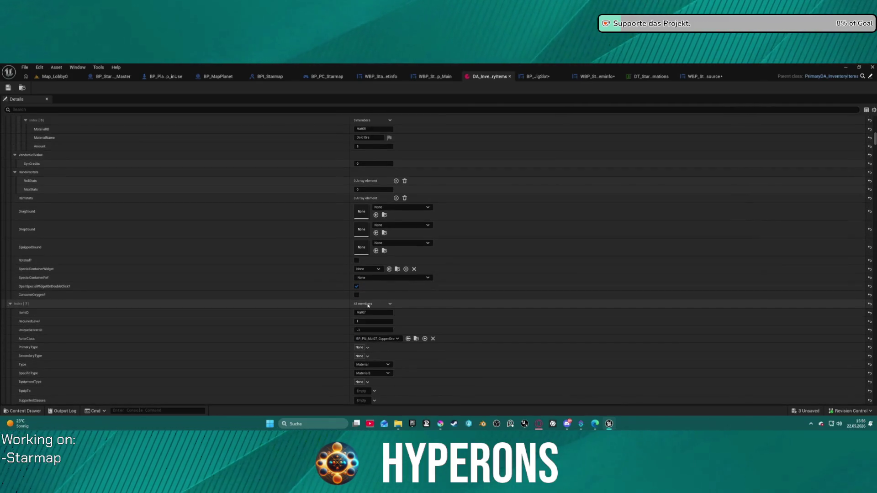
scroll(368, 305, down, 5)
click(710, 77)
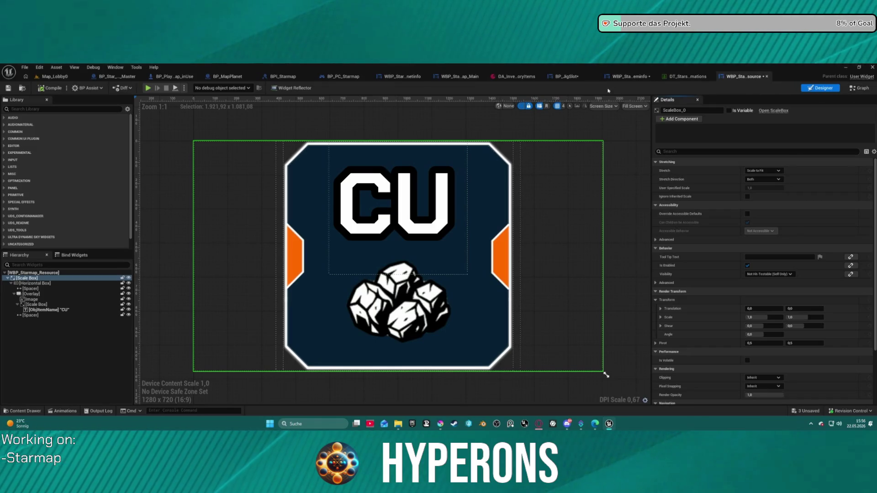
click(566, 76)
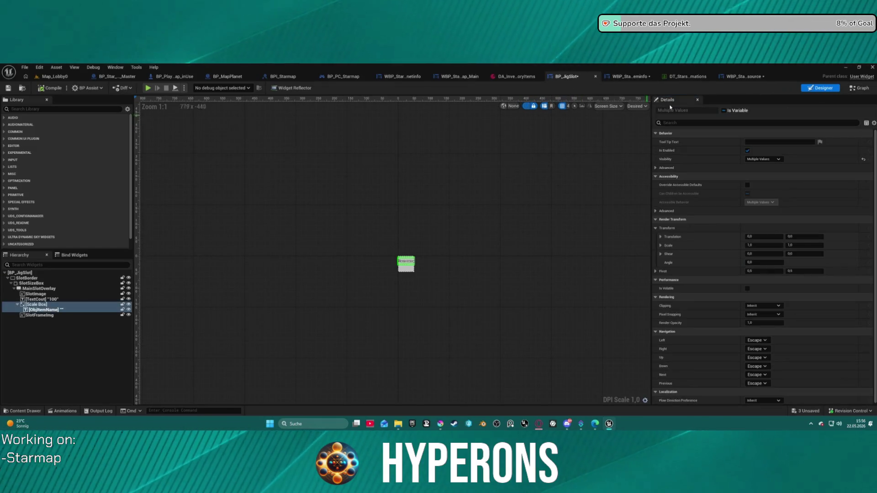
Step: Open BP_JigSlot's EventGraph and select the Frame Color and Set Vector Parameter Value nodes
click(860, 88)
scroll(473, 172, down, 8)
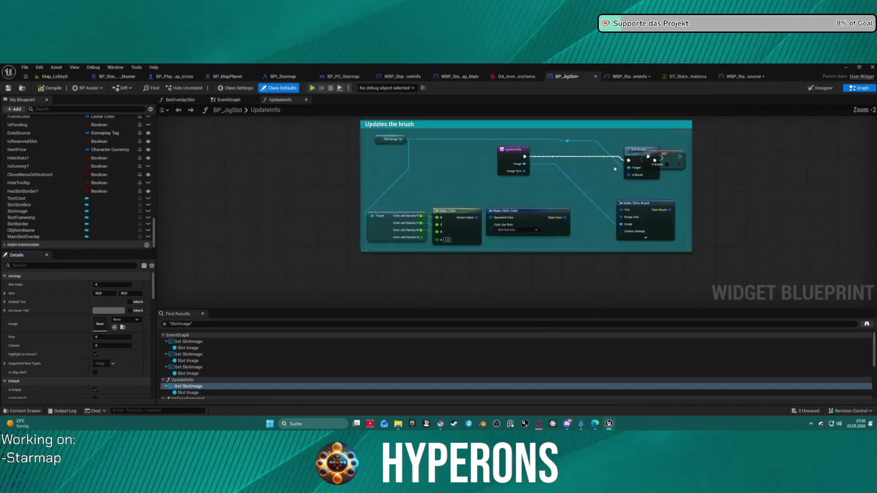
click(239, 103)
scroll(575, 223, down, 8)
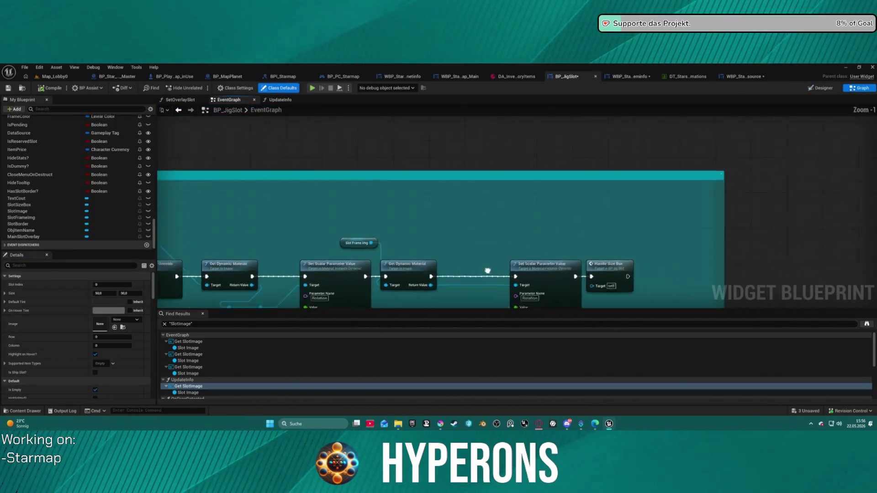
scroll(576, 222, up, 6)
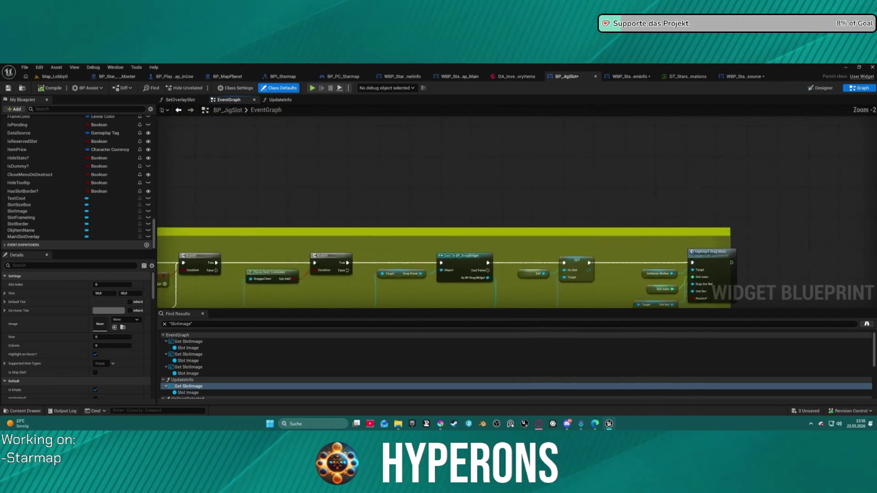
scroll(521, 238, down, 6)
scroll(521, 239, up, 1)
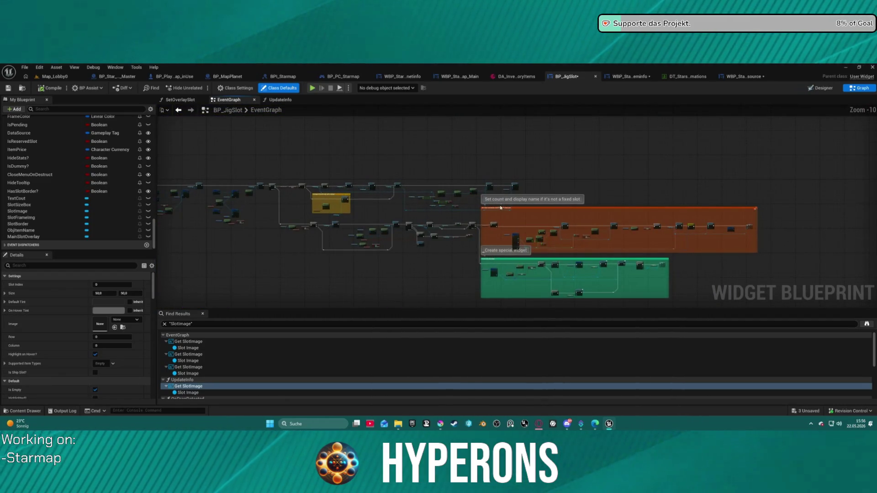
scroll(604, 158, up, 7)
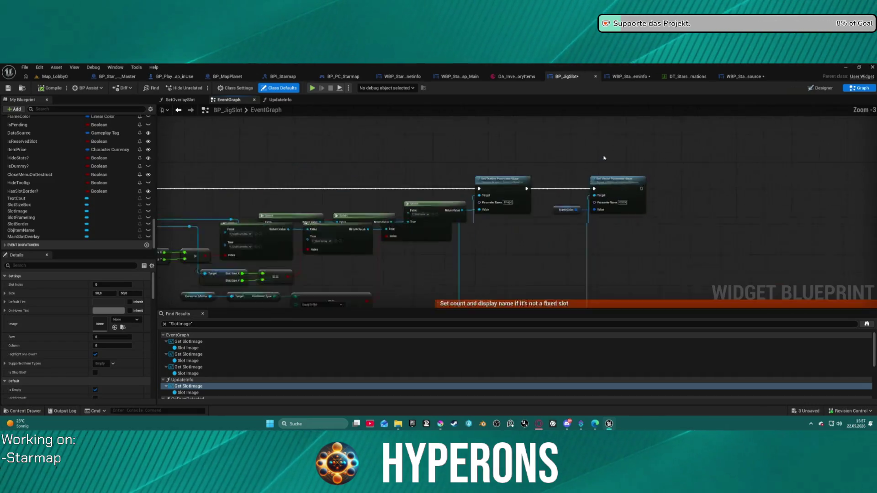
scroll(603, 157, up, 3)
mouse_move(468, 176)
mouse_down()
mouse_move(607, 255)
mouse_move(623, 274)
mouse_move(654, 274)
mouse_up()
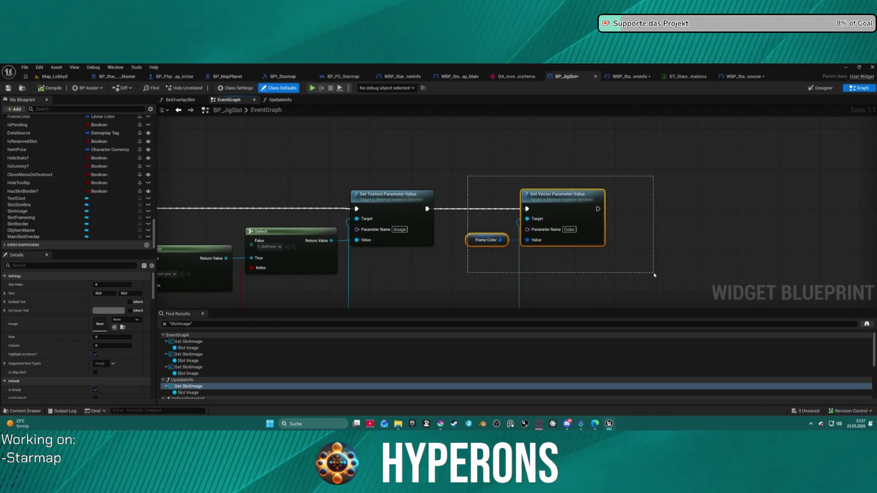
scroll(820, 175, down, 5)
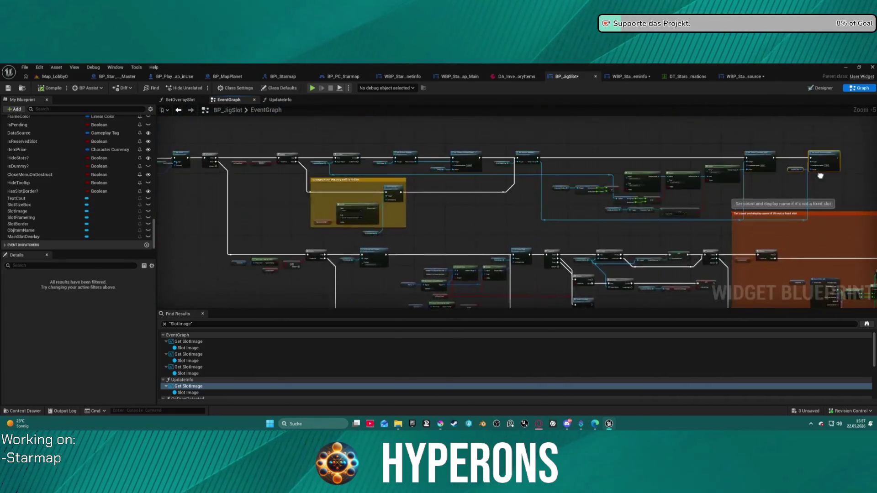
Step: Marquee-select the Switch on Gameplay Tag Container, Set Visibility, Make Slate Color and SET nodes
mouse_move(820, 176)
mouse_down()
mouse_move(612, 121)
mouse_move(320, 64)
mouse_move(238, 5)
mouse_move(200, 83)
mouse_up()
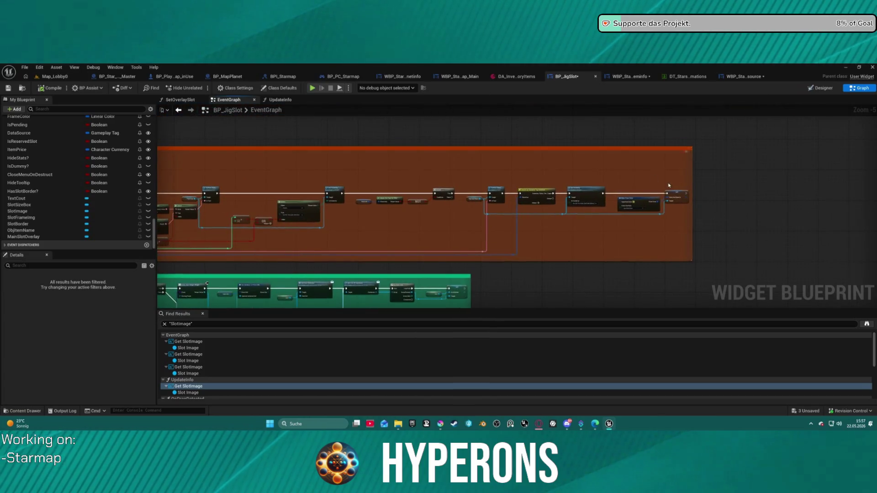
scroll(668, 185, up, 5)
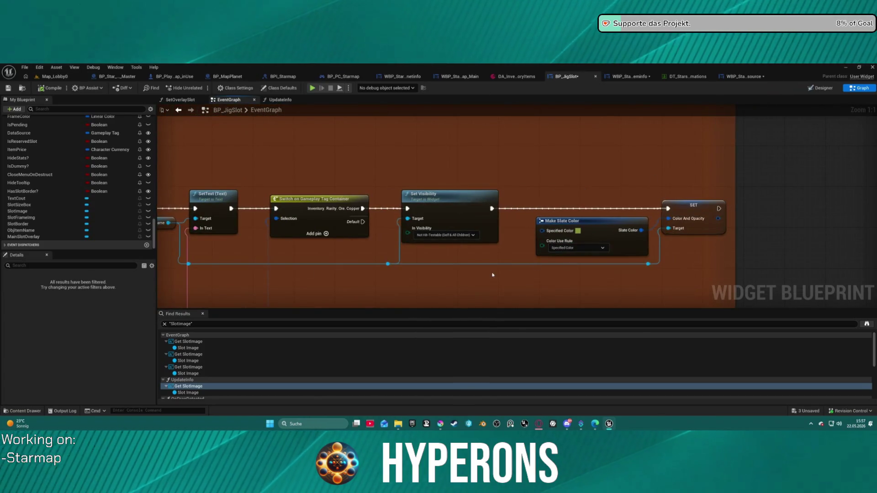
scroll(423, 180, down, 2)
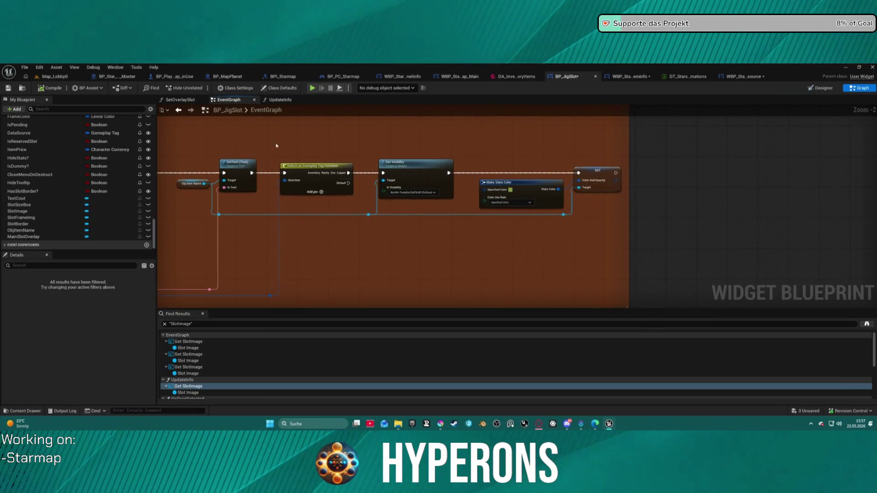
mouse_move(276, 145)
mouse_down()
mouse_move(457, 217)
mouse_move(626, 230)
mouse_move(547, 236)
mouse_up()
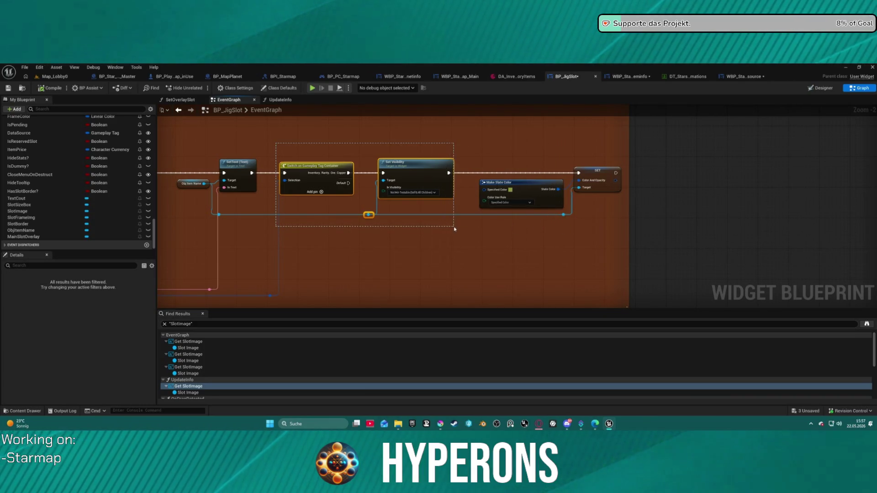
drag(454, 229, 508, 229)
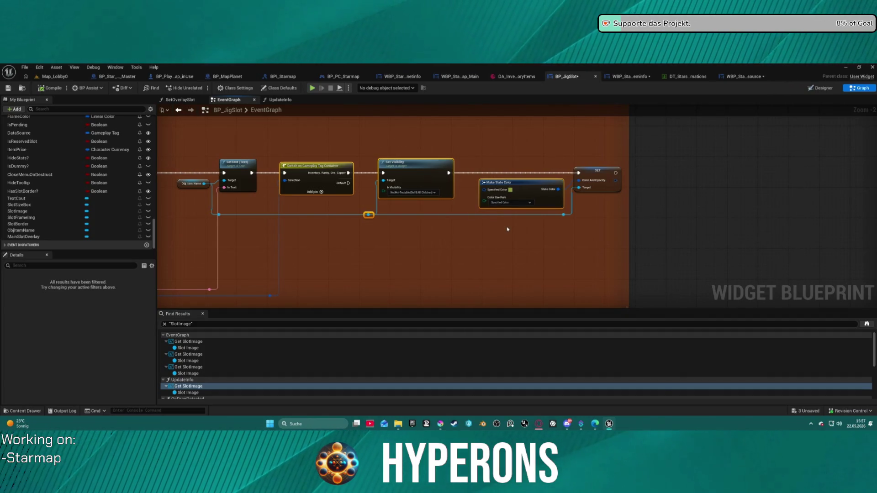
click(732, 83)
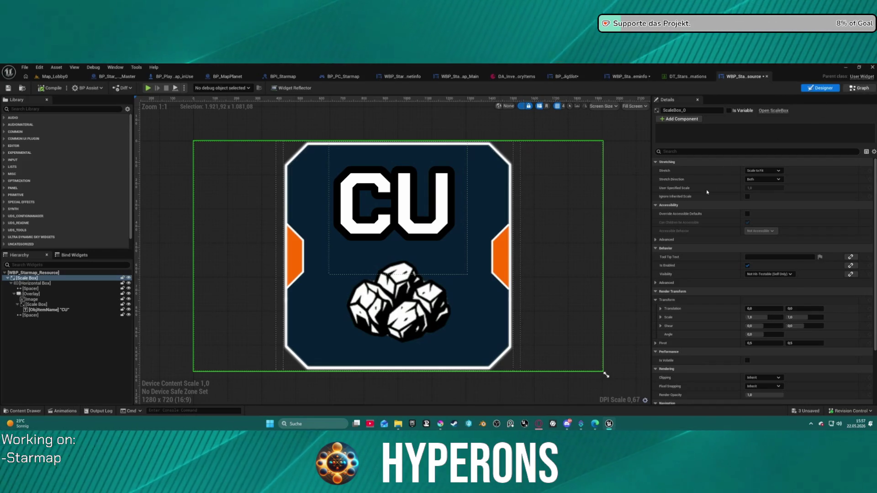
Step: Paste the nodes into WBP_Starmap_Resource's graph, feed Make Slate Color into In Color and Opacity, and delete Set Visibility
click(858, 87)
key(ctrl+v)
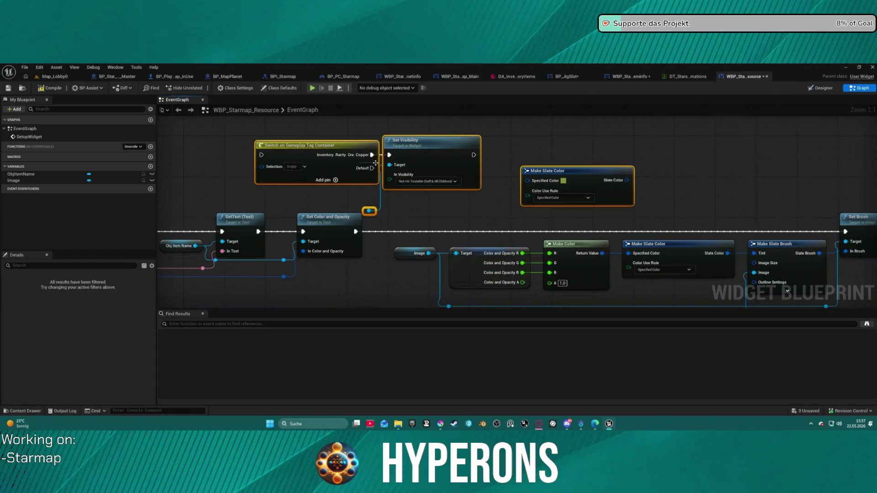
mouse_move(626, 180)
mouse_down()
mouse_move(374, 224)
mouse_move(319, 252)
mouse_up()
mouse_move(529, 181)
mouse_down()
mouse_move(472, 190)
mouse_move(485, 174)
mouse_up()
mouse_move(587, 173)
mouse_down()
mouse_move(291, 184)
mouse_move(203, 163)
mouse_up()
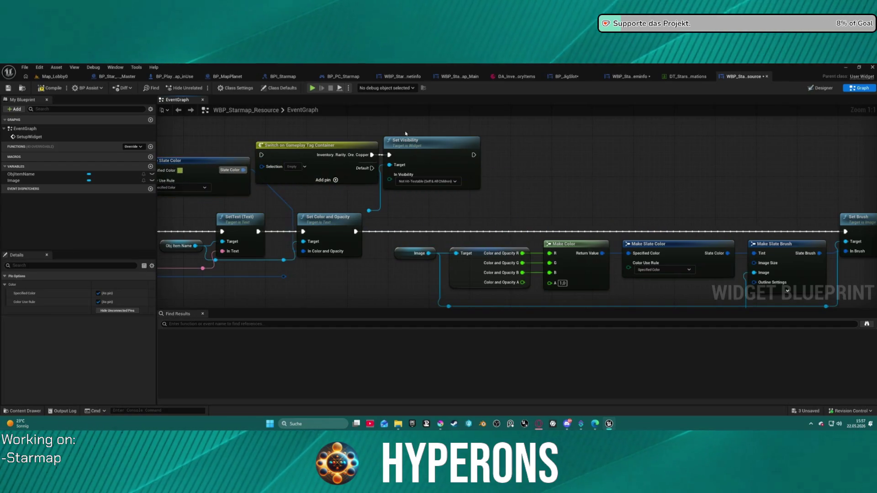
click(437, 183)
key(Delete)
Step: Arrange Make Slate Color, Set Color and Opacity and the SetupWidget event into place
drag(389, 178, 732, 178)
mouse_move(646, 220)
mouse_down()
mouse_move(591, 181)
mouse_move(640, 179)
mouse_up()
drag(606, 117, 513, 184)
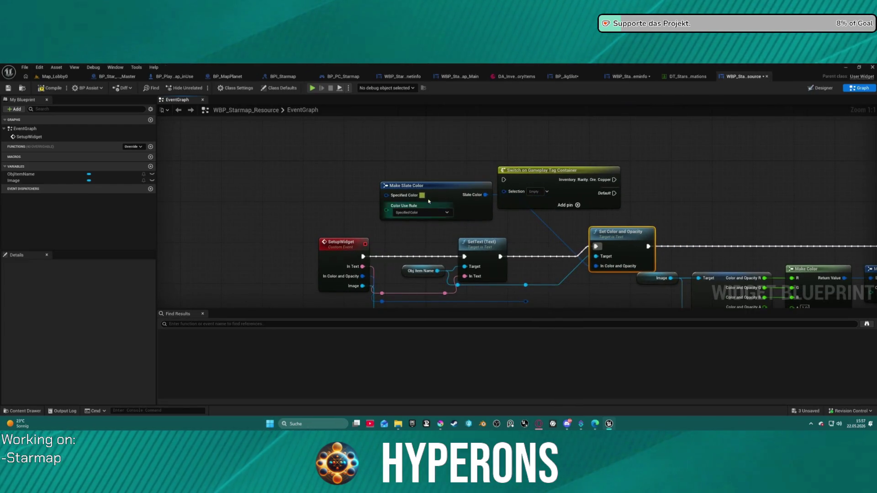
mouse_move(428, 201)
mouse_down()
mouse_move(451, 209)
mouse_move(518, 305)
mouse_move(513, 293)
mouse_up()
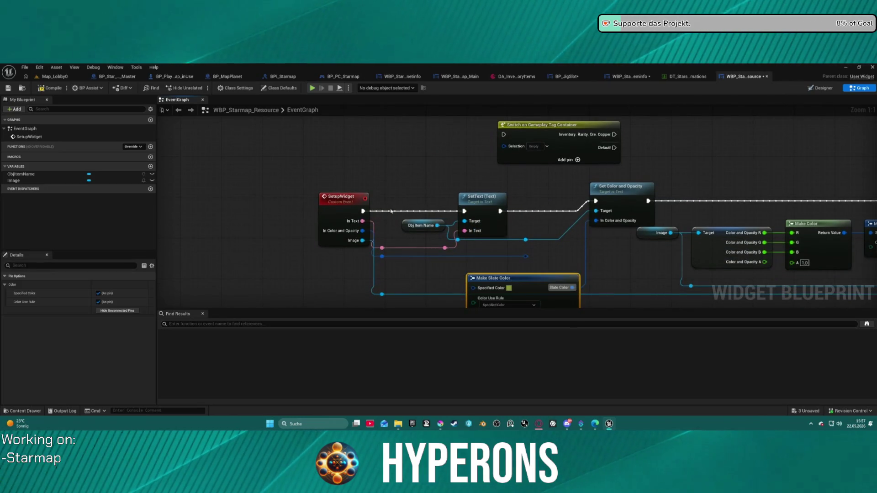
drag(344, 209, 322, 203)
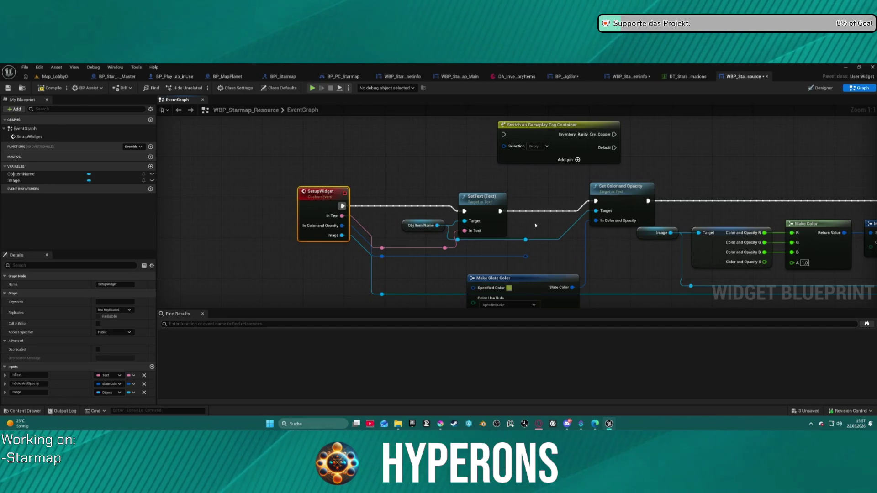
mouse_move(520, 242)
mouse_down()
mouse_move(504, 234)
mouse_move(575, 233)
mouse_move(520, 225)
mouse_up()
click(503, 233)
click(482, 236)
drag(295, 190, 254, 189)
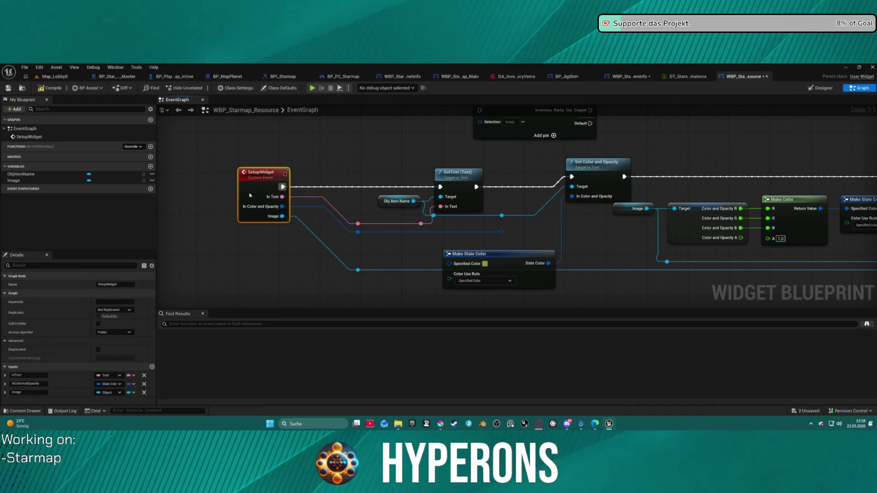
drag(509, 258, 578, 245)
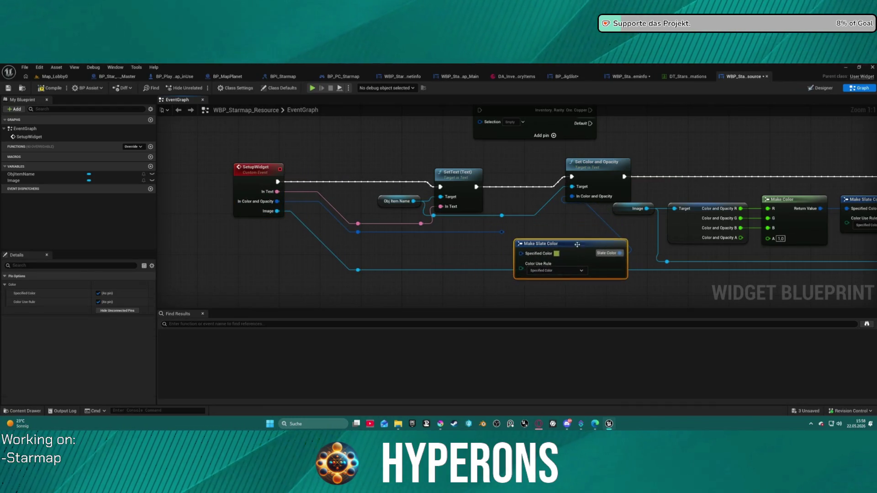
click(502, 232)
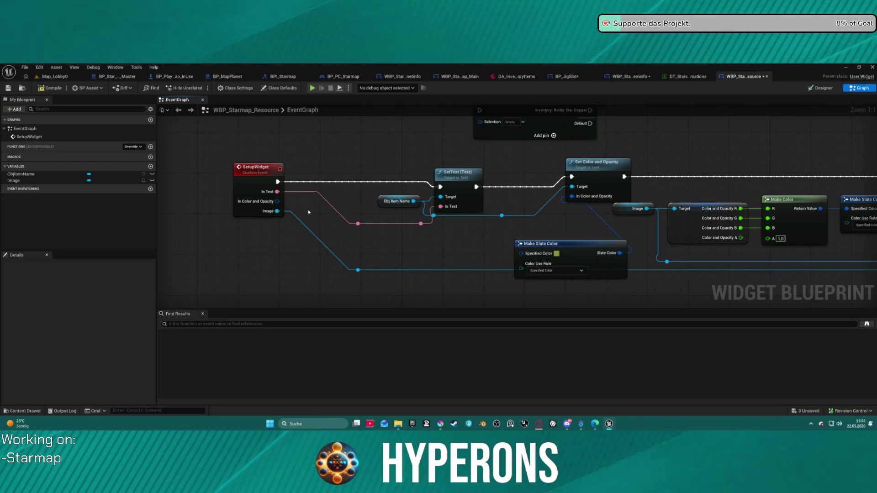
click(267, 202)
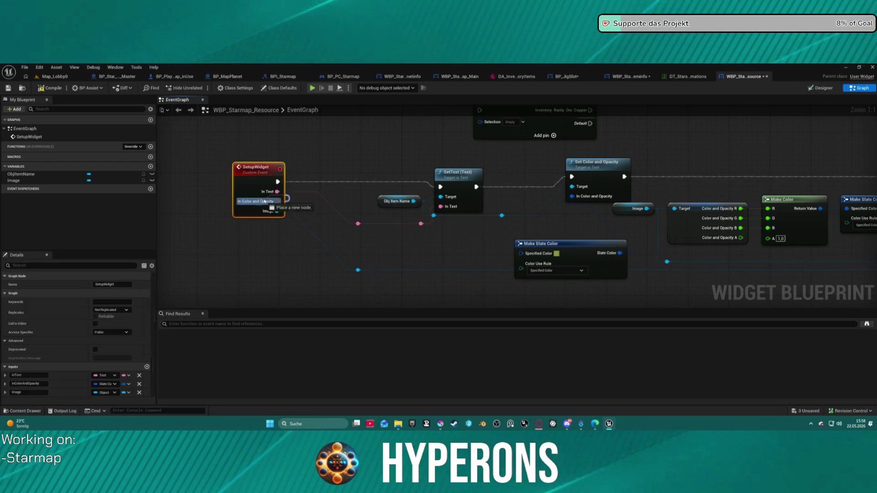
Step: Replace SetupWidget's InColorAndOpacity input with a Selection tag input driving the switch, run after SetText
click(144, 384)
mouse_move(590, 245)
mouse_down()
mouse_move(507, 230)
mouse_move(509, 169)
mouse_move(540, 231)
mouse_move(649, 137)
mouse_move(659, 180)
mouse_up()
mouse_move(479, 148)
mouse_down()
mouse_move(411, 192)
mouse_move(274, 236)
mouse_up()
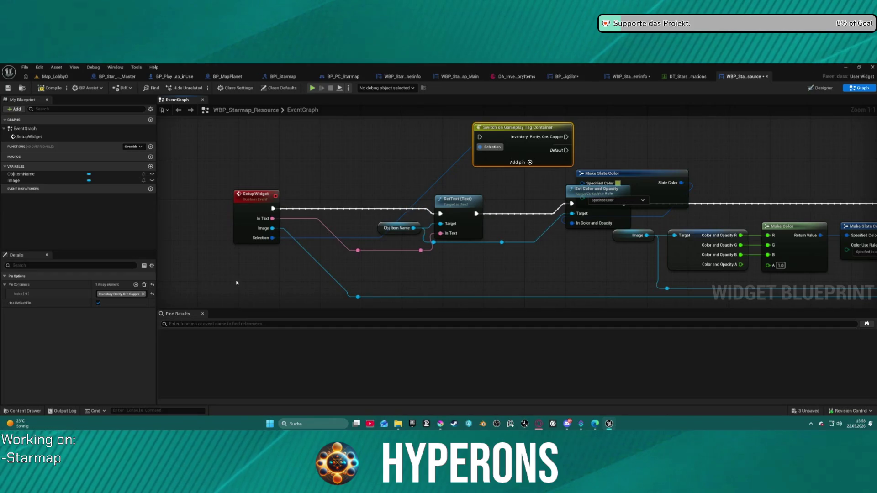
drag(480, 136, 475, 214)
drag(569, 137, 372, 132)
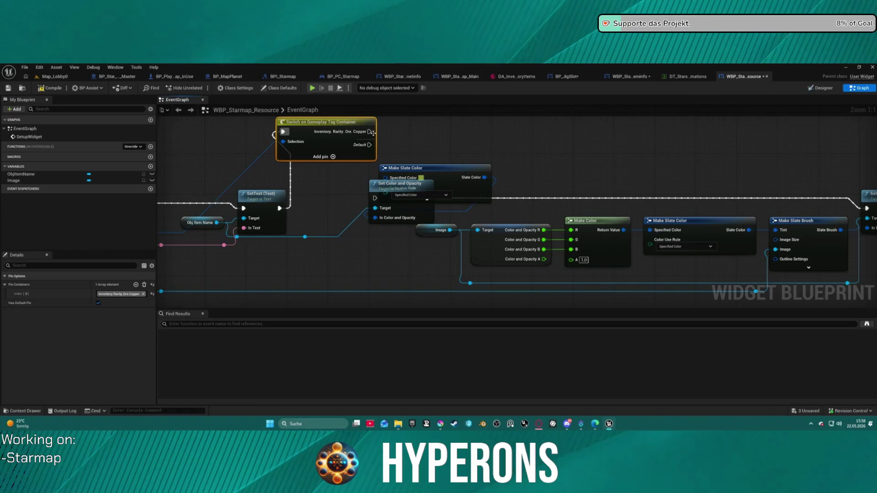
Step: Reposition the colour nodes and run Set Color and Opacity from the switch's Copper case
mouse_move(439, 182)
mouse_down()
mouse_move(413, 155)
mouse_move(299, 237)
mouse_up()
drag(397, 184, 504, 117)
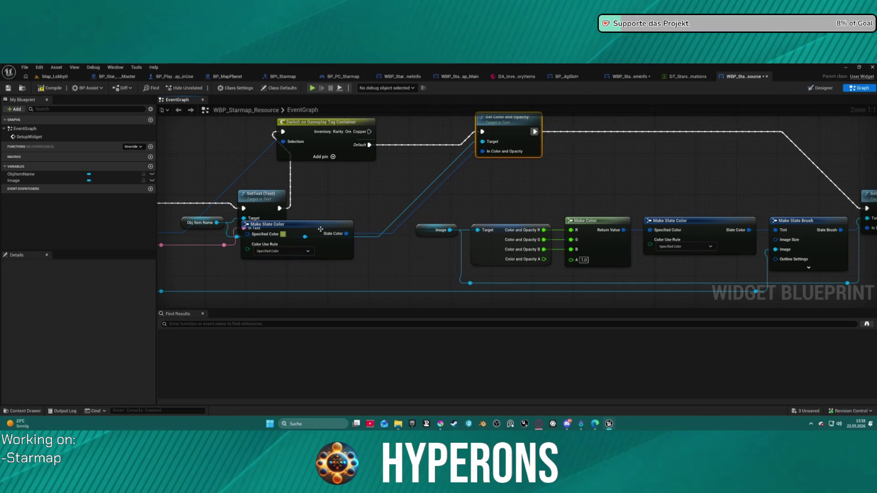
drag(340, 222, 432, 177)
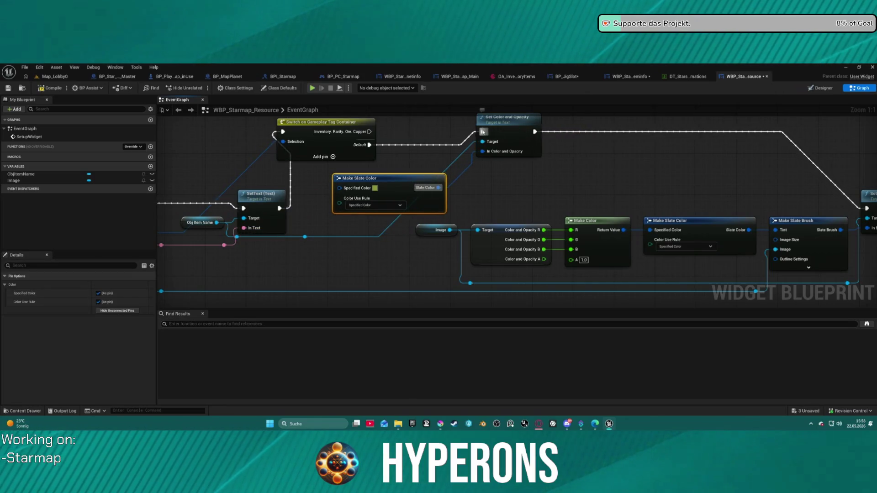
mouse_move(534, 131)
mouse_down()
mouse_move(484, 133)
mouse_move(408, 168)
mouse_move(370, 146)
mouse_up()
mouse_move(528, 131)
mouse_down()
mouse_move(547, 136)
mouse_move(482, 136)
mouse_move(861, 196)
mouse_move(852, 208)
mouse_move(782, 204)
mouse_move(730, 187)
mouse_up()
key(Escape)
scroll(594, 151, down, 3)
Step: Reorder the chain so Set Brush runs right after SetupWidget, followed by SetText and the switch
drag(522, 163, 567, 197)
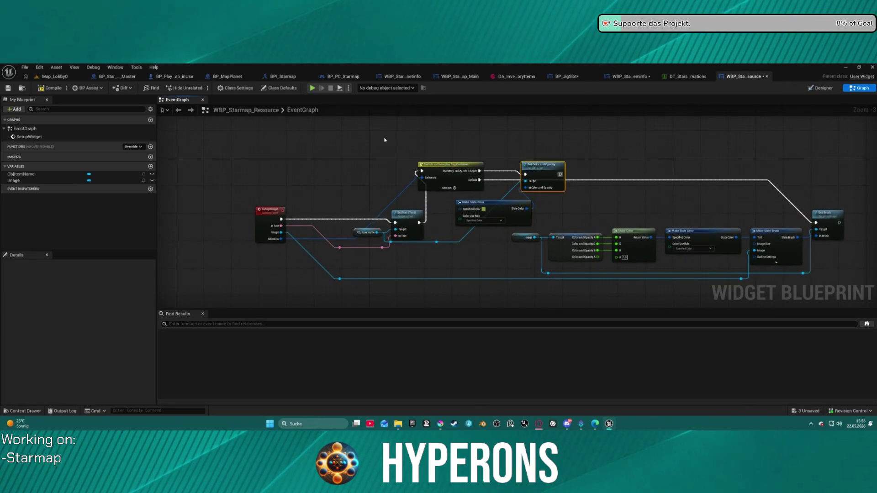
drag(341, 163, 495, 245)
drag(475, 202, 489, 129)
click(556, 163)
drag(555, 163, 604, 126)
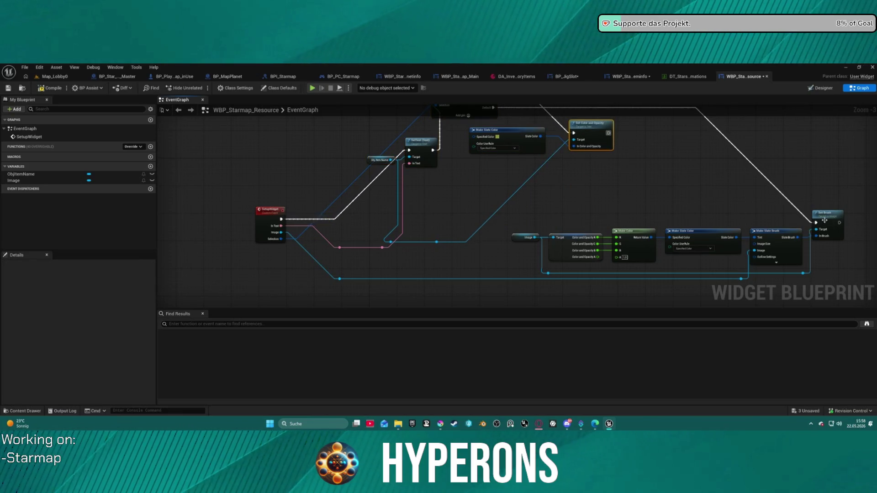
mouse_move(825, 221)
mouse_down()
mouse_move(486, 199)
mouse_move(377, 214)
mouse_up()
drag(282, 219, 367, 215)
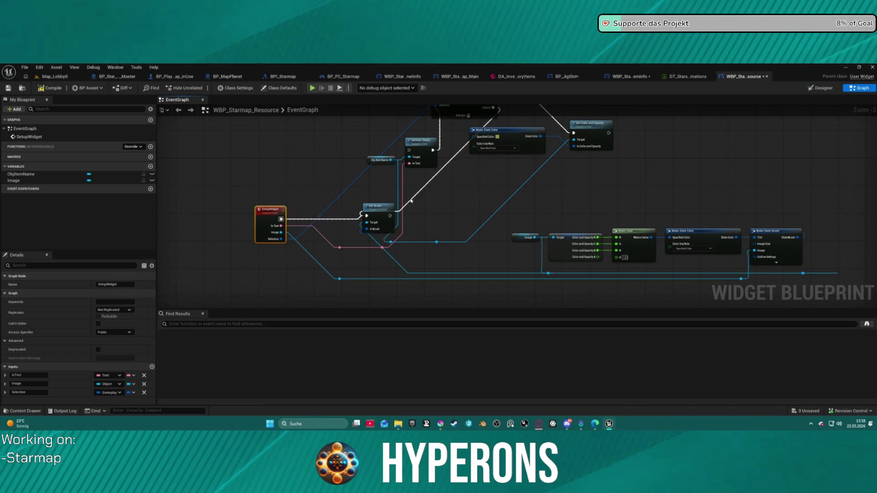
click(378, 208)
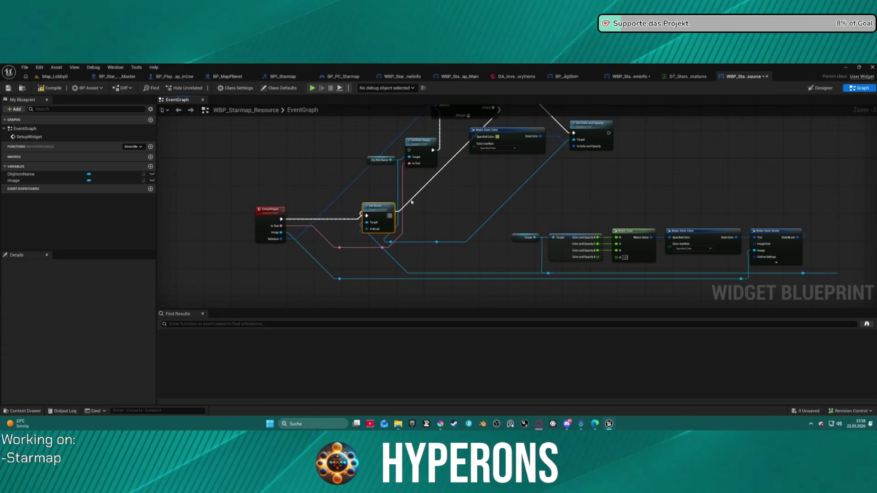
drag(391, 216, 408, 150)
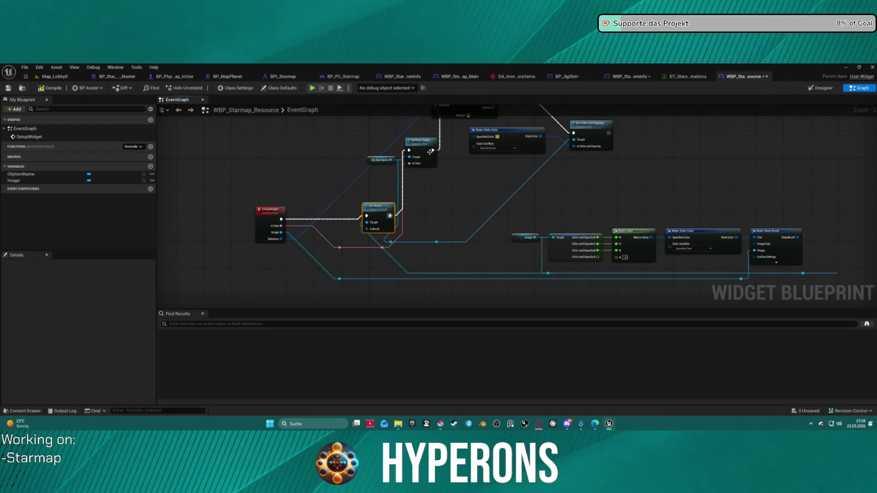
drag(458, 120, 449, 190)
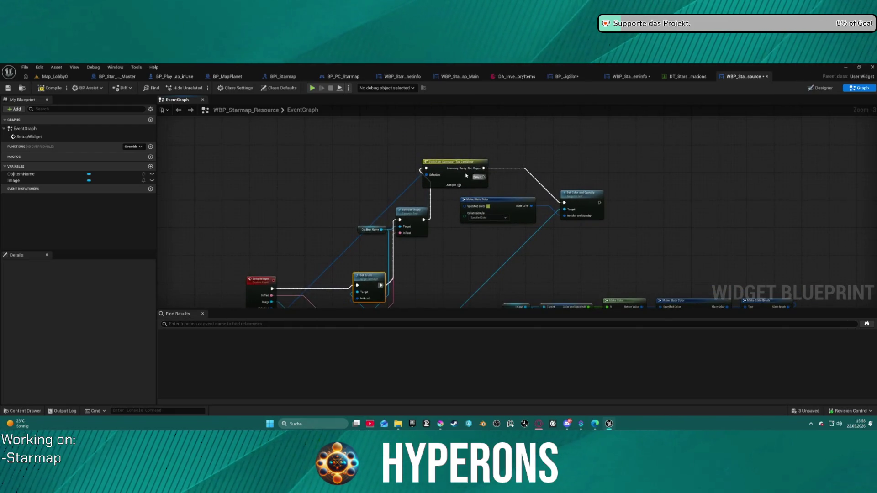
click(476, 177)
key(f)
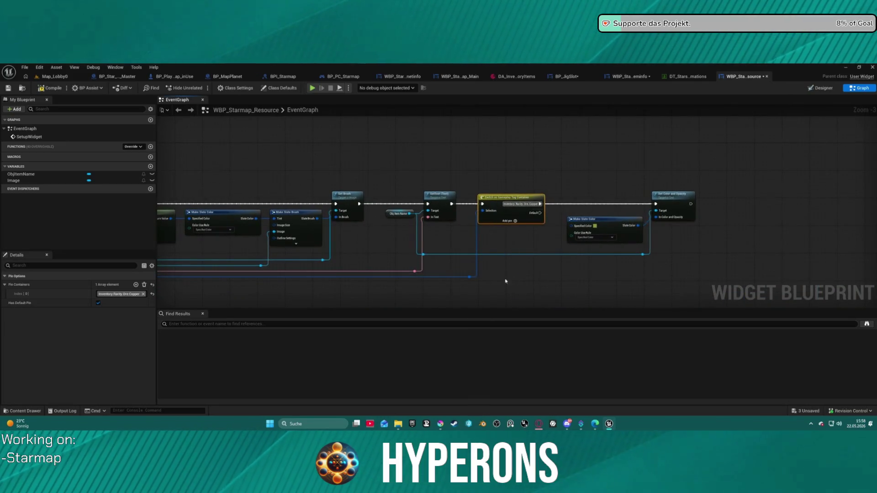
scroll(505, 274, up, 3)
drag(575, 221, 379, 181)
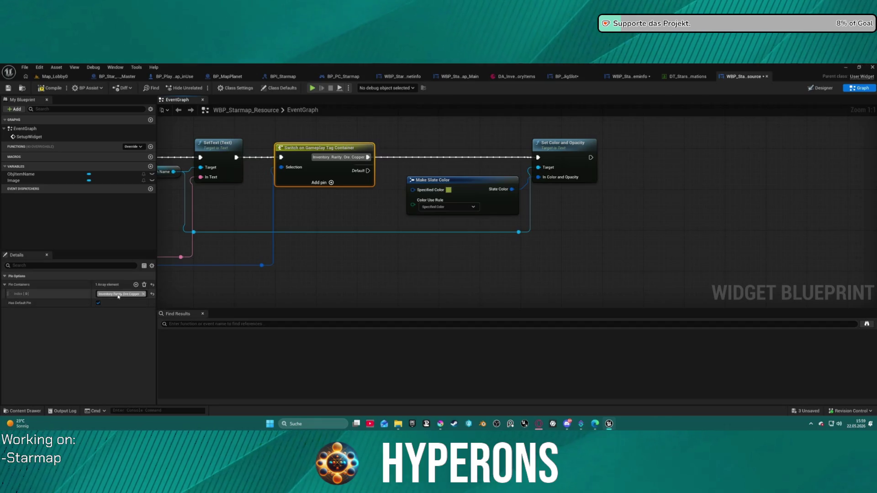
Step: Add a second switch case and start a new sub-tag under Inventory.Rarity.Ore in its tag picker
click(136, 285)
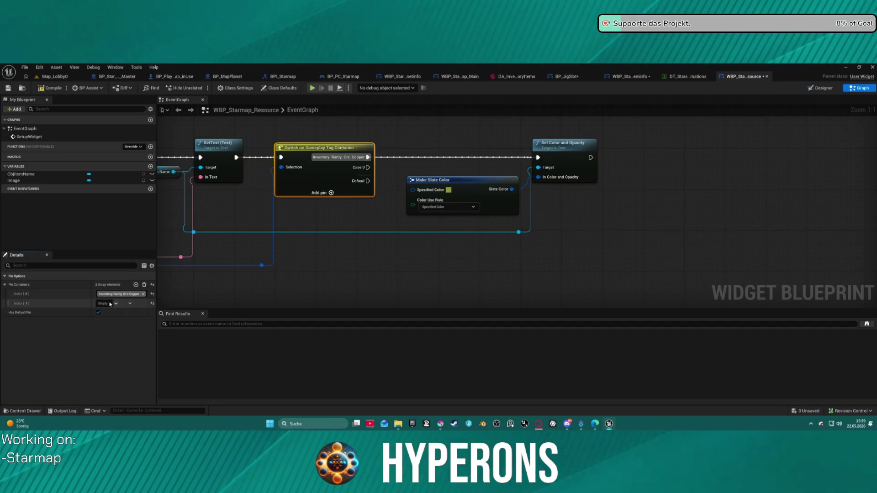
click(116, 304)
scroll(134, 256, down, 5)
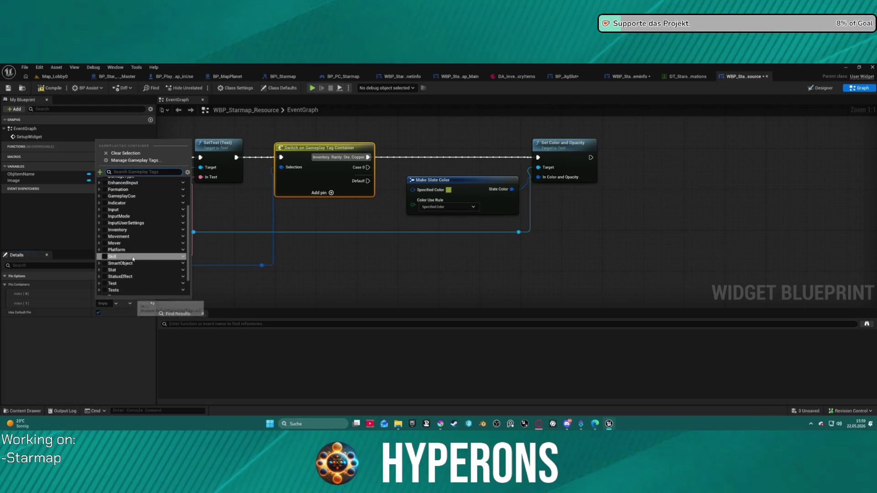
scroll(134, 259, up, 5)
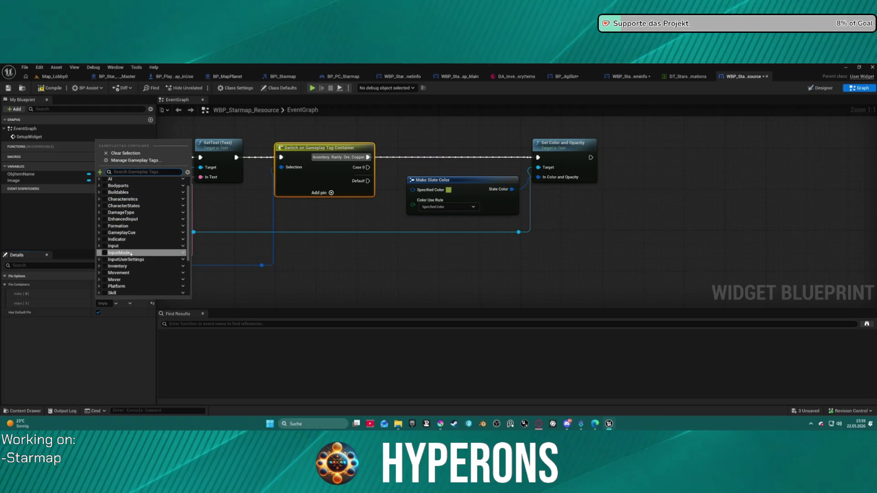
scroll(132, 248, down, 1)
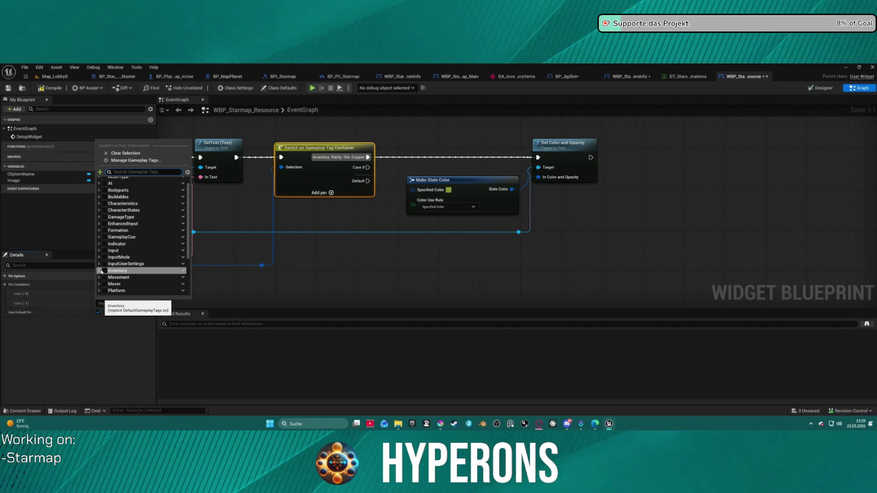
click(101, 271)
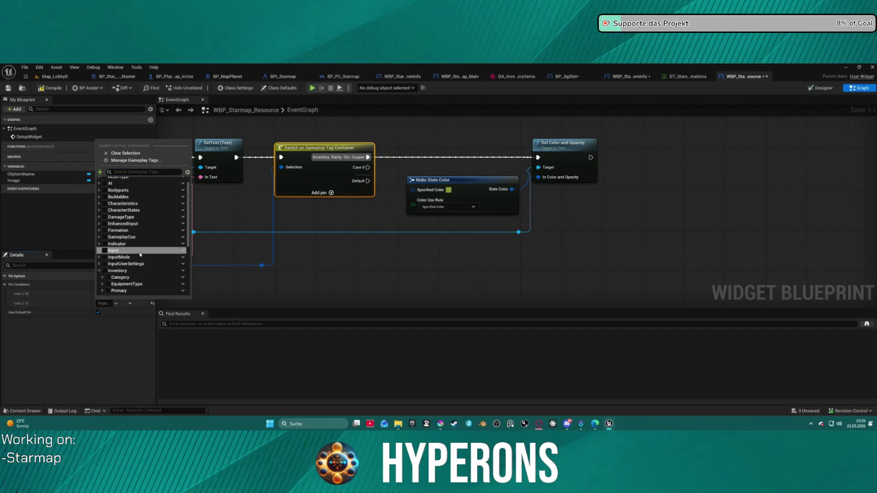
scroll(101, 273, down, 3)
click(102, 267)
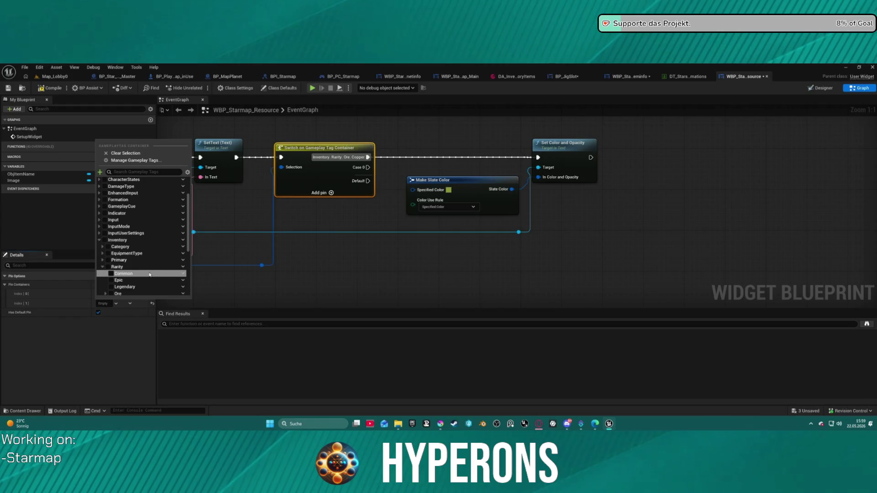
scroll(111, 256, down, 2)
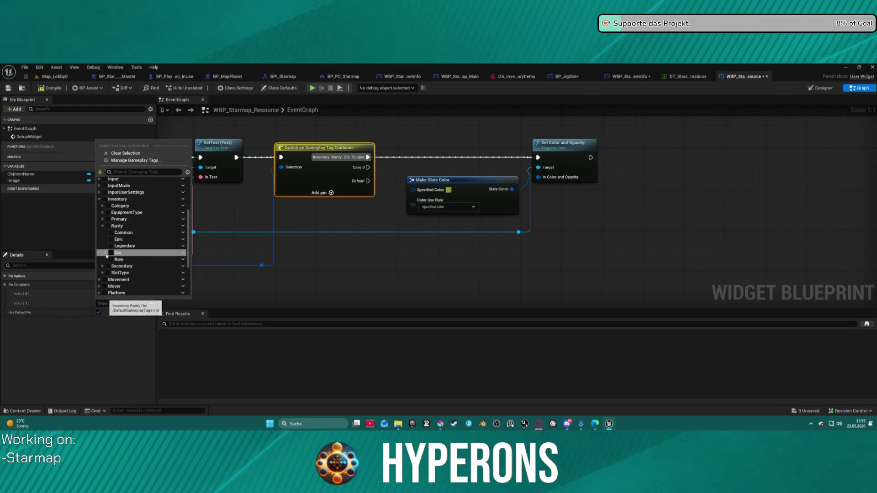
click(106, 253)
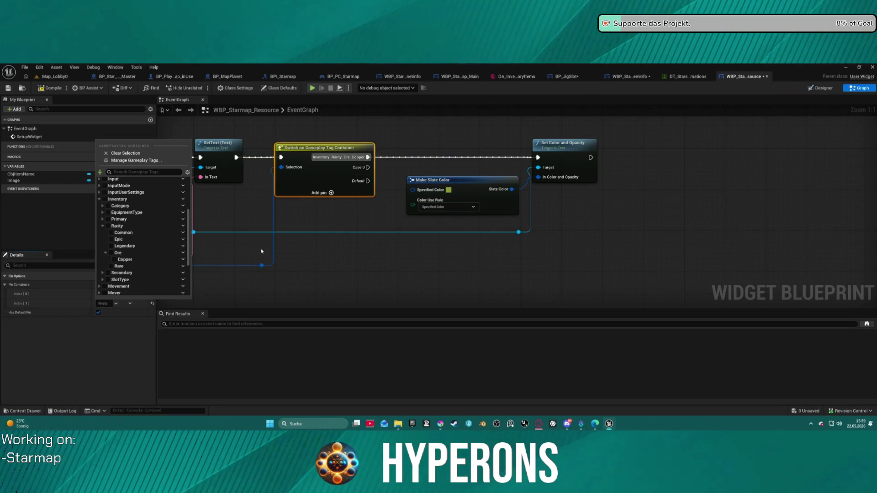
click(183, 253)
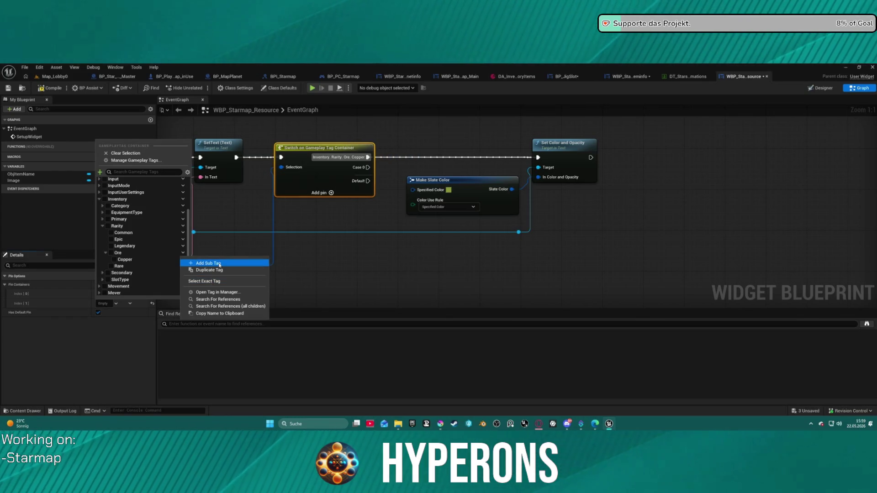
click(220, 263)
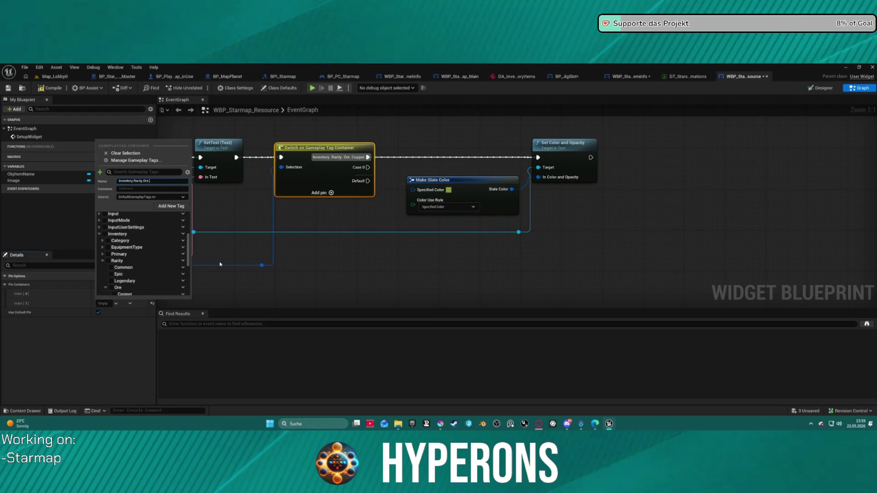
Step: Add Iron and Gold sub-tags under Ore and fill the second case with Copper
text(Iron)
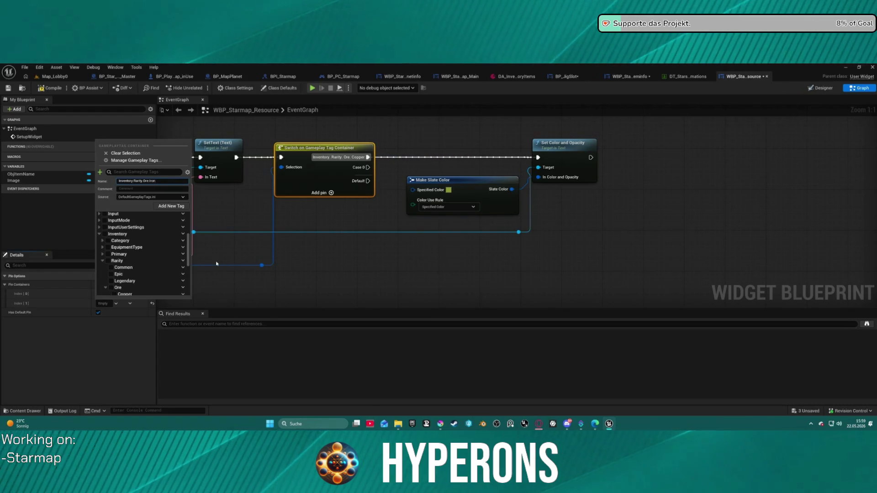
click(217, 263)
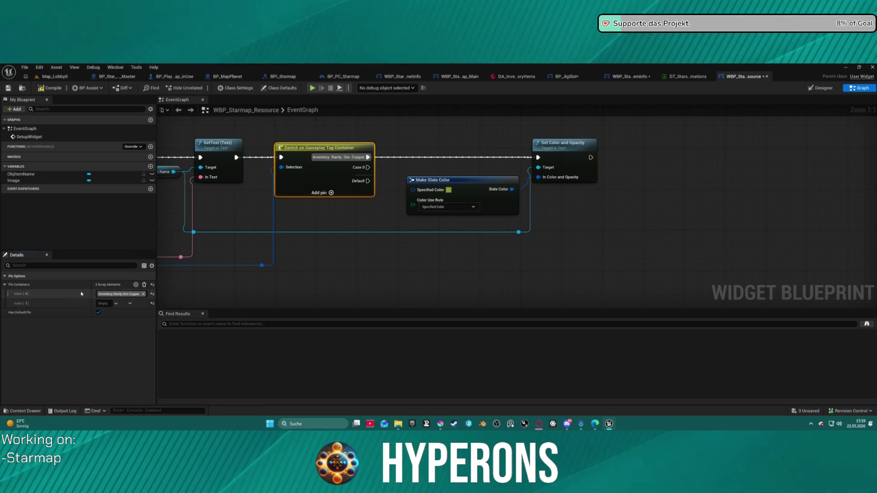
key(ctrl+c)
key(ctrl+v)
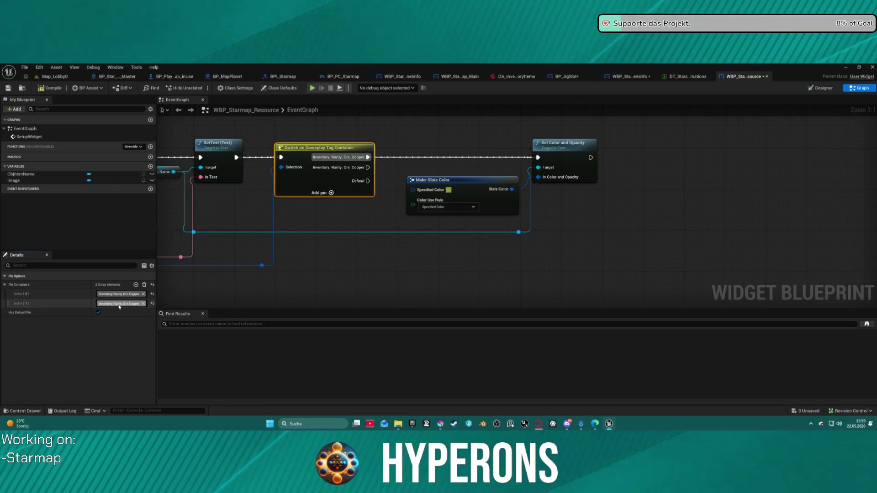
click(119, 304)
click(183, 234)
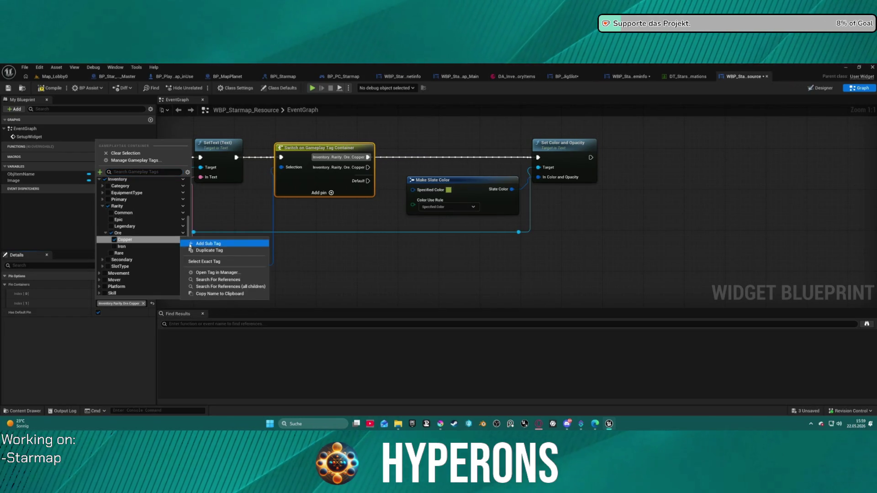
click(190, 244)
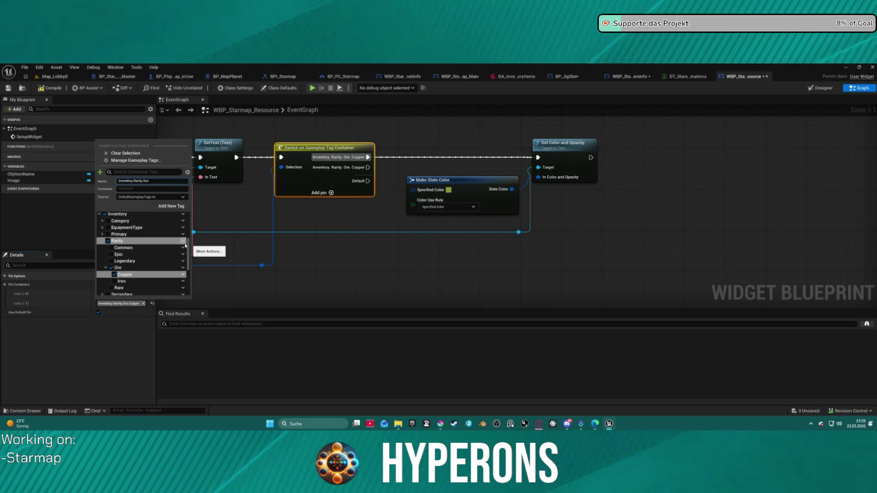
key(Escape)
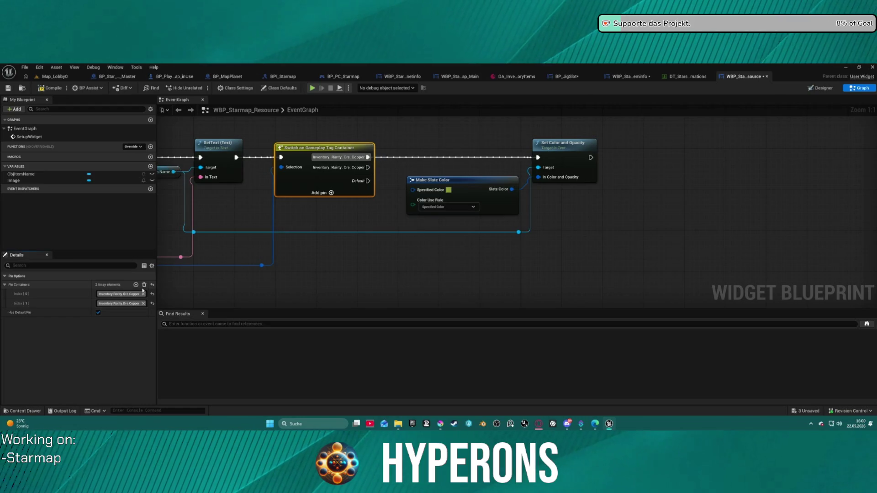
Step: Add a third switch case and a Silver sub-tag under Ore
click(136, 284)
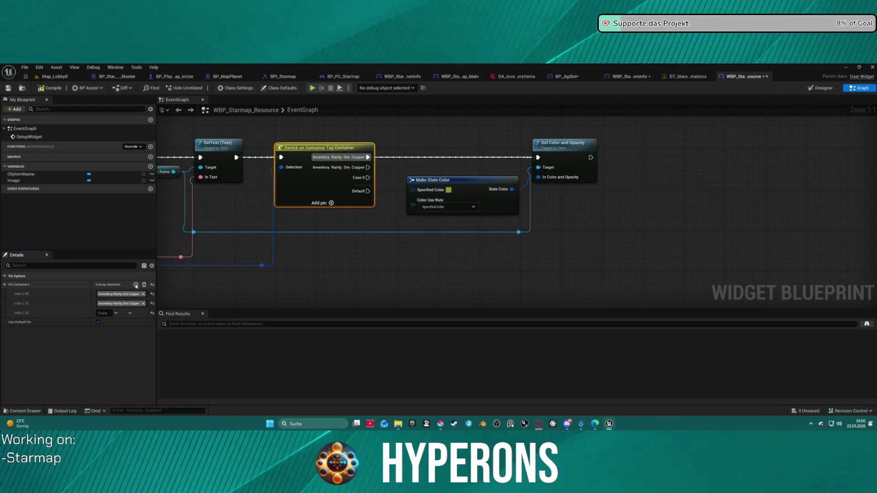
click(128, 314)
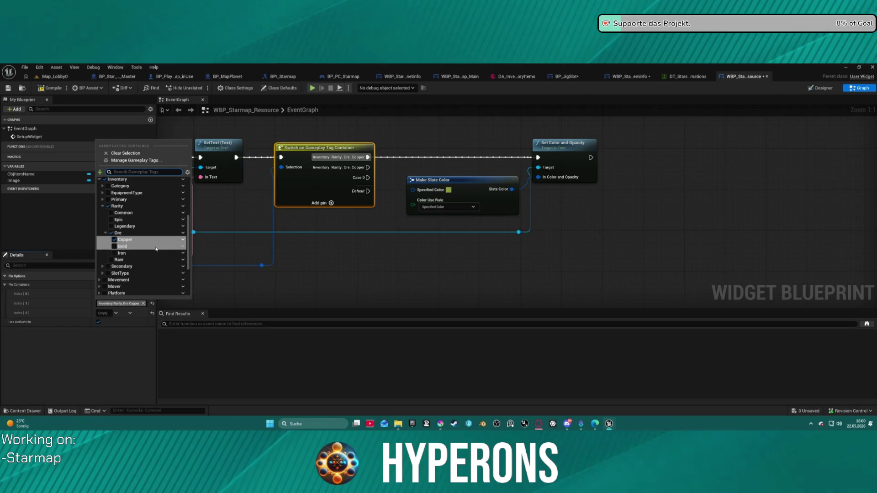
click(182, 237)
click(200, 241)
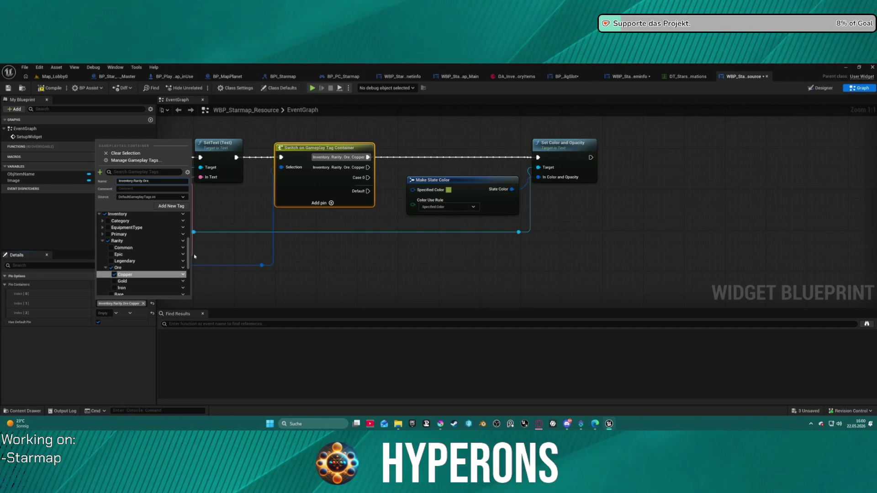
click(194, 256)
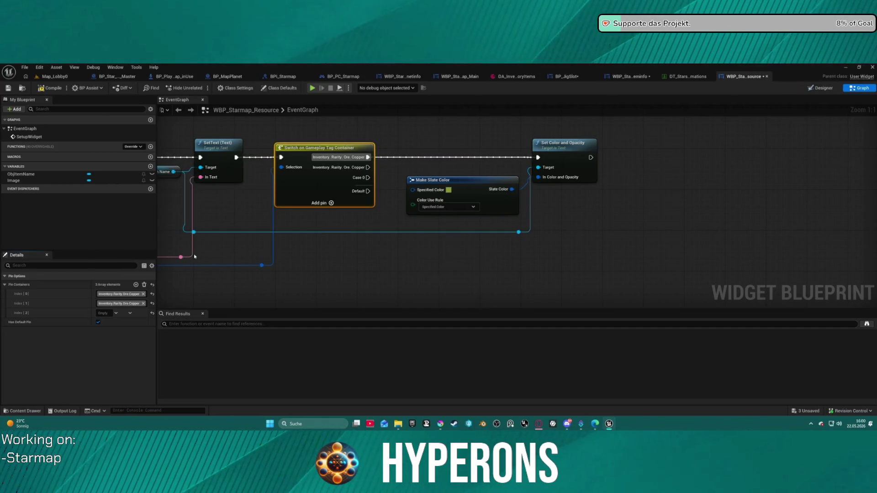
click(117, 313)
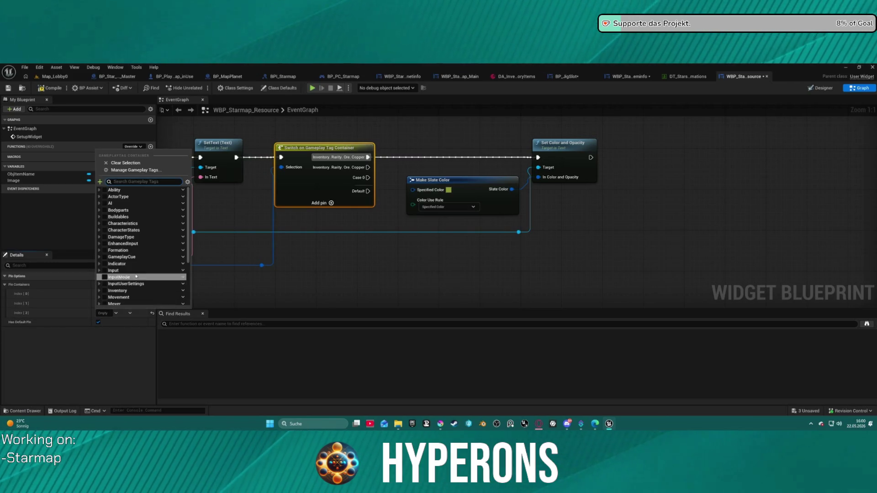
click(125, 308)
Step: Paste Copper into the third case and add a fourth Copper case
shift+right_click(120, 303)
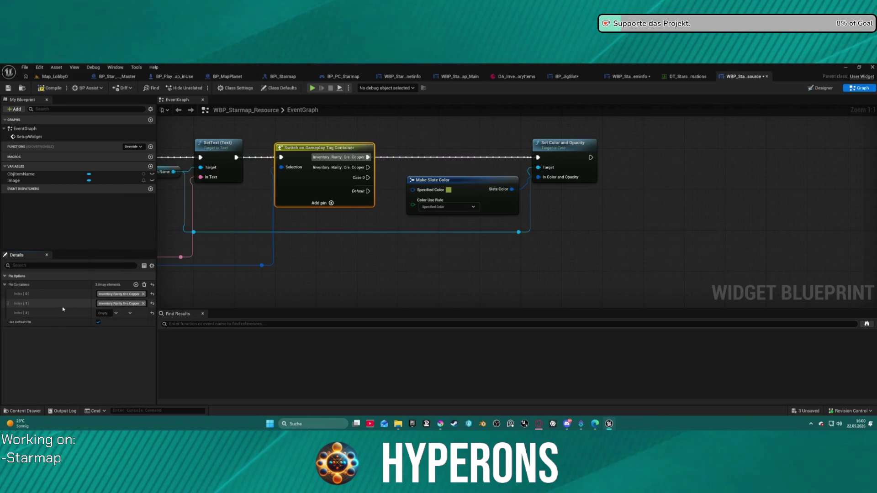
shift+click(99, 313)
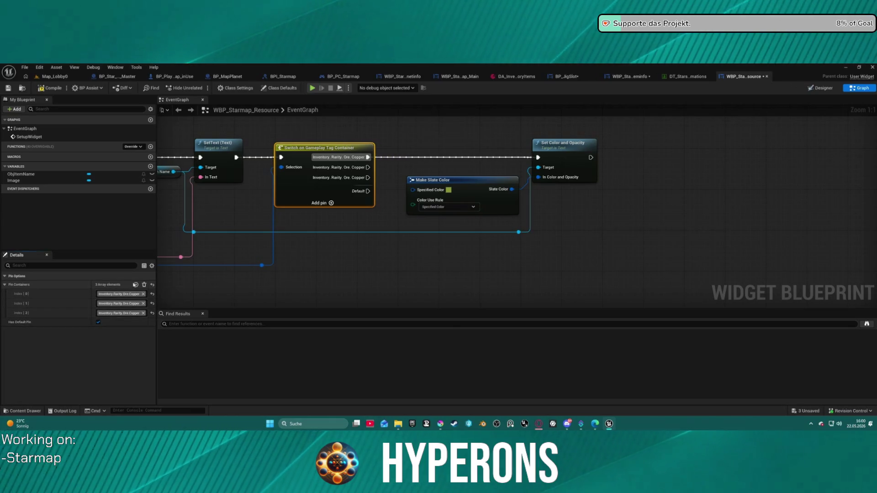
click(152, 313)
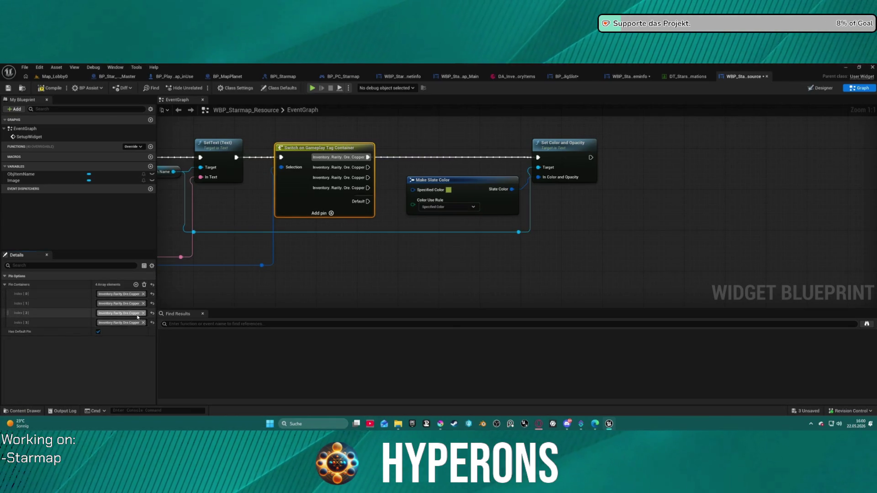
click(117, 314)
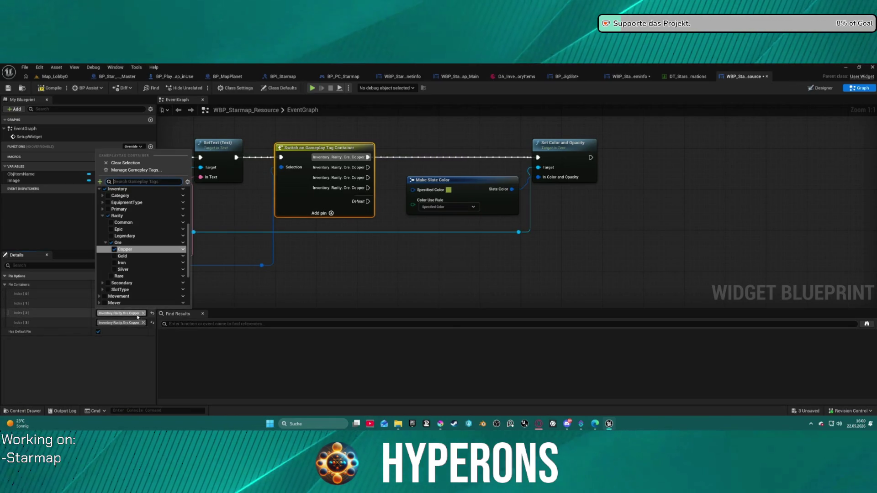
click(122, 256)
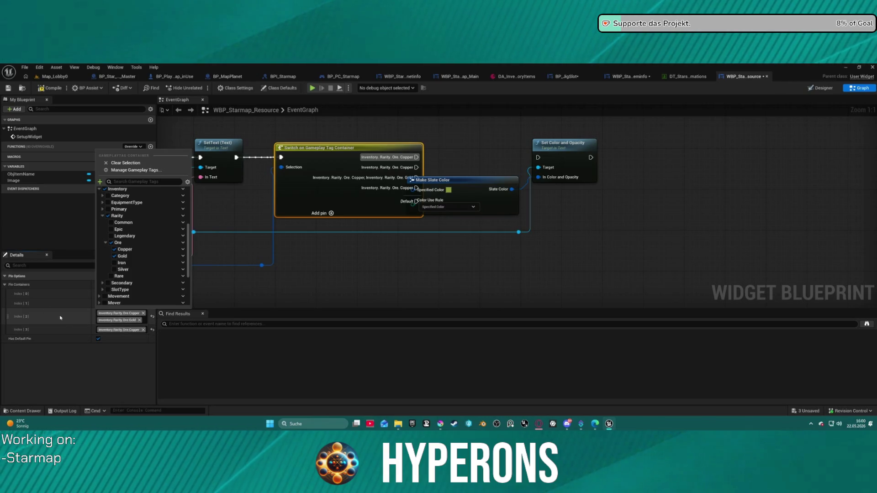
click(123, 256)
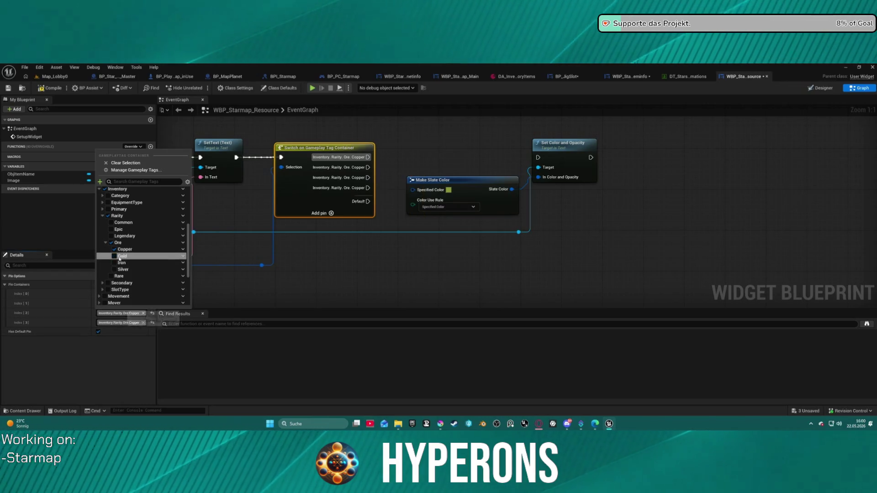
click(103, 310)
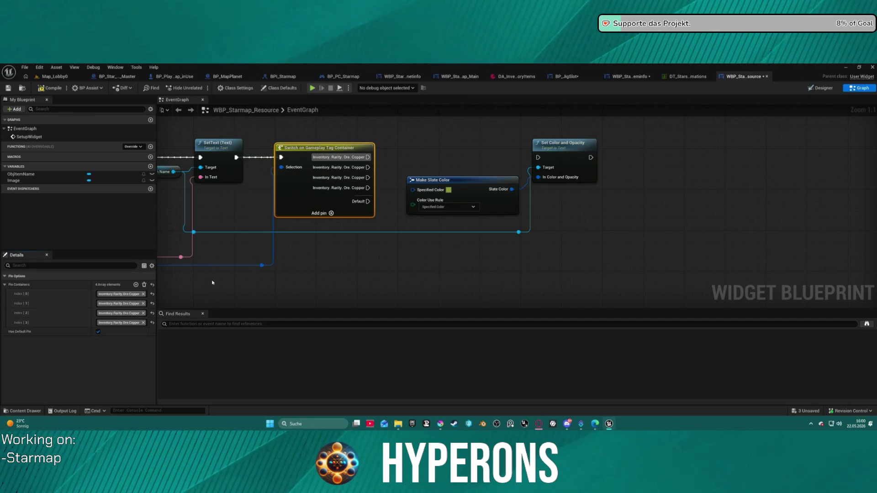
Step: Set the second case to Inventory.Rarity.Ore.Iron, removing Copper
drag(212, 283, 825, 285)
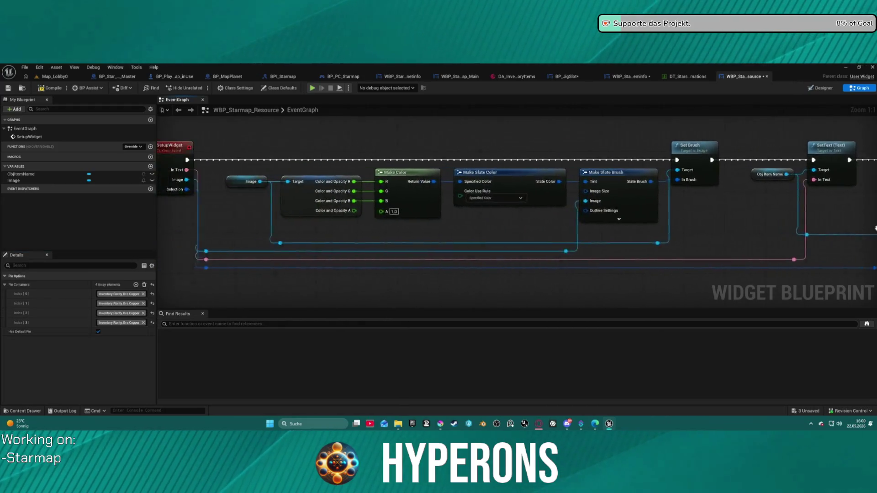
drag(875, 227, 356, 226)
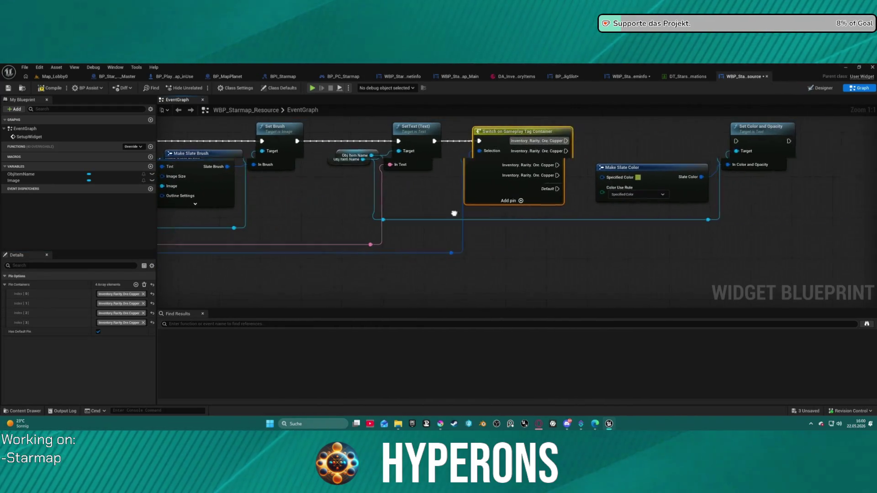
click(132, 294)
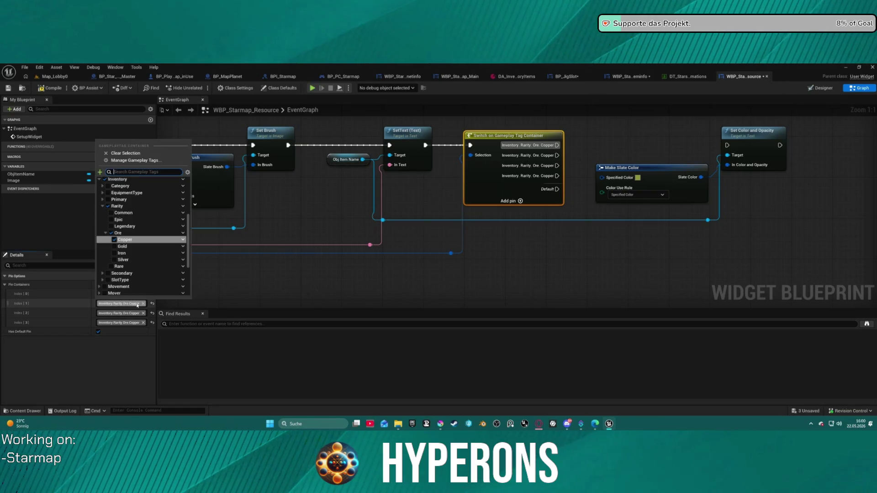
click(122, 253)
click(142, 320)
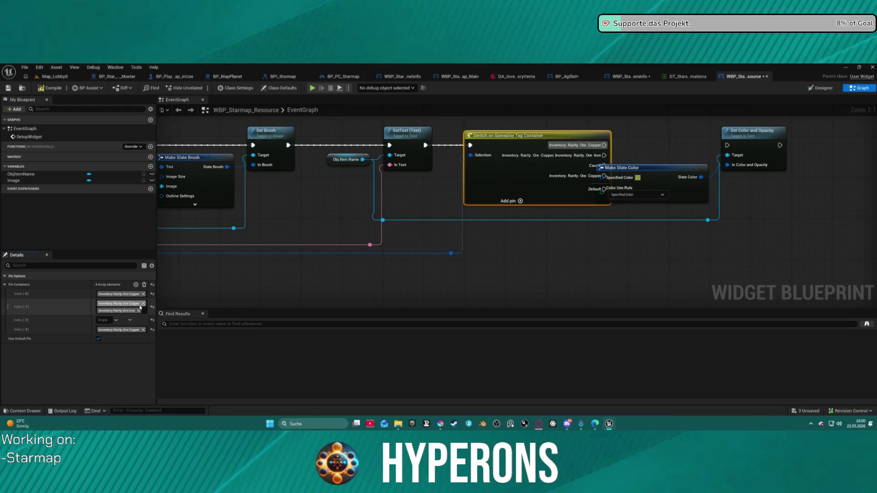
click(143, 303)
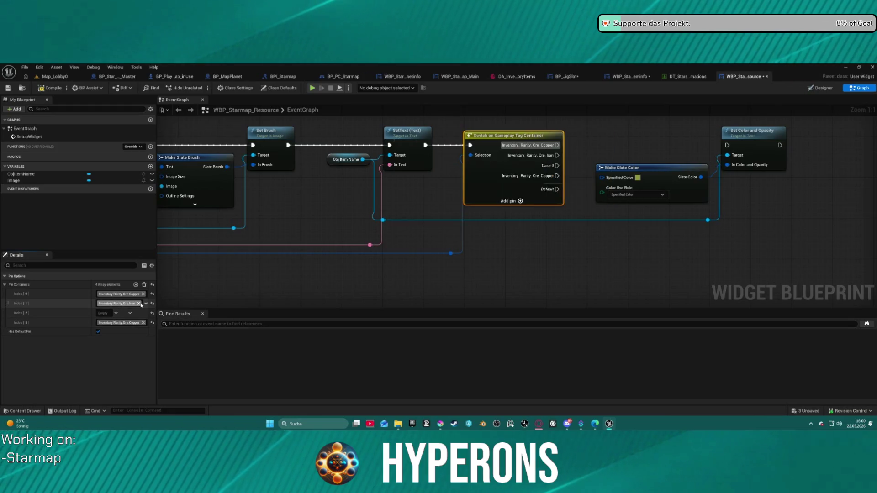
Step: Make the third case Inventory.Rarity.Ore.Gold only
click(115, 314)
click(134, 314)
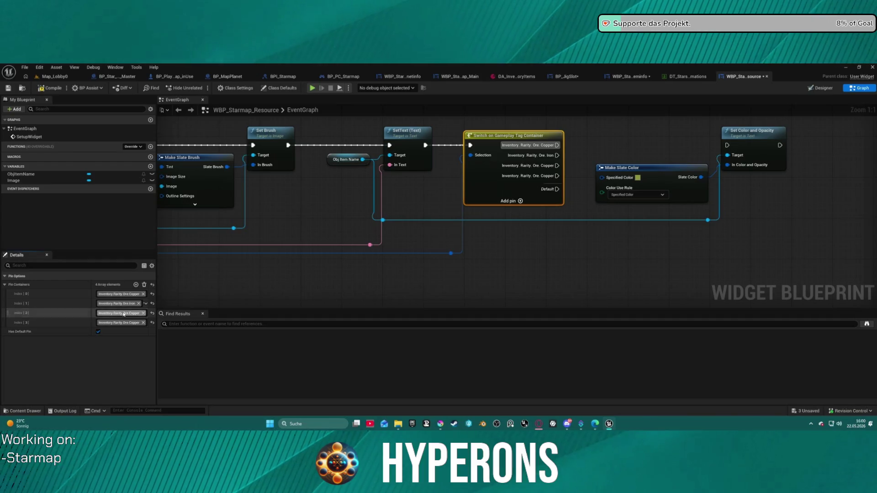
click(134, 314)
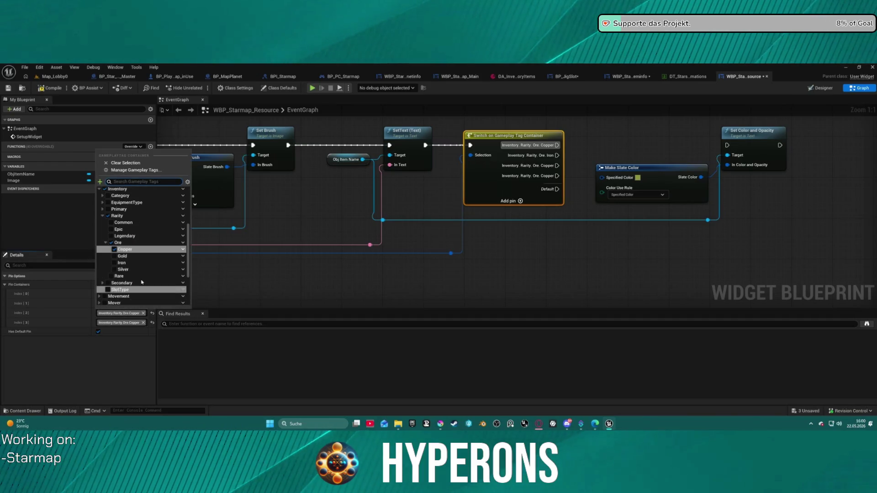
click(115, 256)
click(142, 313)
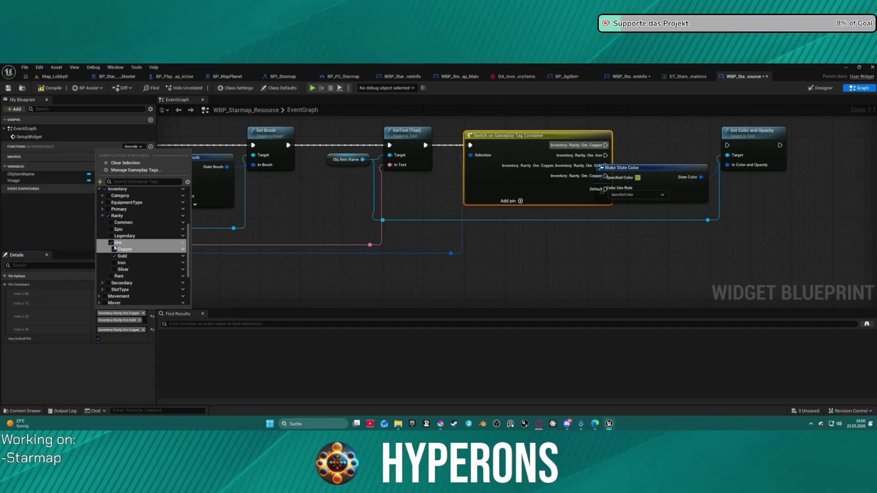
click(114, 249)
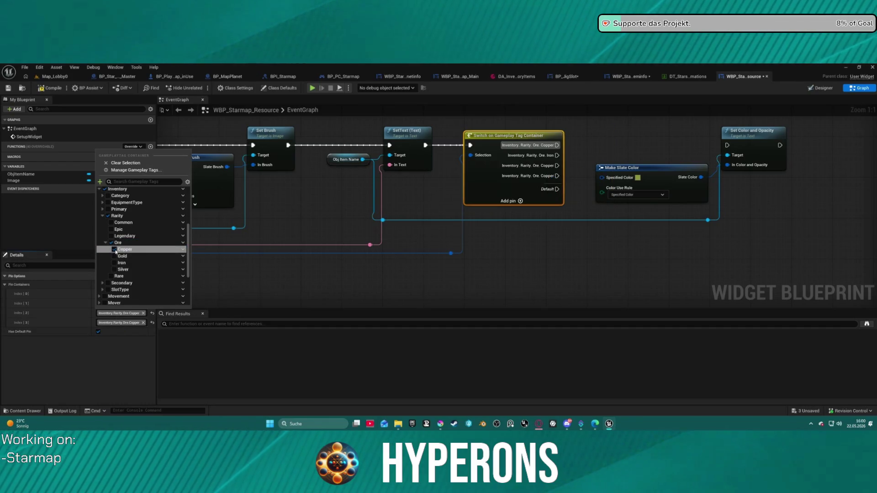
click(114, 256)
click(138, 323)
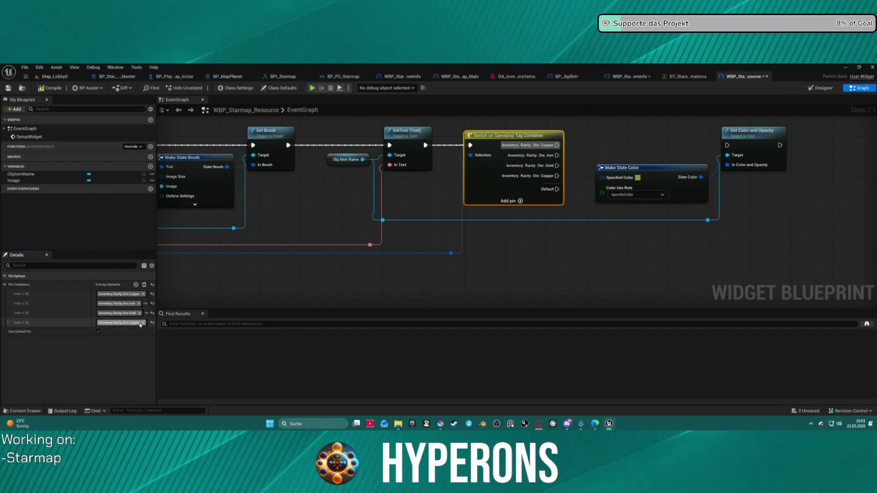
Step: Add Silver to the fourth case alongside Copper
click(139, 323)
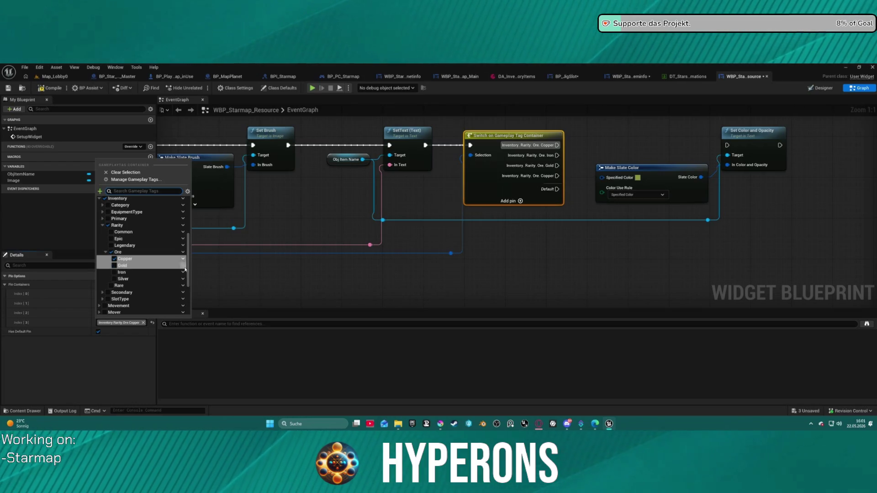
click(138, 280)
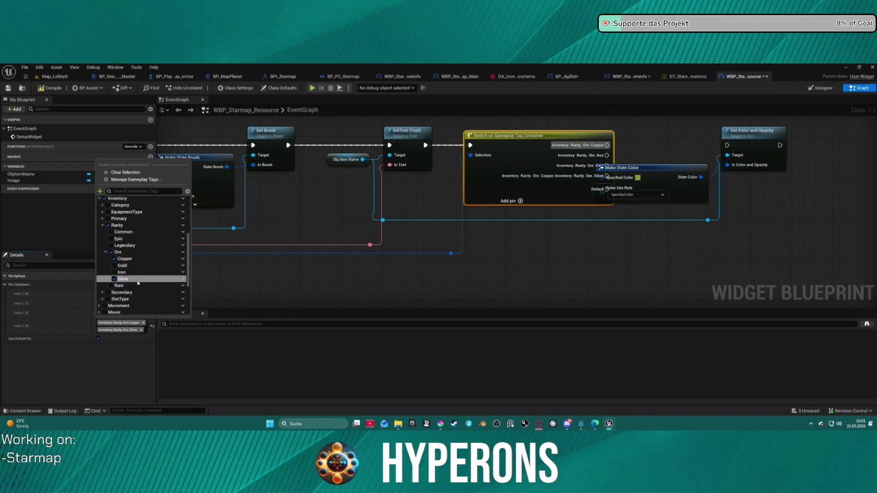
click(409, 205)
Step: Rearrange the colour nodes and wire the Copper case to Set Color and Opacity
drag(511, 247, 324, 219)
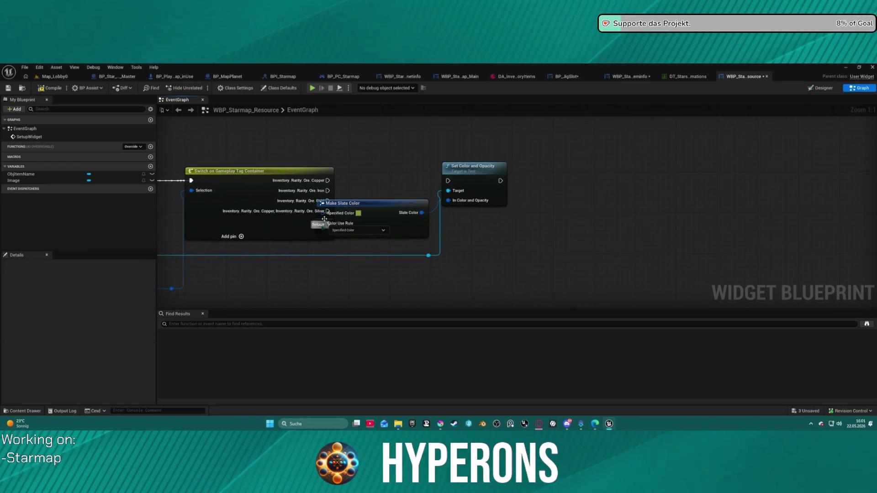
mouse_move(379, 203)
mouse_down()
mouse_move(486, 224)
mouse_move(437, 211)
mouse_up()
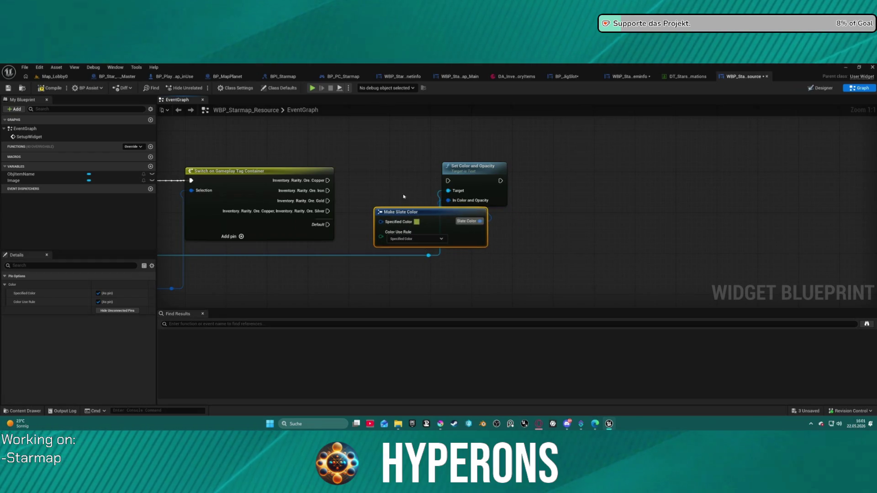
drag(470, 166, 546, 172)
drag(400, 229, 364, 147)
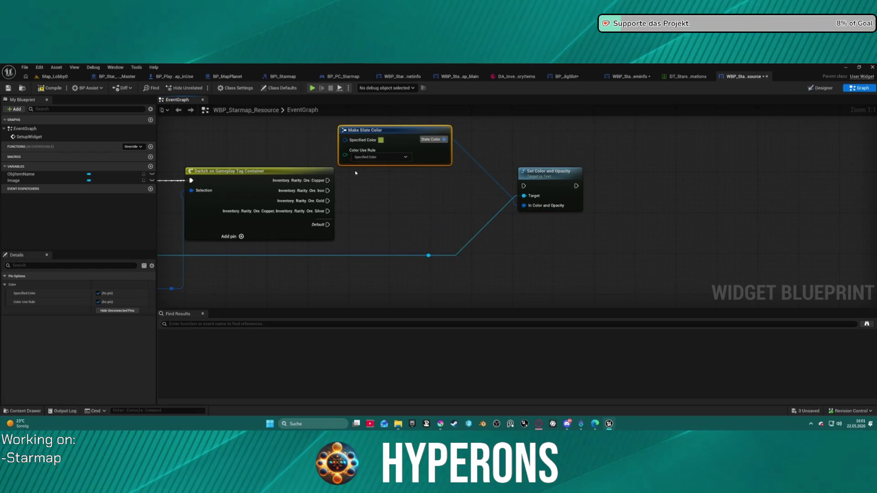
mouse_move(328, 180)
mouse_down()
mouse_move(524, 185)
mouse_move(631, 156)
mouse_up()
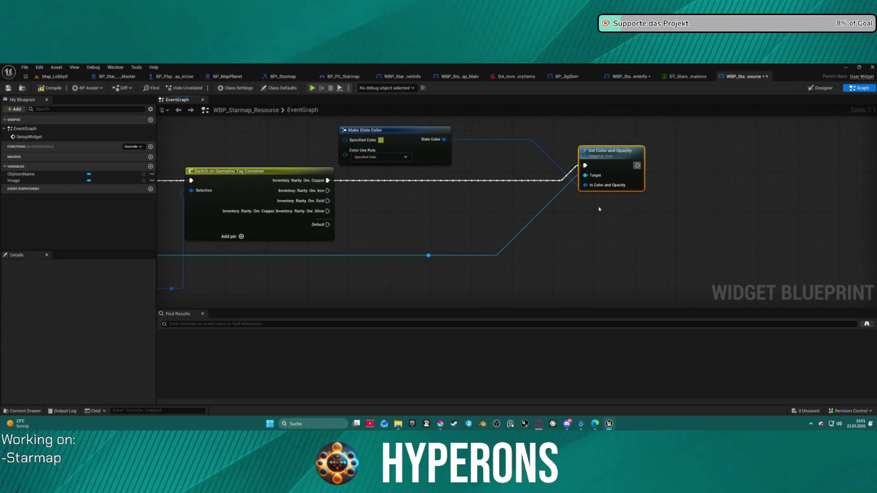
Step: Duplicate Set Color and Opacity three times, wiring copies to the Iron, Gold and Silver cases
key(ctrl+d)
drag(615, 219, 615, 203)
key(ctrl+d)
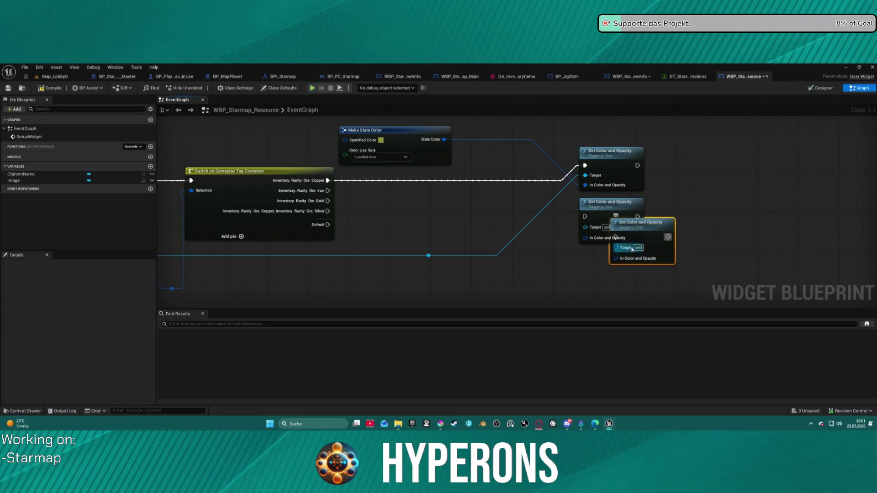
drag(652, 227, 622, 254)
mouse_move(683, 252)
mouse_down()
mouse_move(671, 190)
mouse_move(646, 236)
mouse_move(584, 258)
mouse_up()
key(ctrl+d)
mouse_move(343, 126)
mouse_down()
mouse_move(367, 208)
mouse_move(571, 224)
mouse_move(596, 236)
mouse_up()
drag(434, 225, 412, 184)
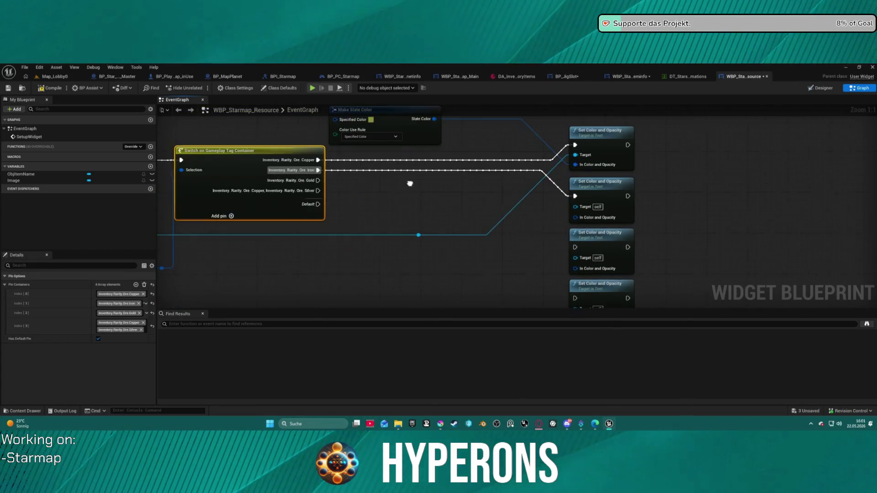
mouse_move(317, 179)
mouse_down()
mouse_move(547, 232)
mouse_move(574, 246)
mouse_up()
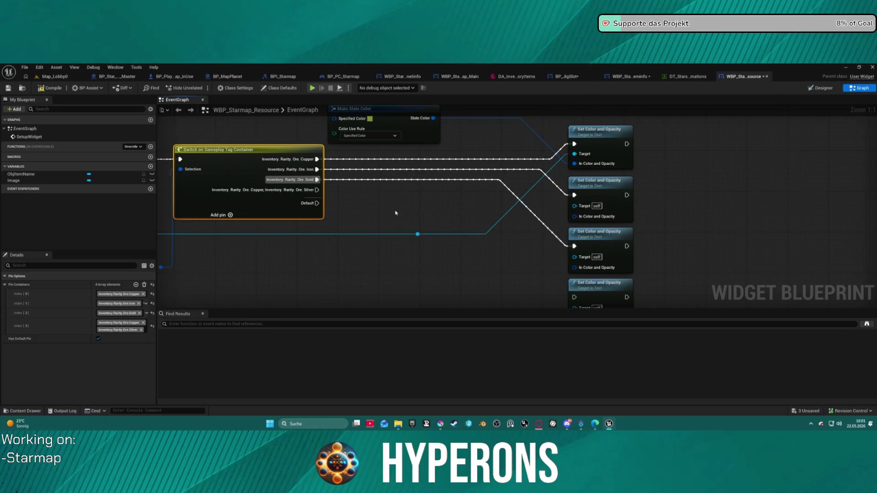
mouse_move(316, 189)
mouse_down()
mouse_move(555, 281)
mouse_move(581, 312)
mouse_move(573, 251)
mouse_up()
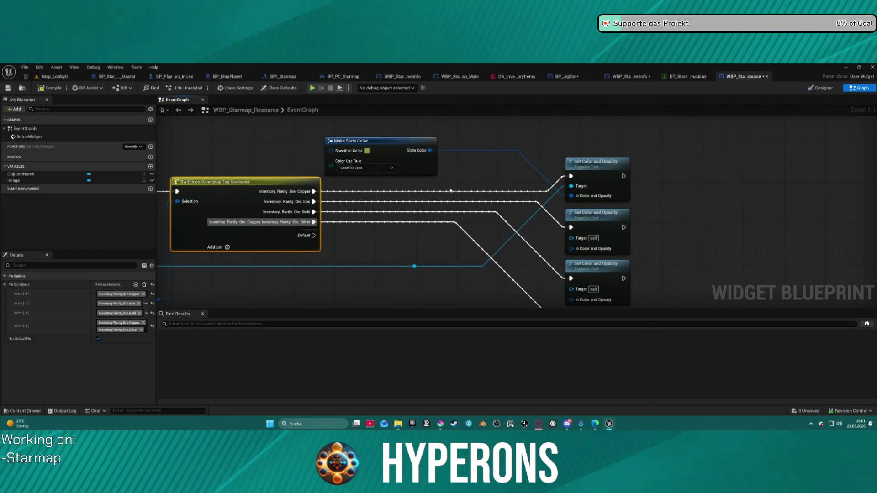
Step: Paste three Make Slate Color copies, feeding each into the second, third and fourth Set Color nodes
click(408, 164)
key(ctrl+c)
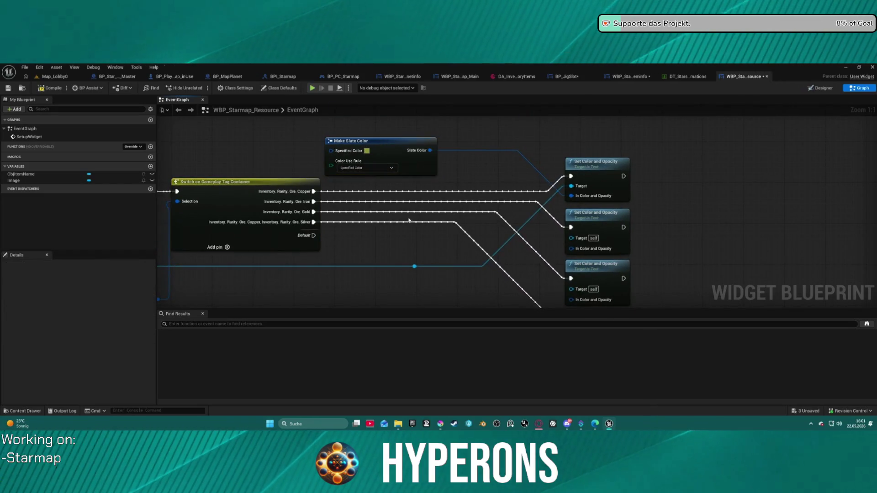
key(ctrl+v)
mouse_move(480, 240)
mouse_down()
mouse_move(550, 241)
mouse_move(430, 237)
mouse_move(570, 249)
mouse_move(596, 175)
mouse_up()
key(ctrl+v)
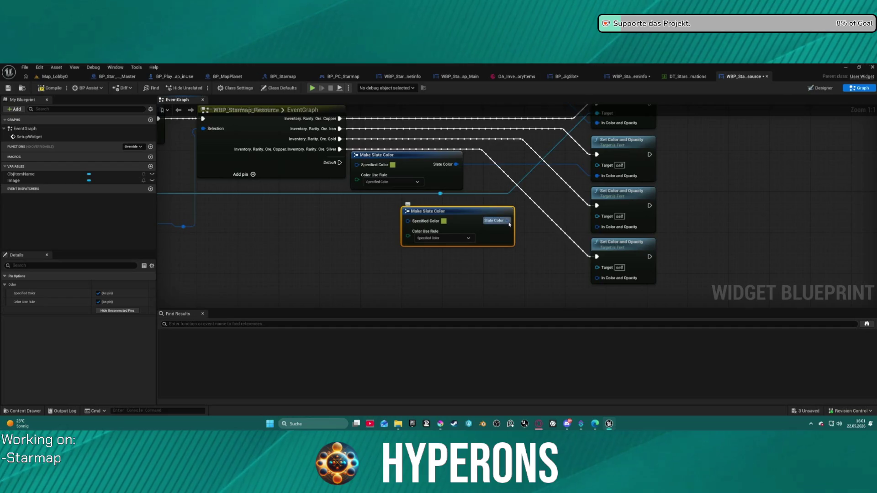
drag(509, 224, 598, 226)
key(ctrl+v)
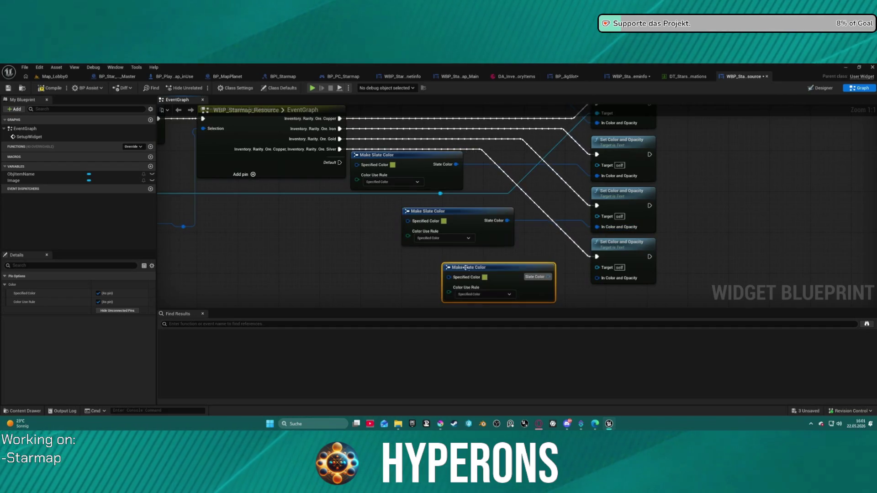
drag(548, 276, 598, 278)
drag(502, 267, 431, 257)
drag(448, 209, 398, 205)
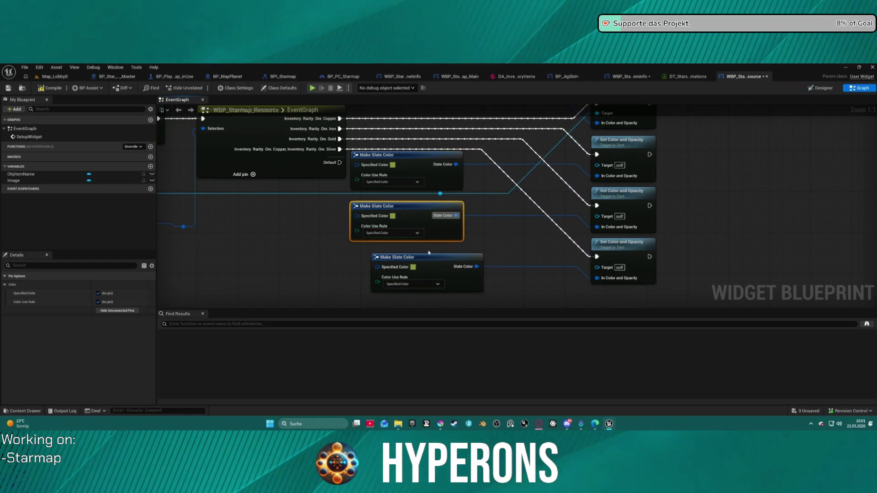
drag(438, 176, 427, 226)
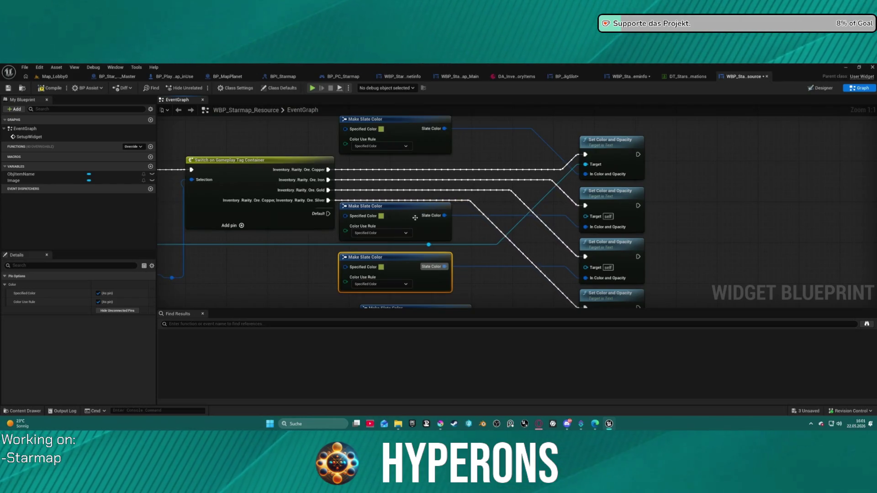
click(380, 217)
Step: Colour three Make Slate Color nodes reddish brown, yellow and a pale bluish tint, then save
click(429, 244)
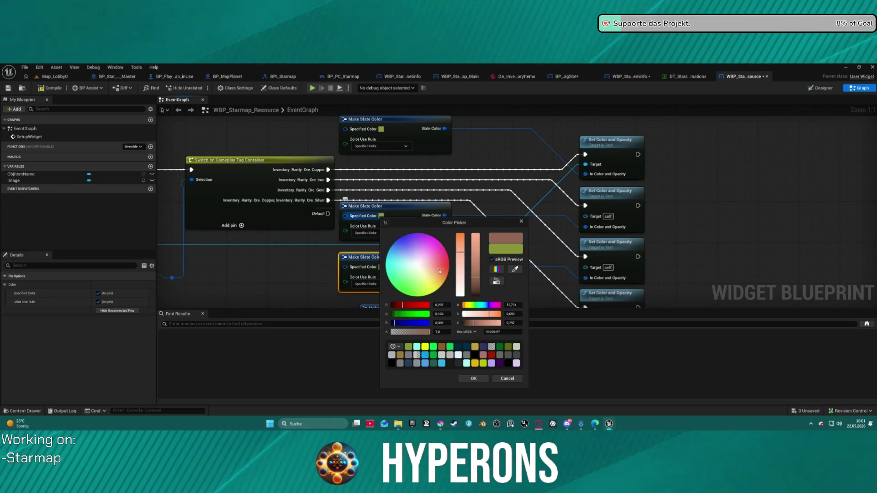
click(474, 378)
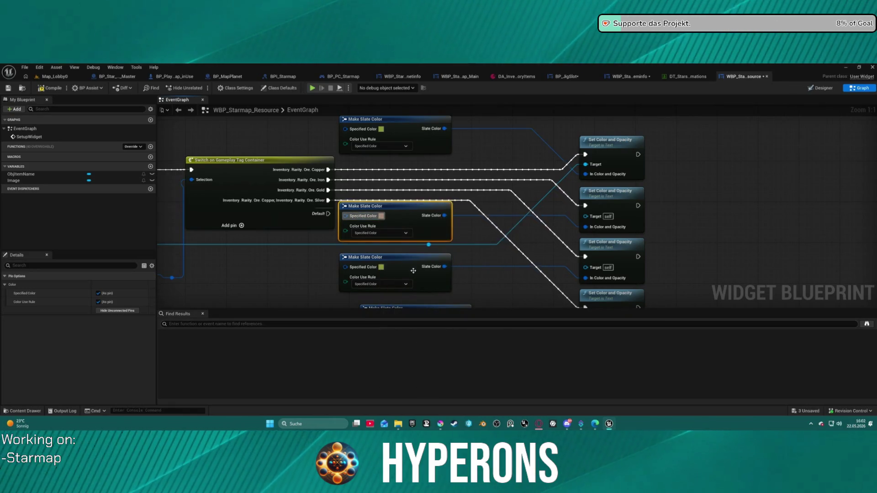
click(381, 268)
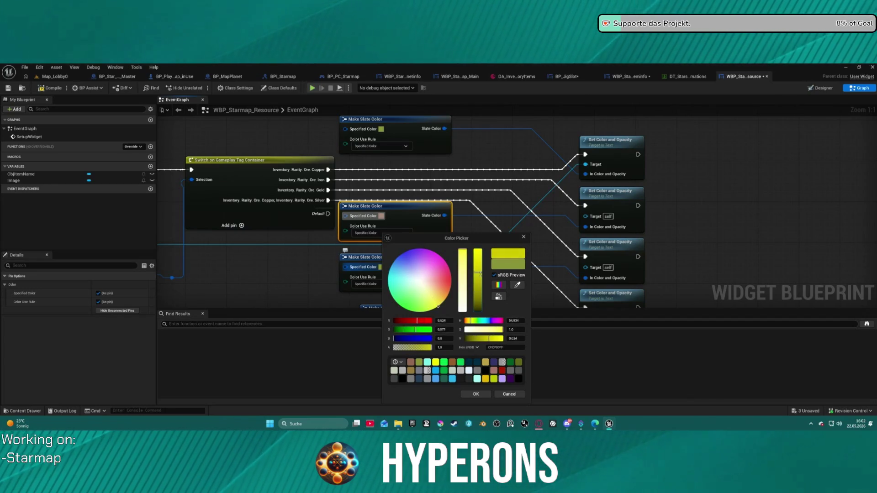
click(476, 393)
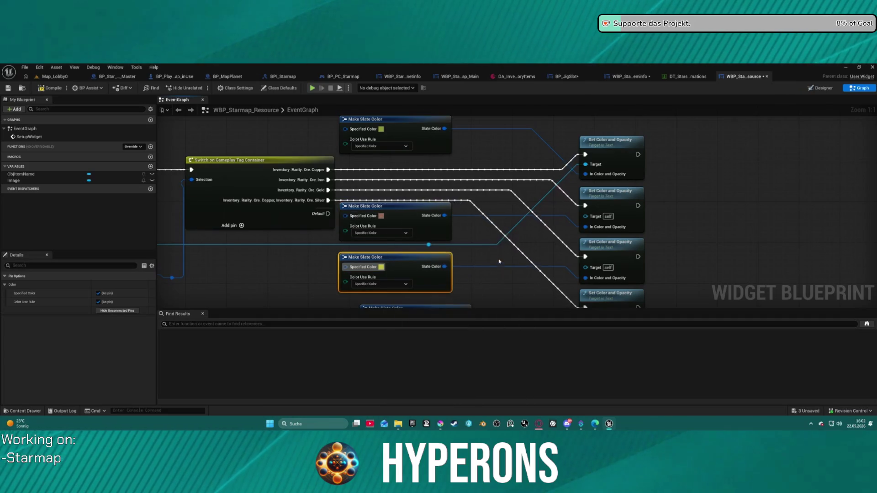
scroll(389, 232, down, 2)
click(392, 228)
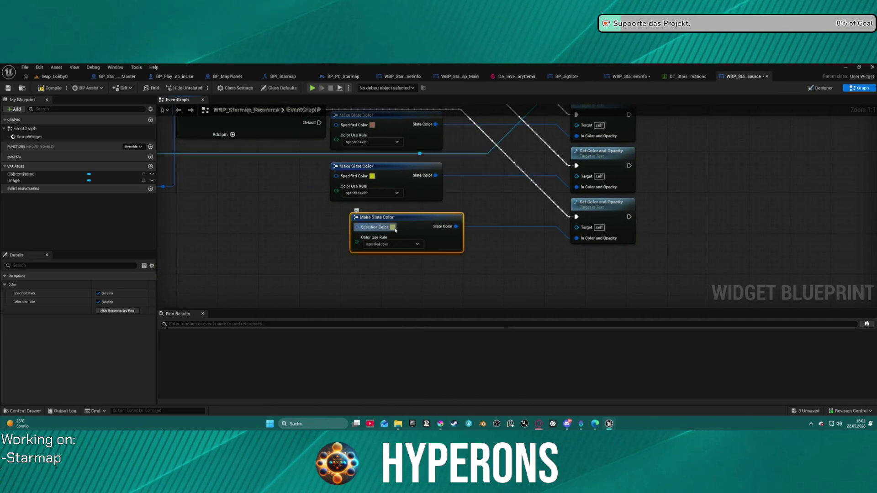
drag(409, 278, 410, 274)
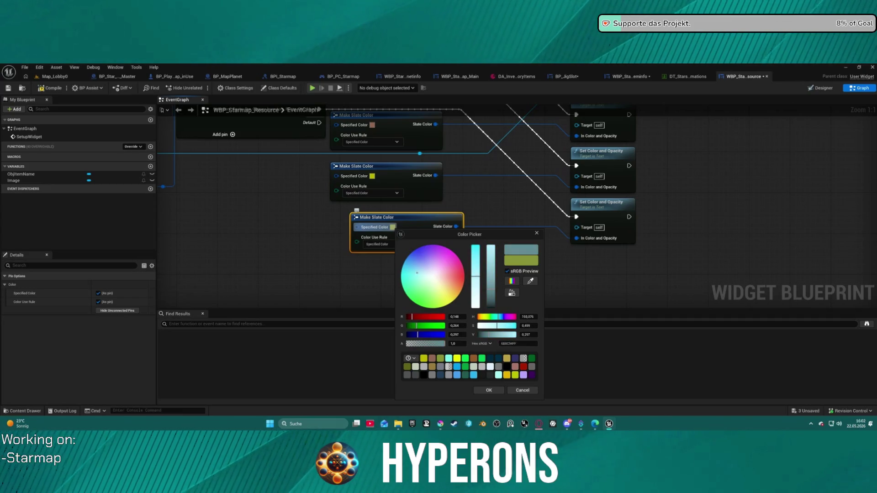
drag(431, 276, 429, 274)
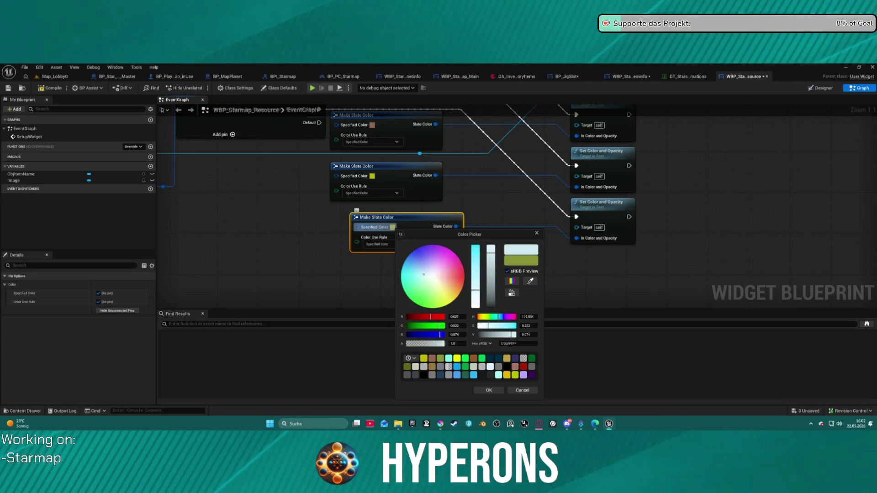
click(489, 389)
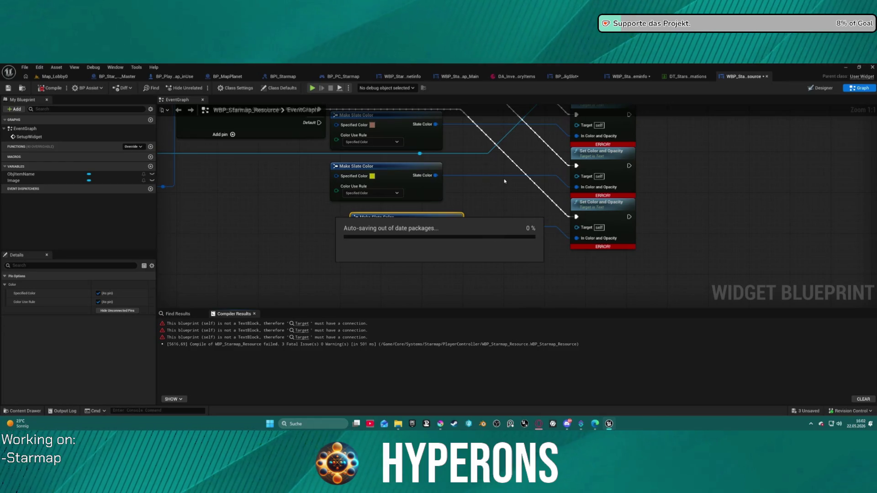
key(ctrl+s)
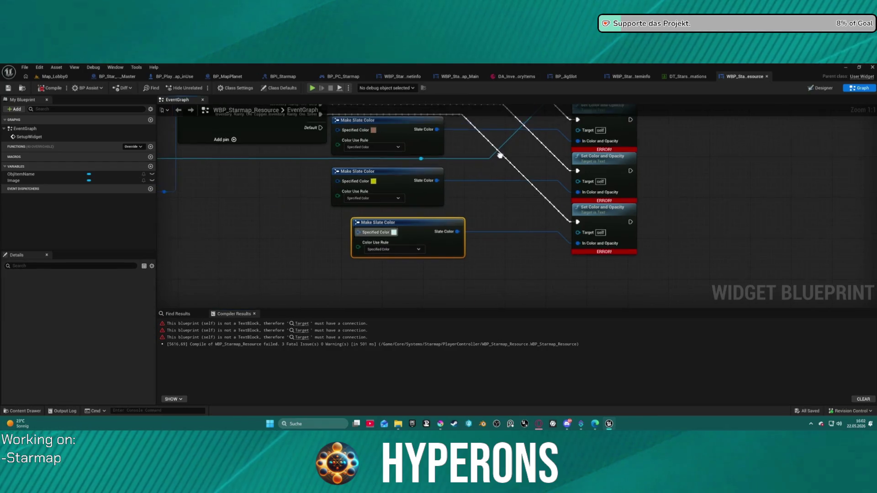
Step: Paste an Obj Item Name getter, wire it to a Set Color and Opacity Target, and tidy wiring
mouse_move(455, 179)
mouse_down()
mouse_move(444, 216)
mouse_move(587, 132)
mouse_up()
click(235, 207)
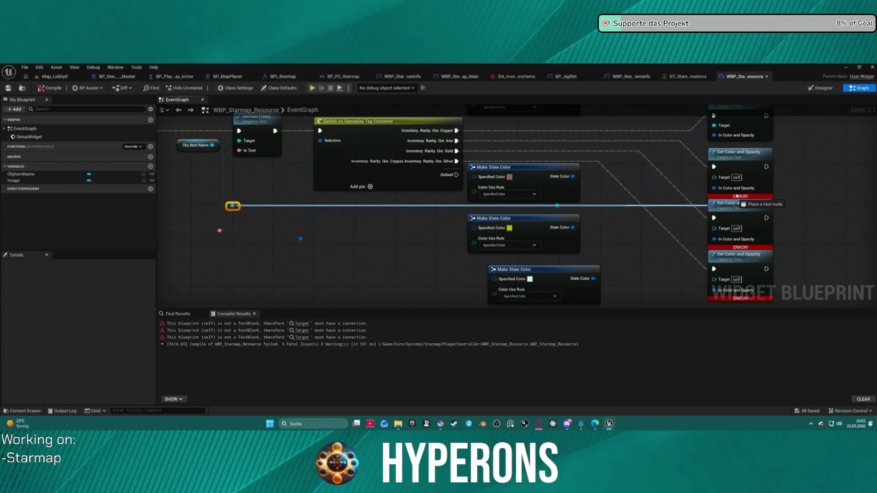
drag(235, 208, 368, 218)
click(197, 145)
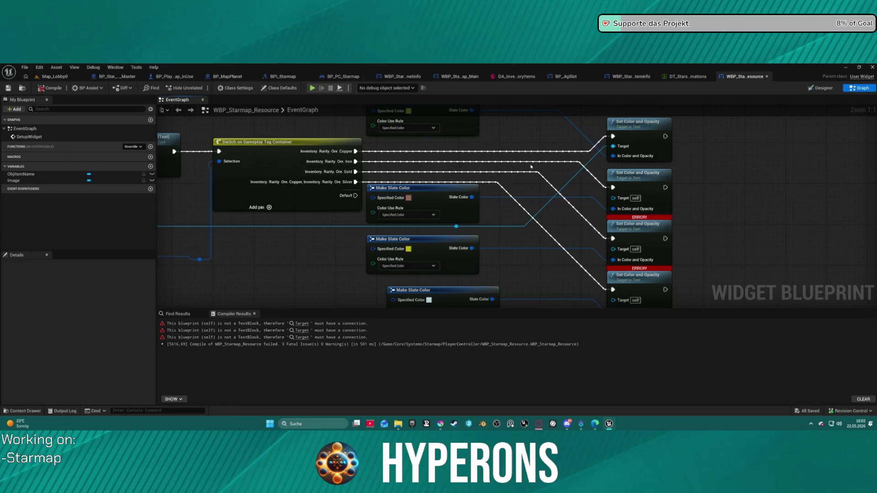
key(ctrl+v)
mouse_move(566, 170)
mouse_down()
mouse_move(618, 144)
mouse_move(614, 198)
mouse_up()
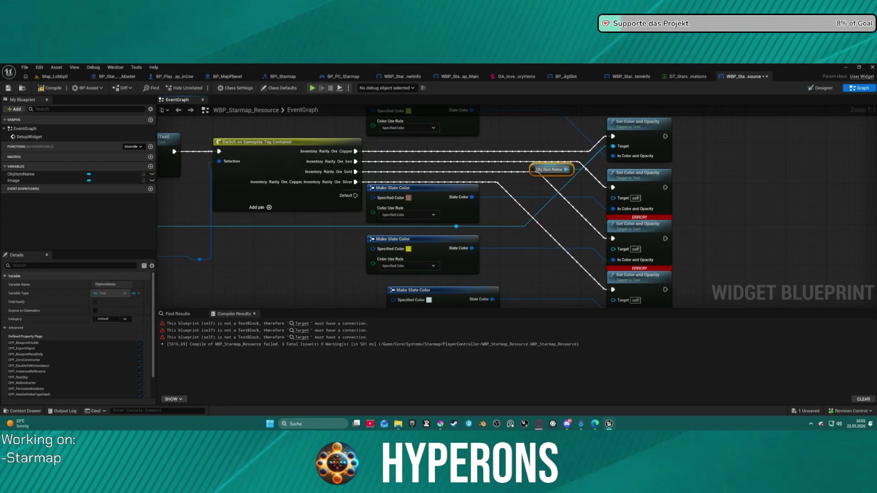
mouse_move(566, 169)
mouse_down()
mouse_move(613, 249)
mouse_move(593, 219)
mouse_move(613, 300)
mouse_up()
key(f)
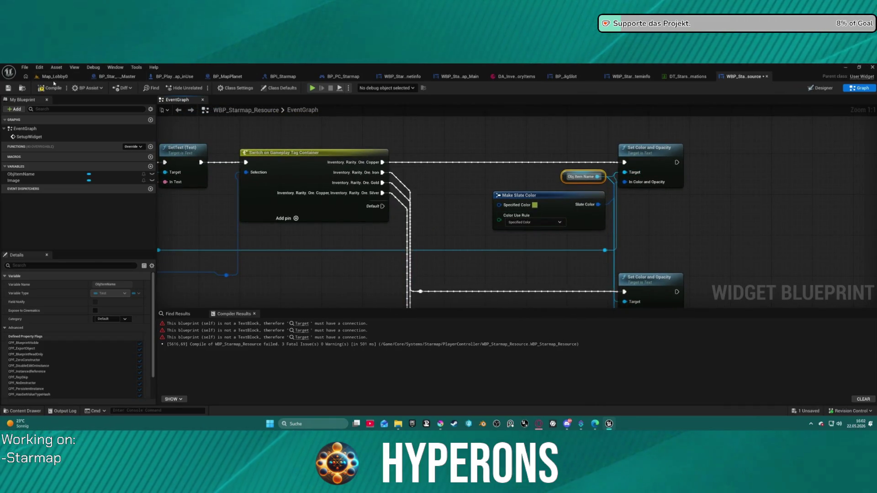
Step: Add a Select node feeding In Color and Opacity, then pull a wire from the tag container reroute
mouse_move(431, 231)
mouse_down()
mouse_move(377, 164)
mouse_move(402, 163)
mouse_move(610, 246)
mouse_up()
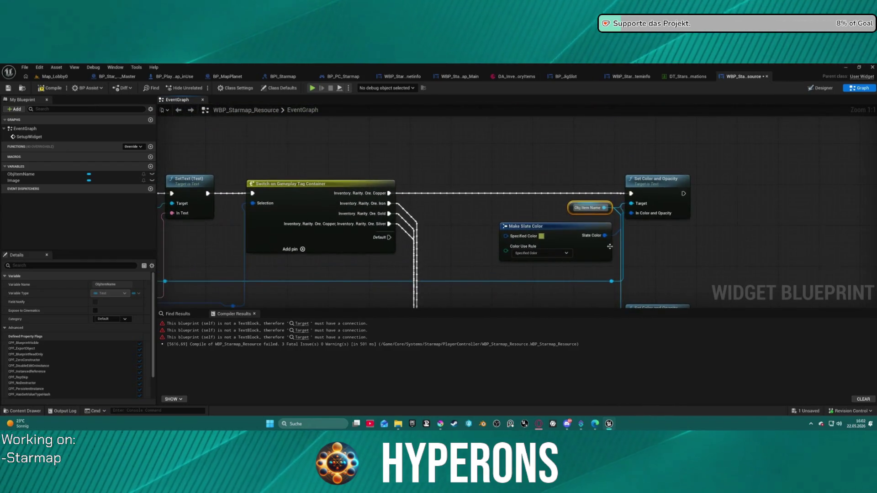
drag(639, 217, 540, 133)
text(sel)
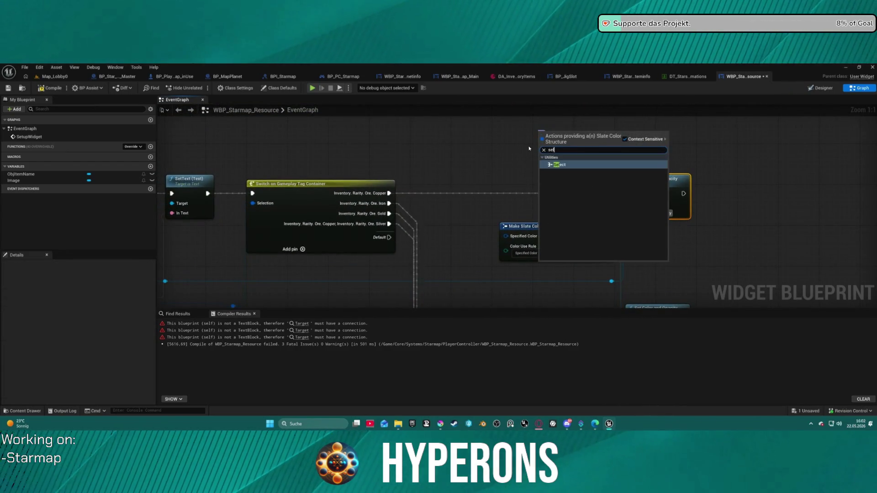
click(559, 164)
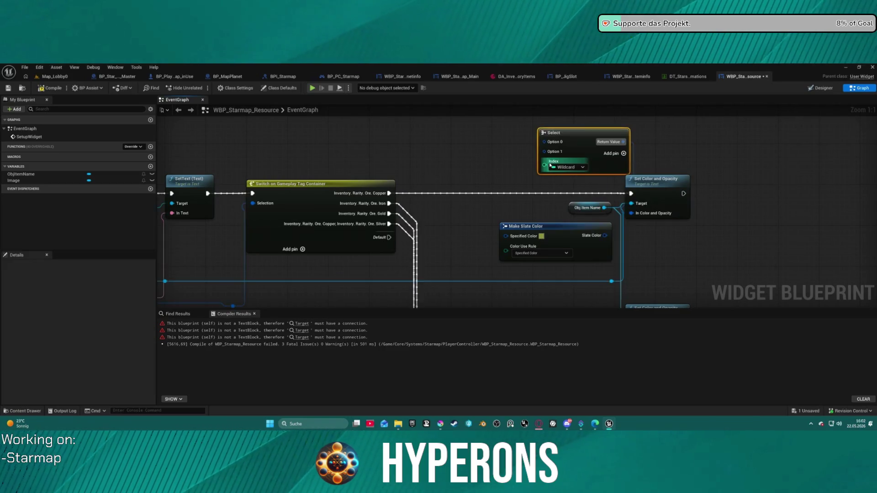
drag(544, 165, 233, 297)
click(385, 94)
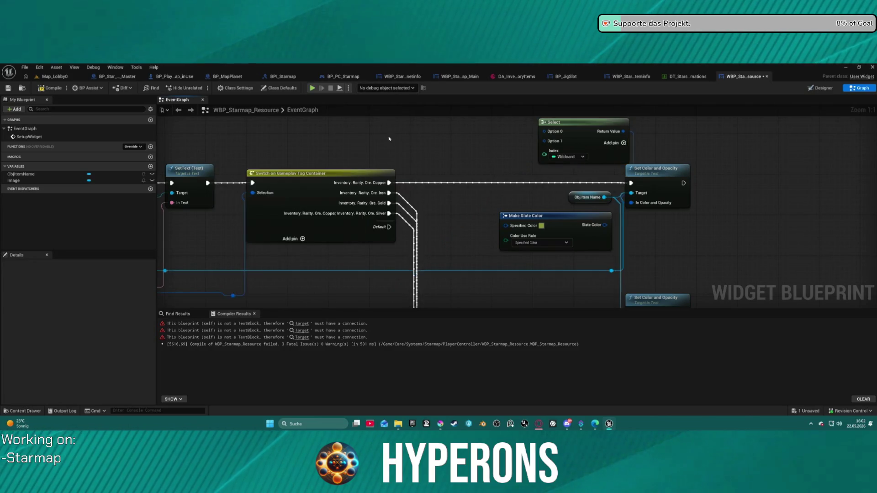
drag(289, 271, 367, 270)
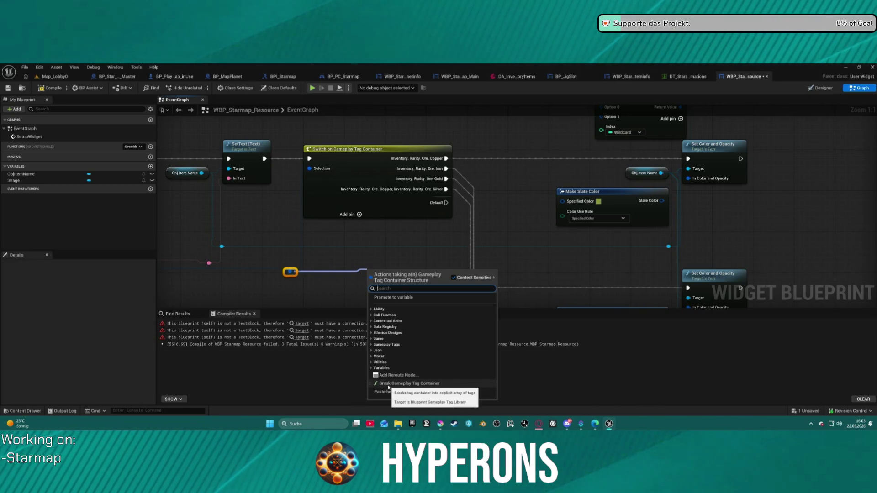
Step: Try Break Gameplay Tag Container and Select nodes on the tag container, deleting both
click(389, 385)
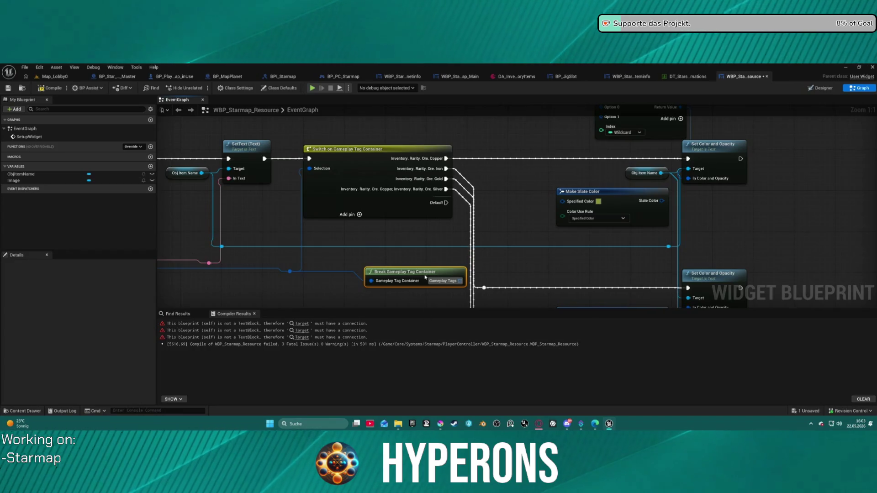
key(Delete)
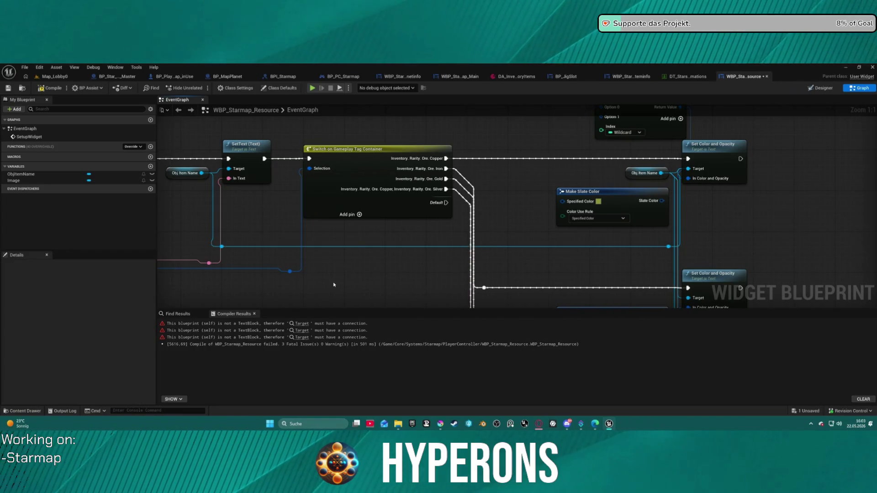
drag(294, 273, 356, 272)
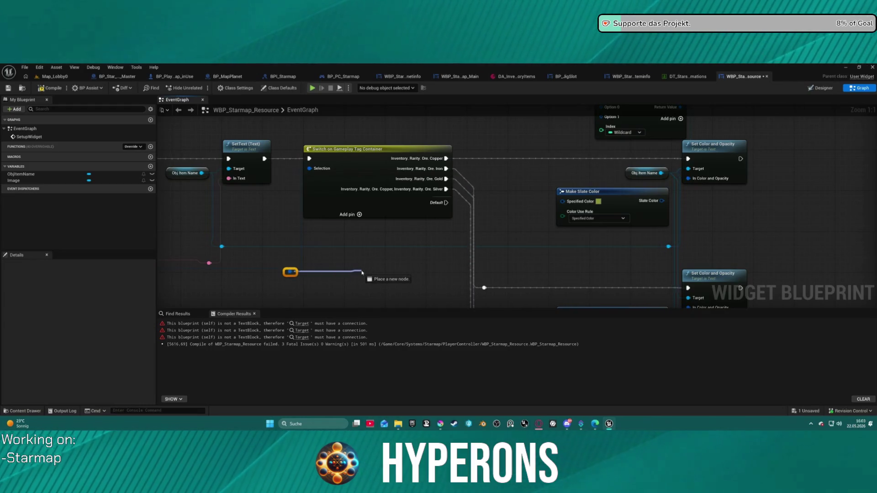
drag(362, 273, 362, 273)
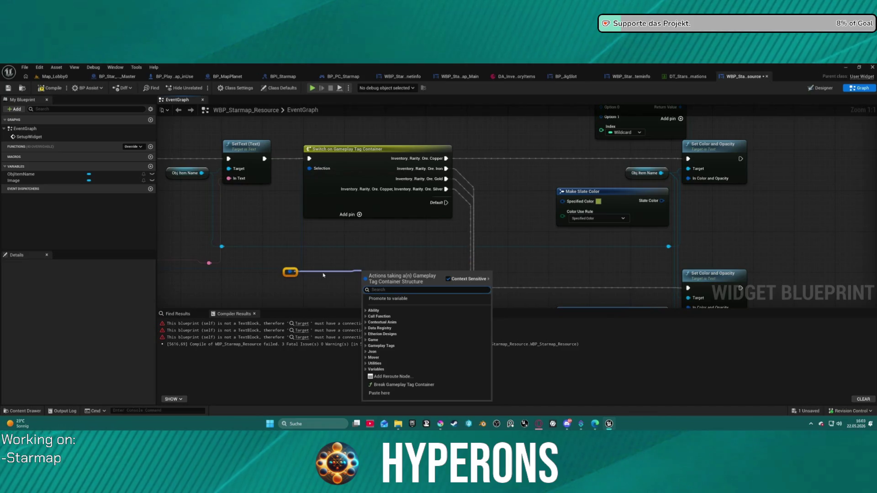
text(sele)
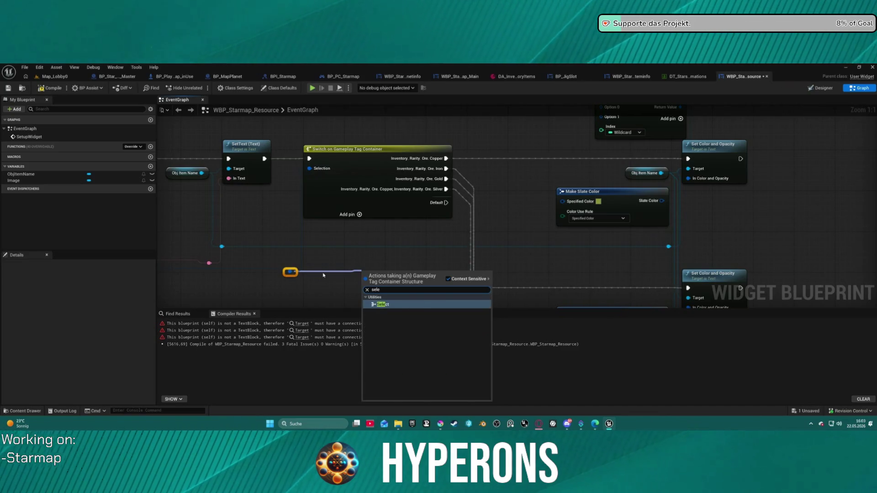
key(Return)
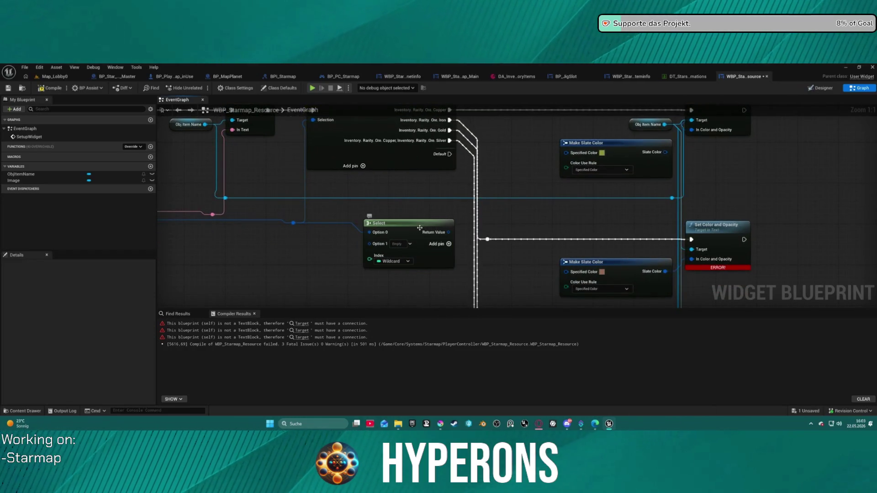
mouse_move(448, 232)
mouse_down()
mouse_move(577, 185)
mouse_move(647, 73)
mouse_up()
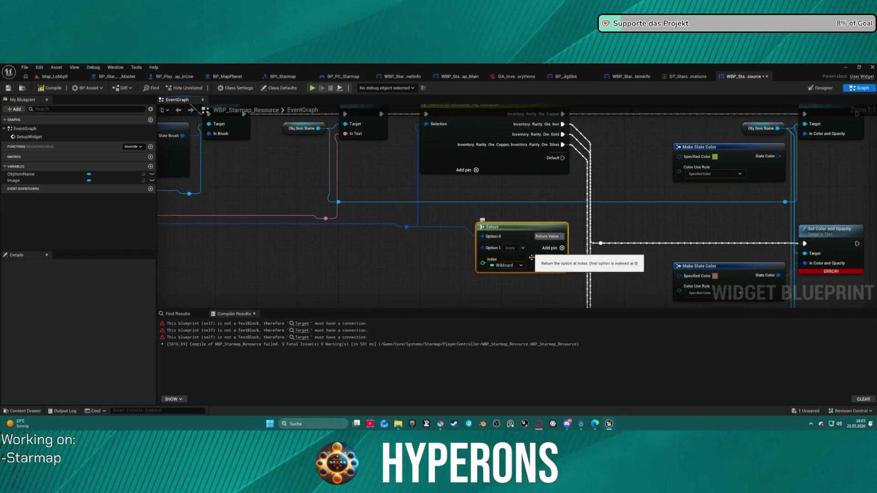
key(Delete)
Step: Try and delete Filter and Has Tag nodes, then search the tag container's actions for 'match'
drag(411, 225, 477, 250)
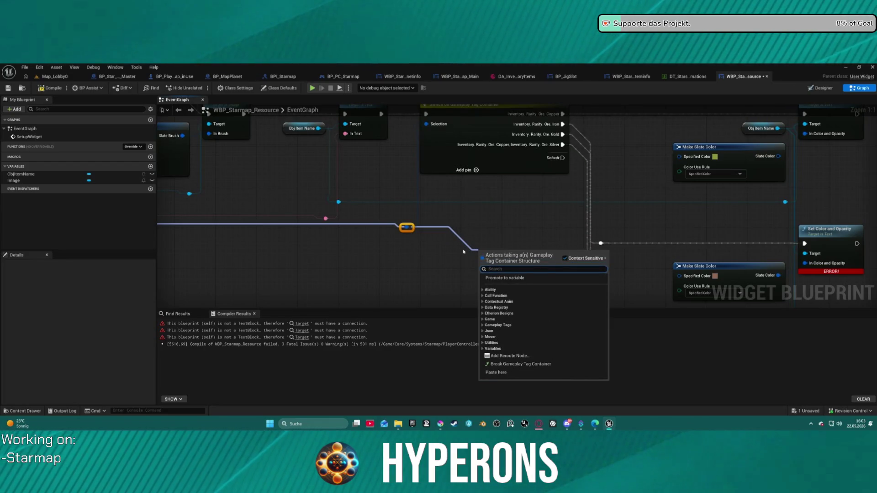
text(game)
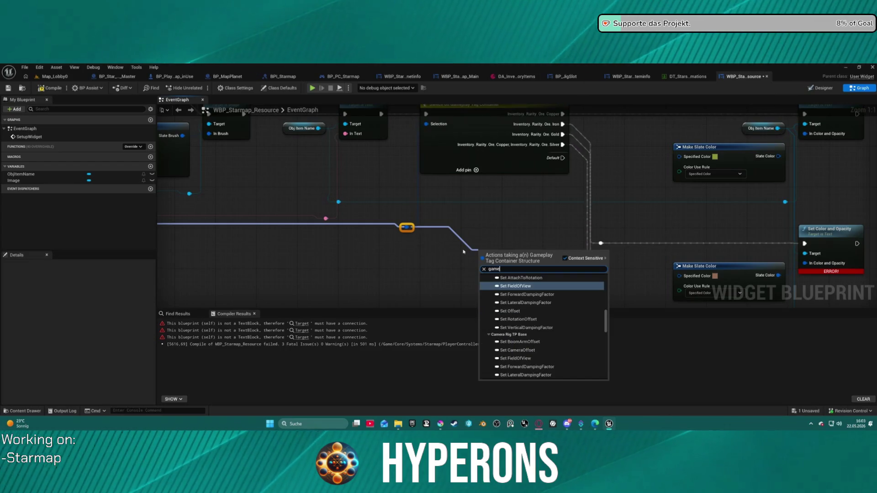
text(playtag)
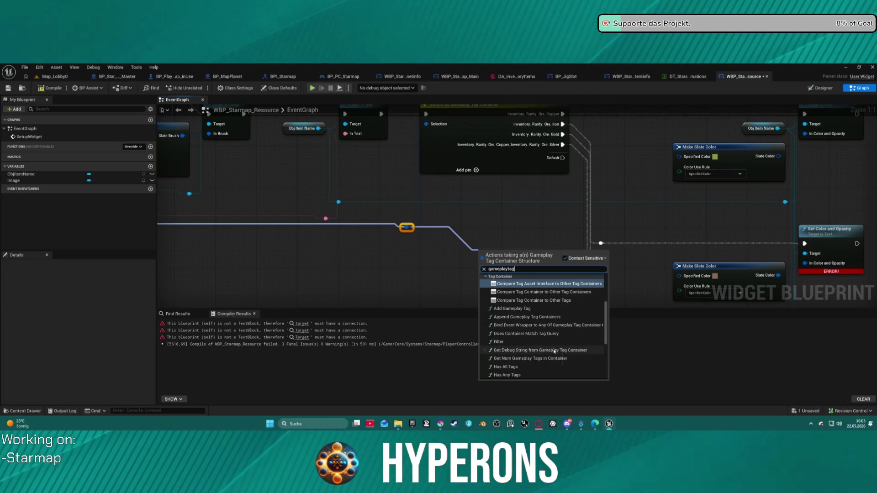
click(516, 342)
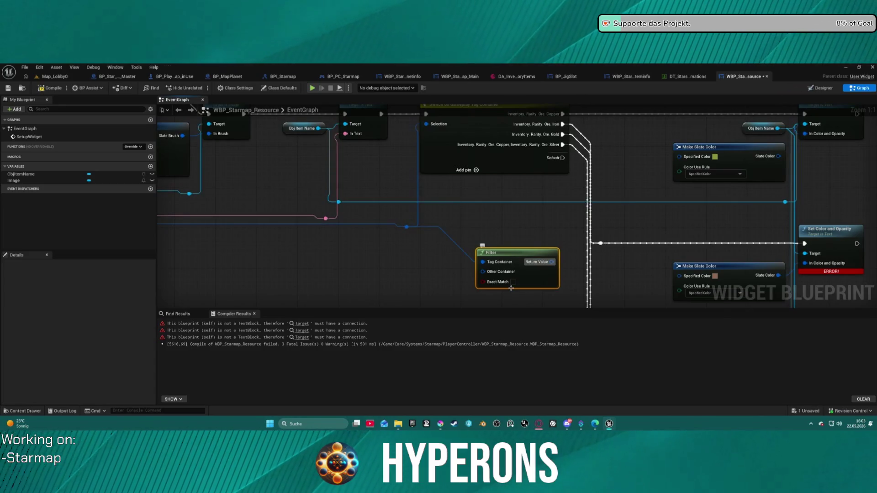
key(Delete)
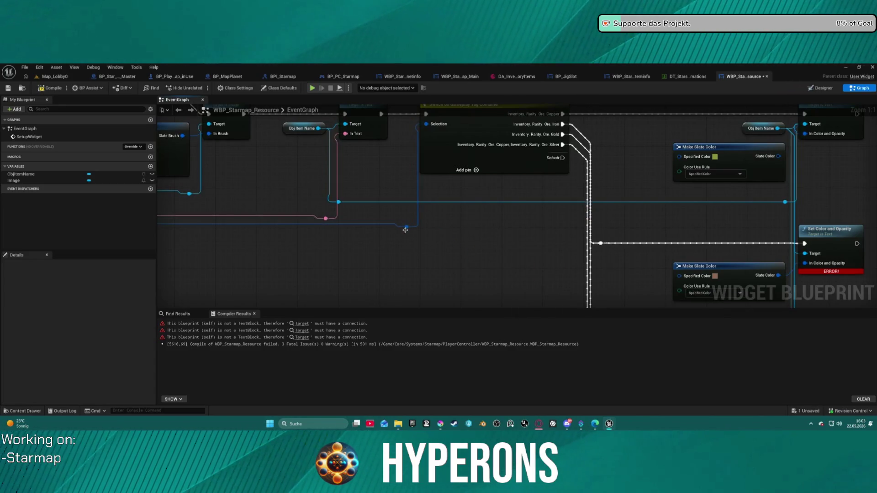
mouse_move(430, 251)
mouse_down()
mouse_move(389, 230)
mouse_move(469, 270)
mouse_up()
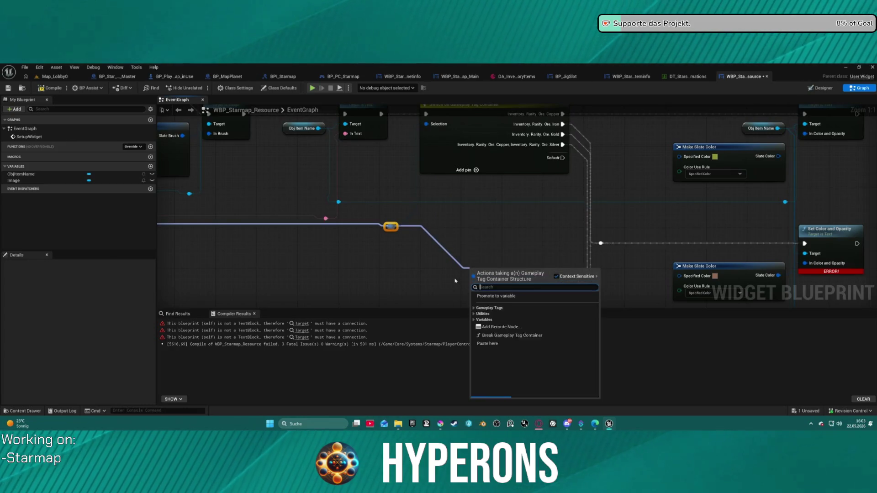
text(gameplay)
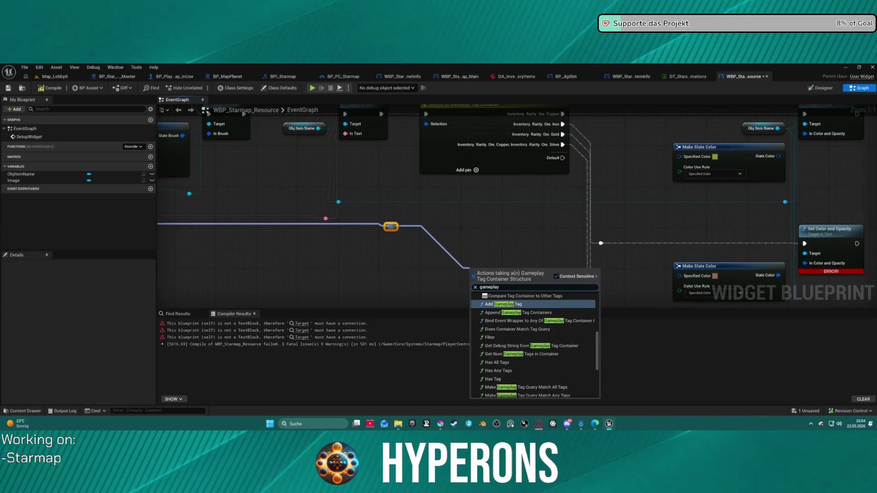
scroll(537, 327, down, 1)
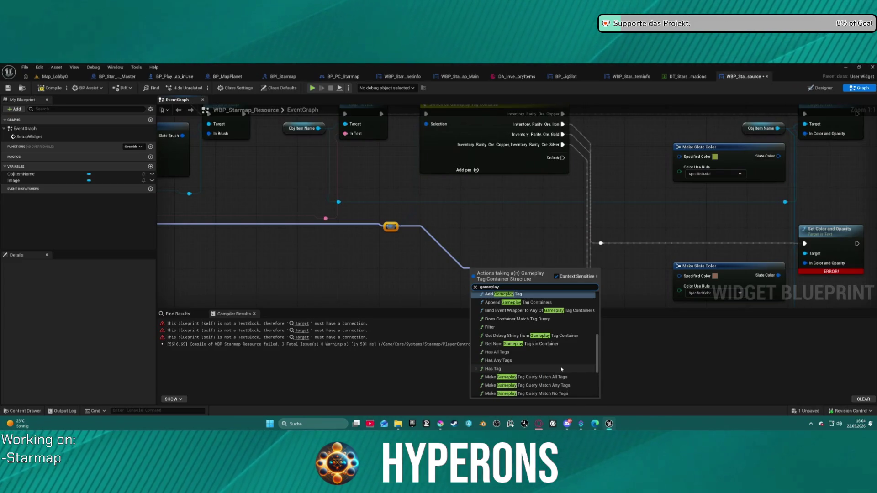
scroll(544, 366, up, 2)
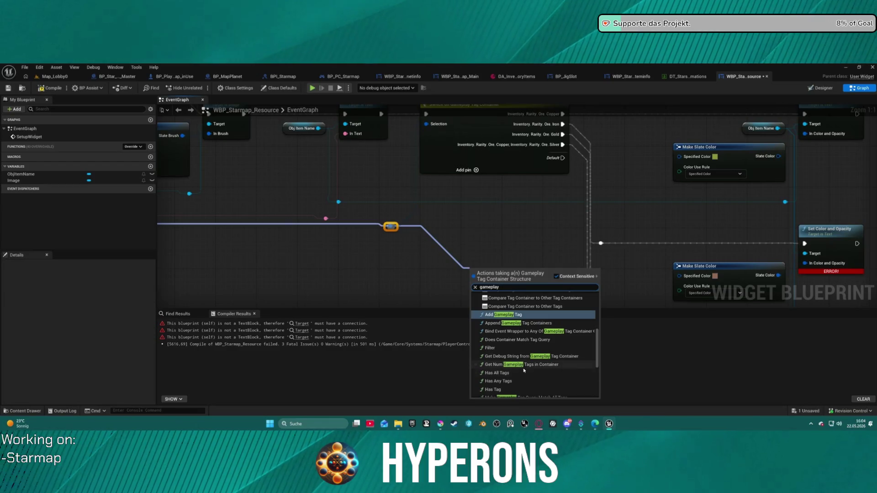
click(528, 389)
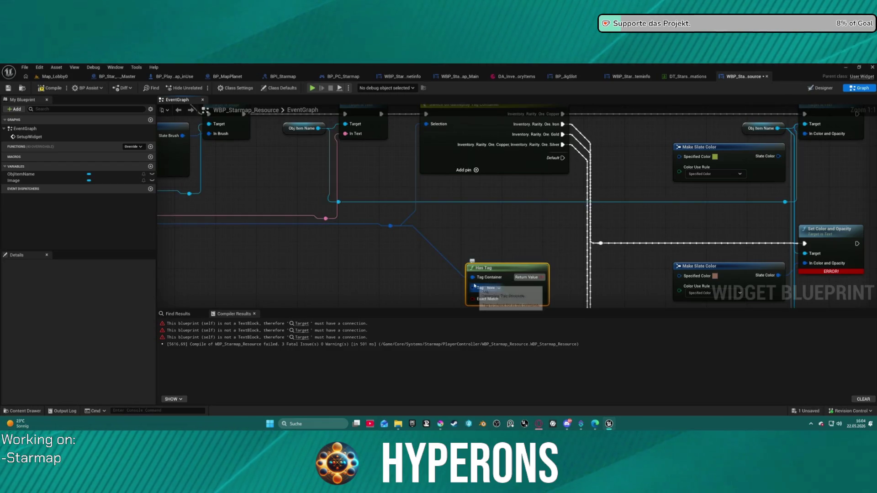
key(Delete)
drag(391, 229, 438, 256)
text(match)
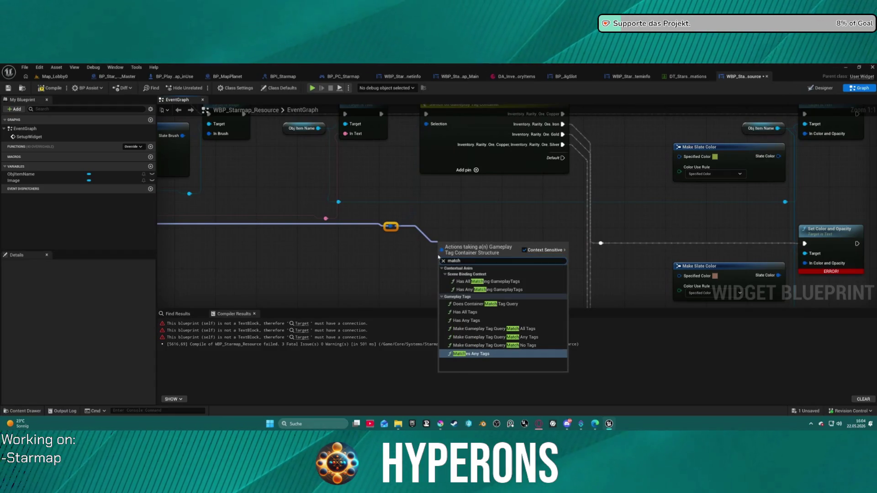
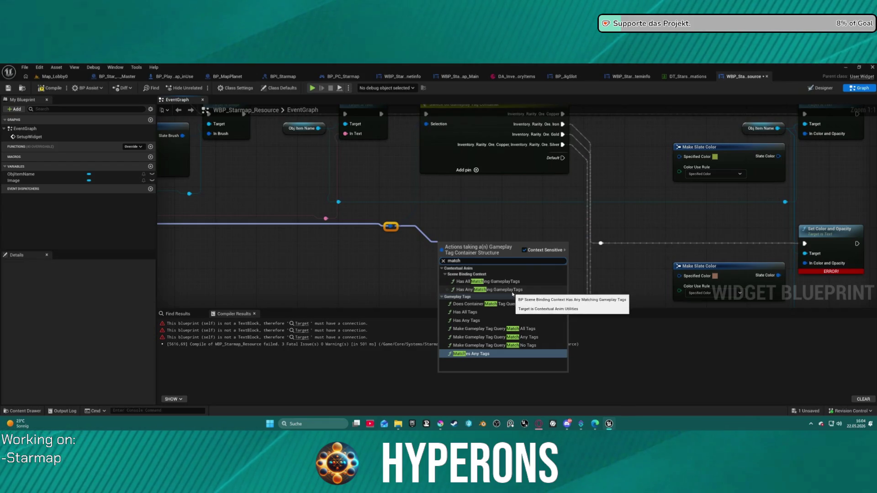
Step: Delete the erroring Select node in WBP_Starmap_Resource and recompile to clear the Compiler Results
key(Escape)
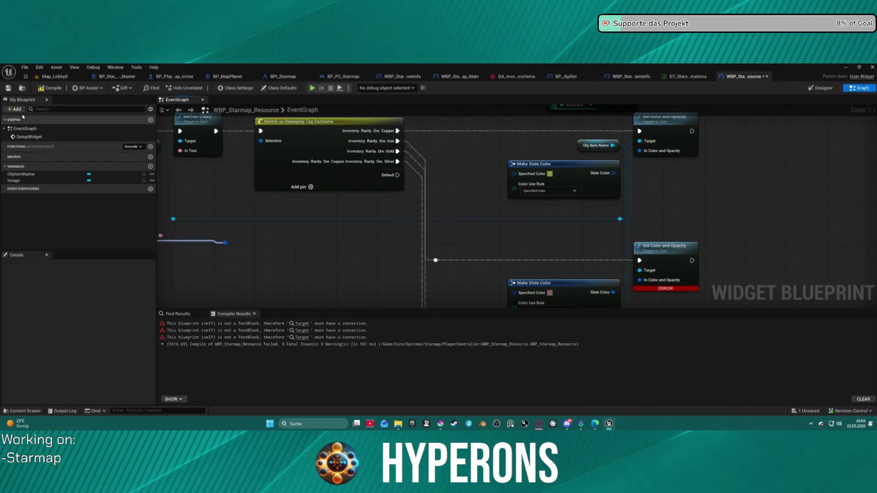
key(F7)
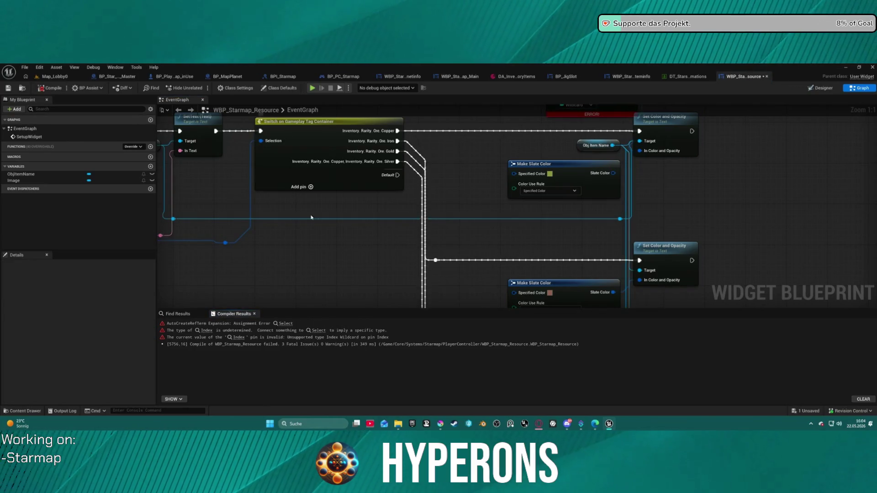
drag(556, 141, 519, 141)
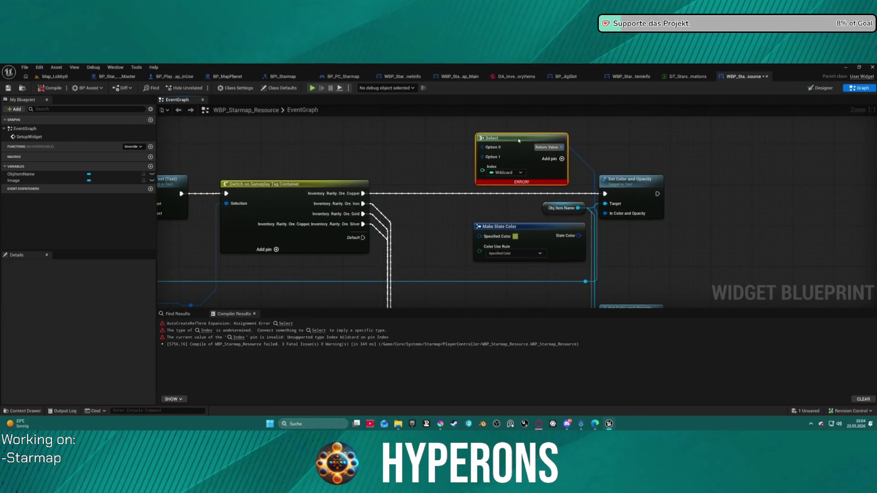
key(Delete)
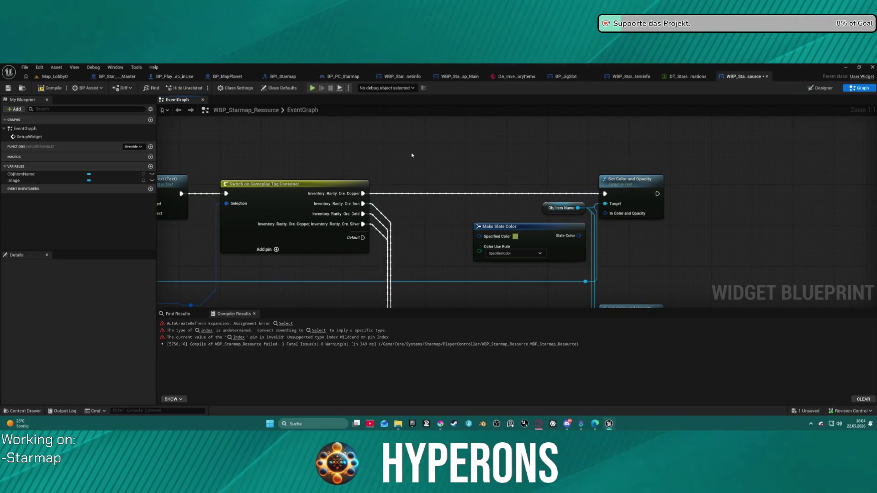
key(F7)
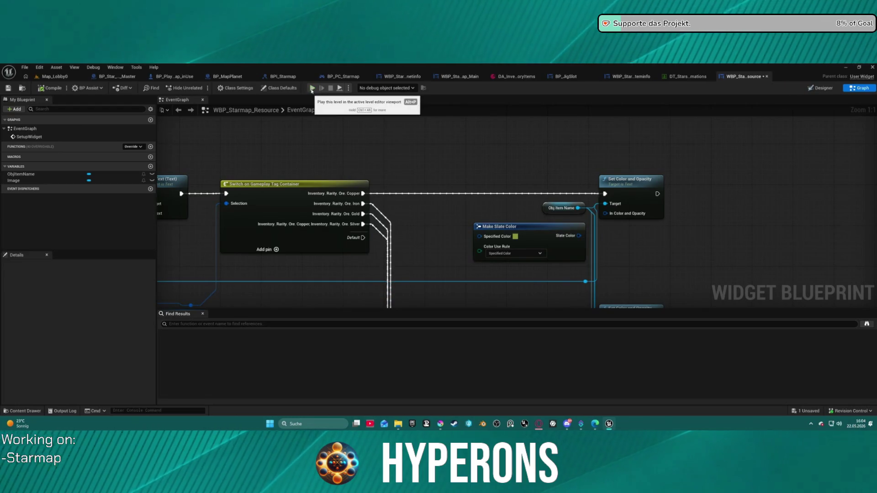
Step: Play Map_Lobby0 and start the game as the Mining character in New Eden
click(520, 77)
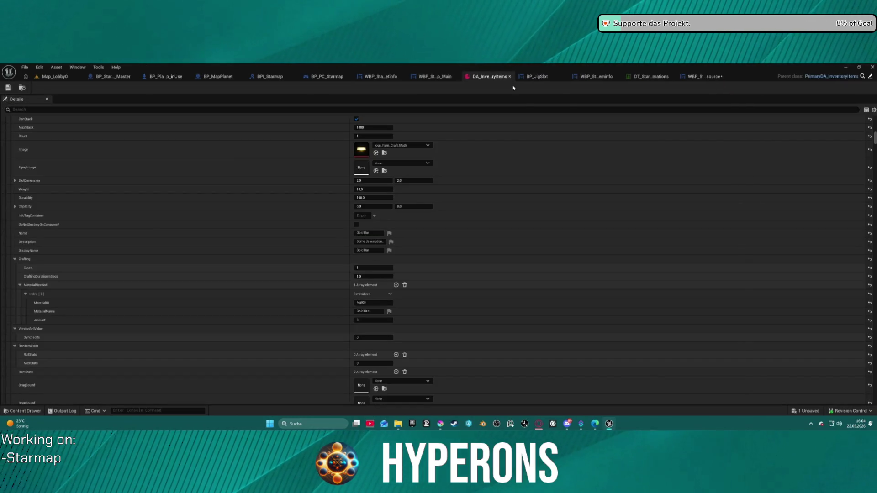
click(49, 78)
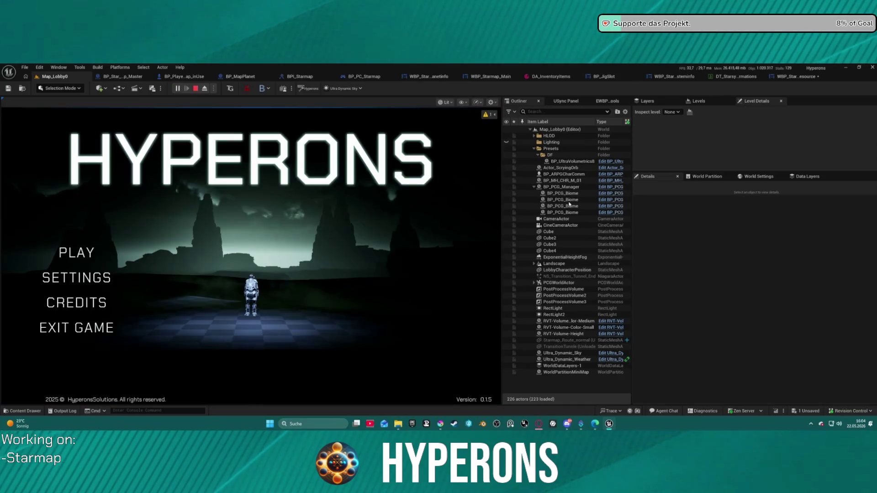
click(61, 252)
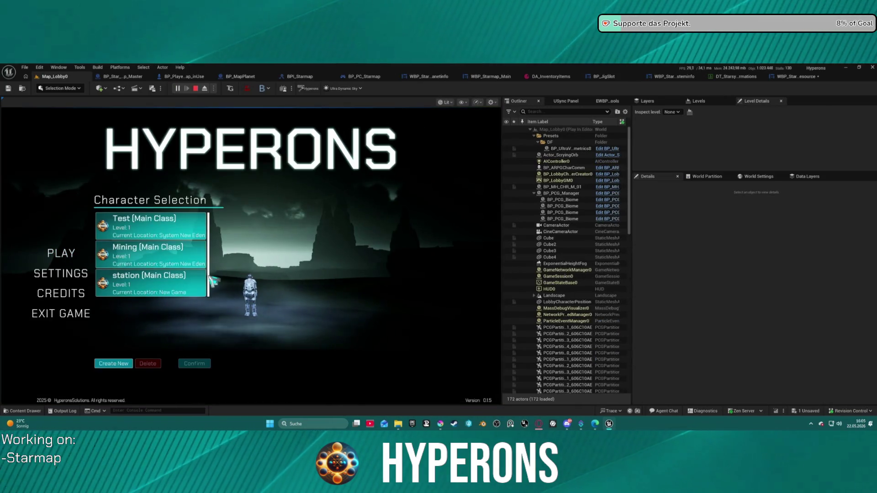
click(183, 268)
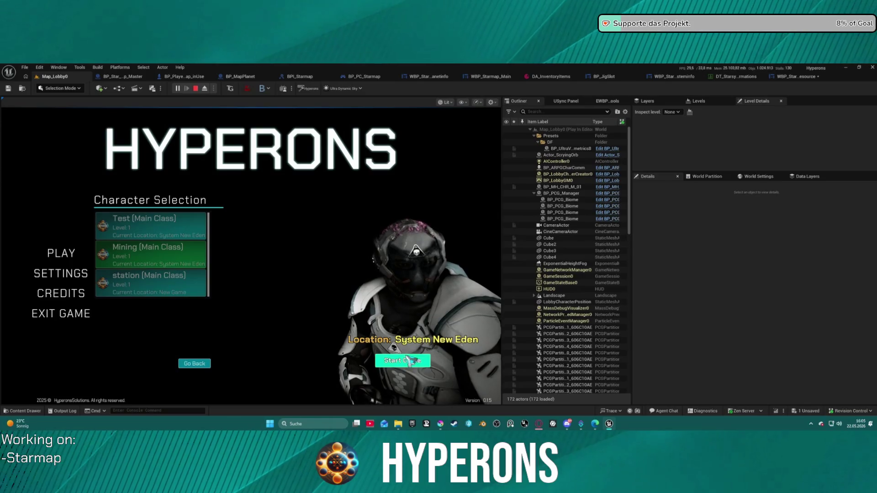
click(402, 360)
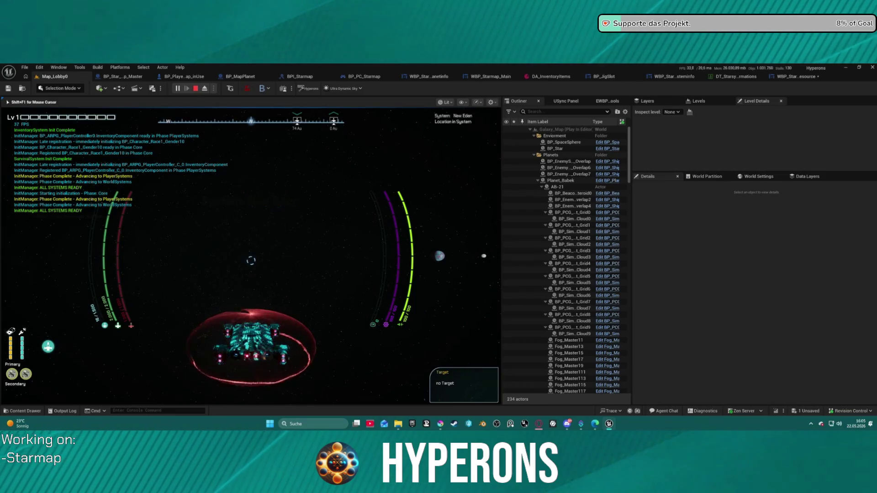
key(m)
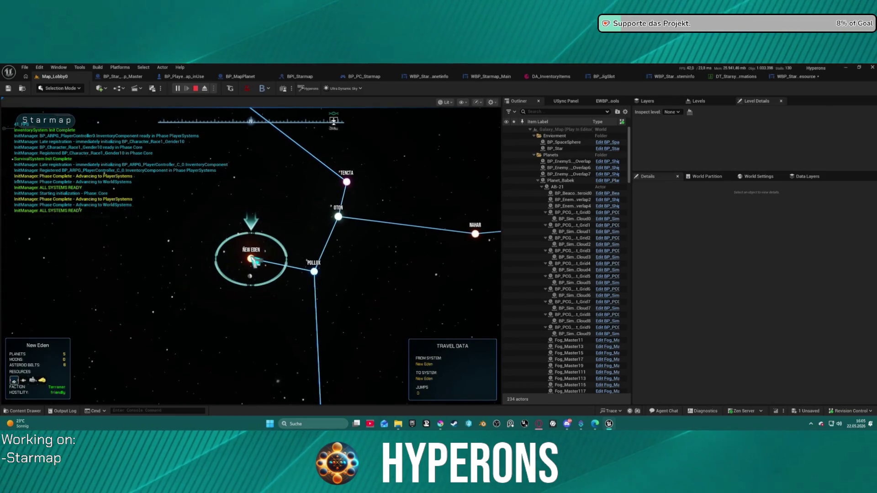
scroll(260, 283, up, 3)
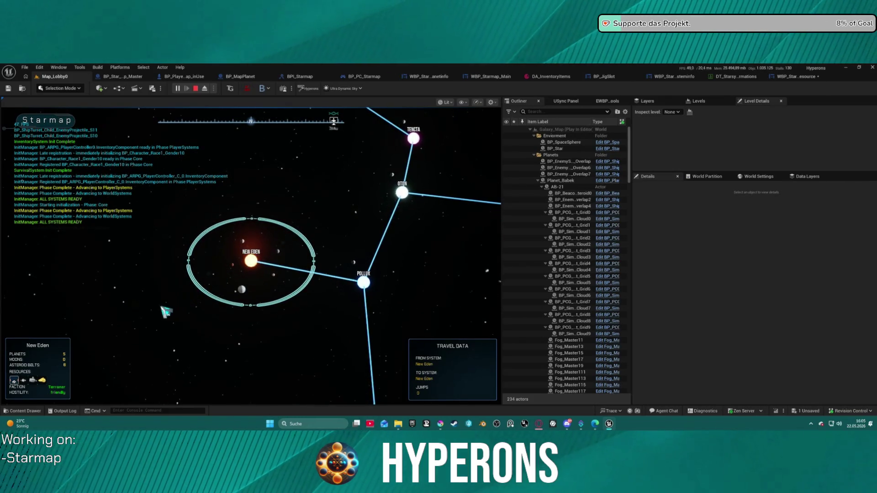
scroll(18, 386, up, 3)
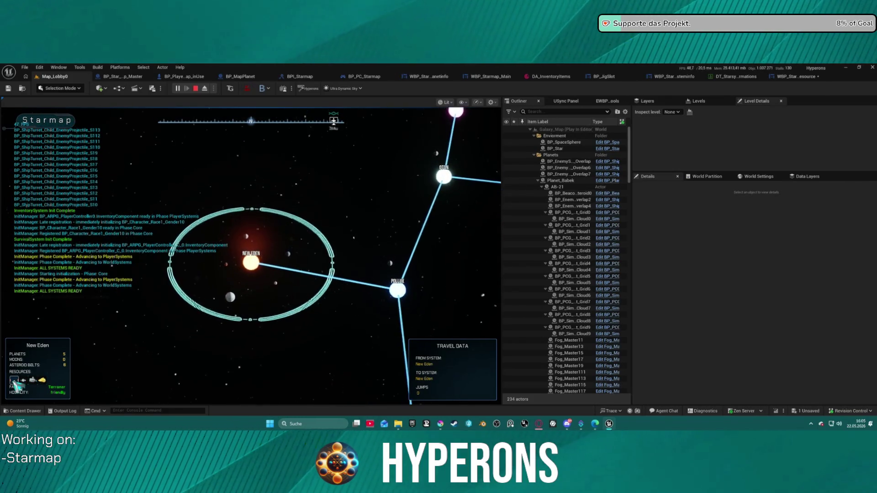
scroll(19, 386, up, 3)
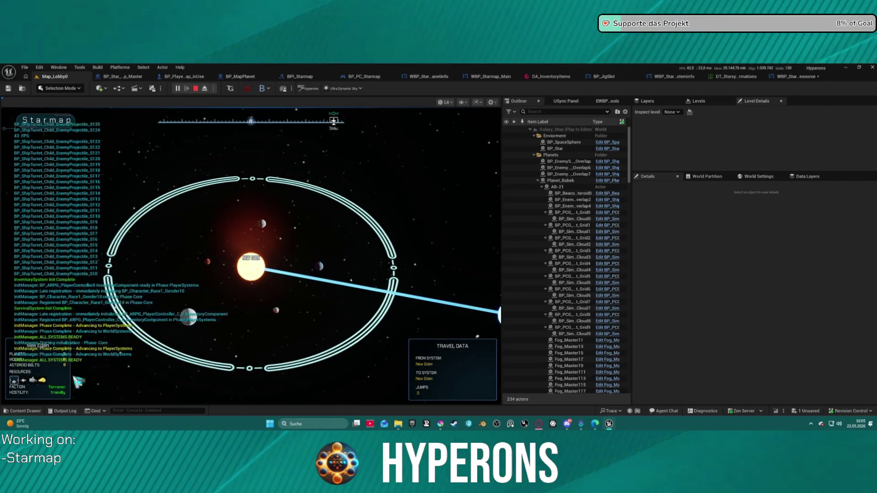
scroll(29, 386, up, 3)
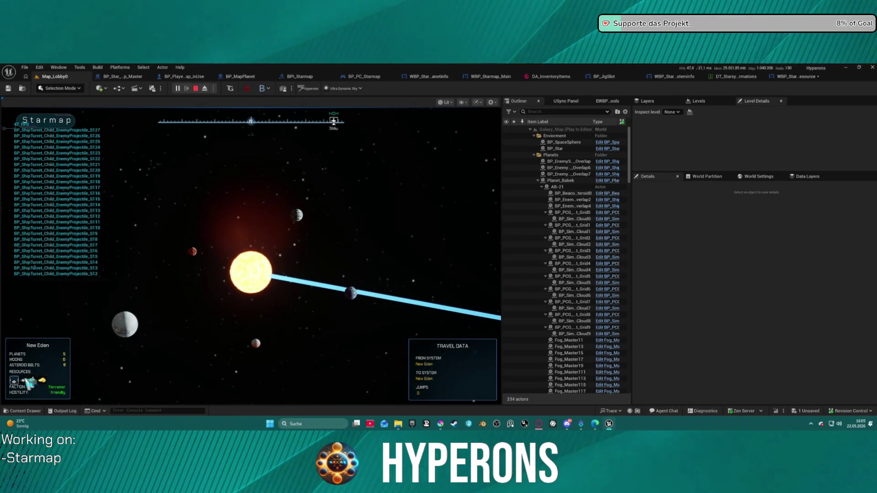
click(247, 346)
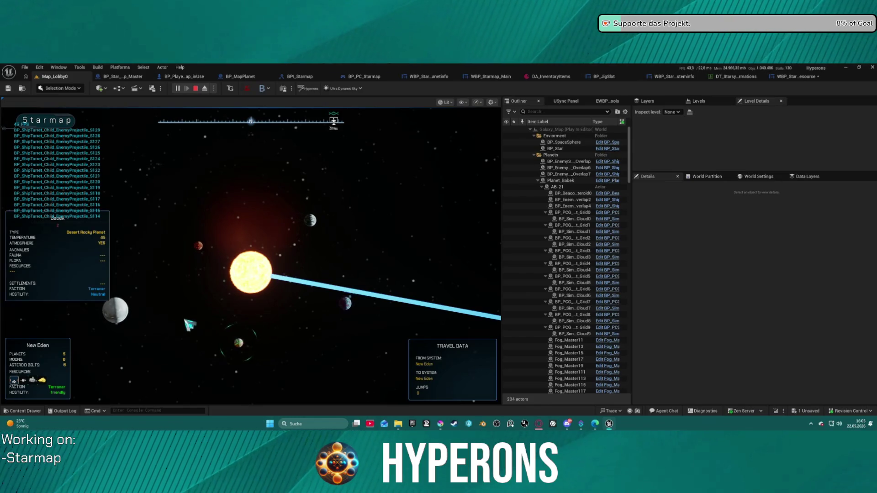
click(130, 307)
click(113, 297)
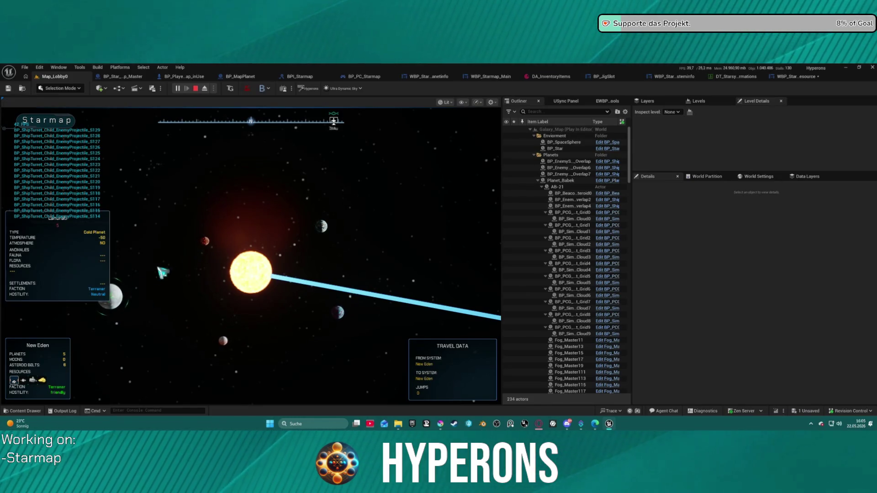
click(211, 239)
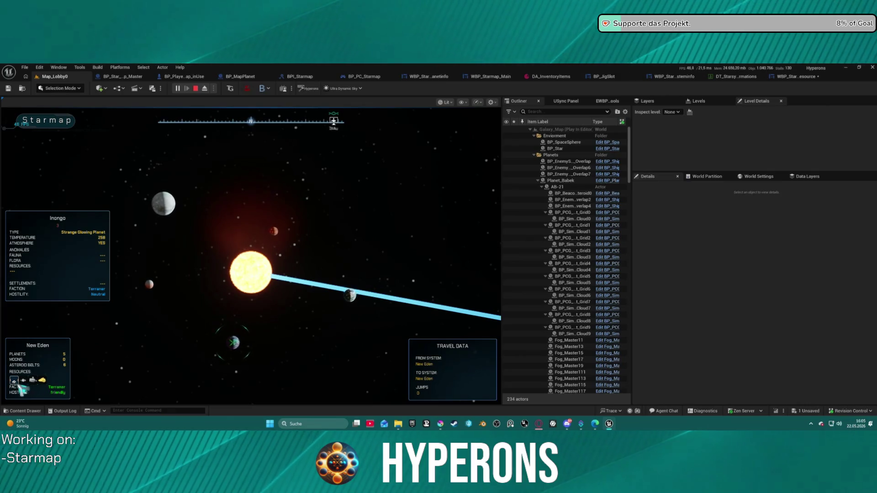
key(m)
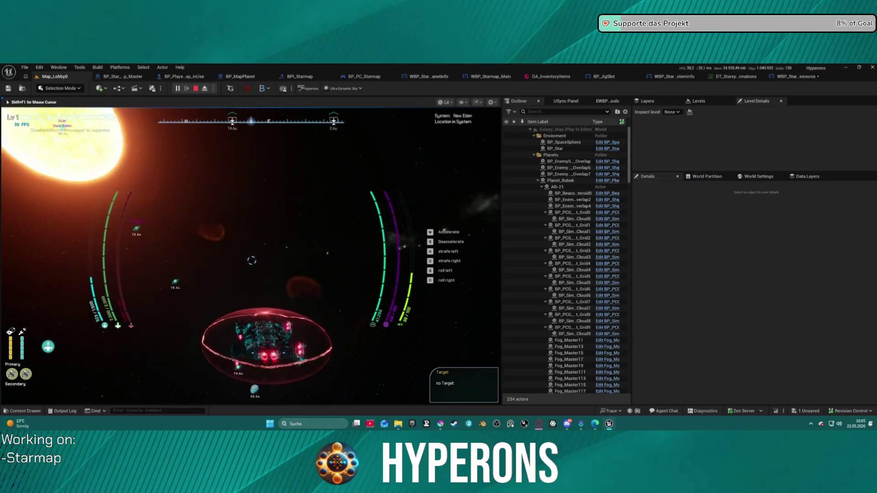
key(Escape)
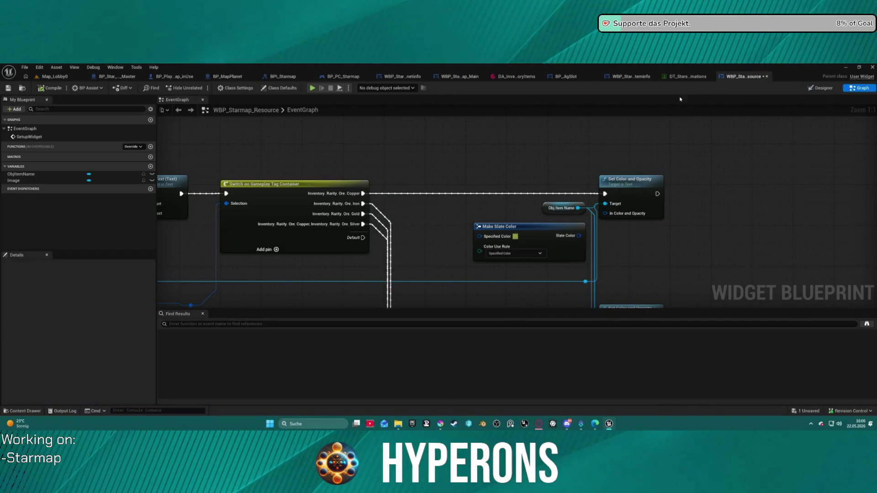
Step: Wire the first Make Slate Color's Slate Color into the top Set Color and Opacity's In Color and Opacity
mouse_move(626, 97)
mouse_down()
mouse_move(544, 148)
mouse_move(704, 143)
mouse_move(654, 120)
mouse_move(413, 125)
mouse_move(338, 57)
mouse_up()
mouse_move(490, 149)
mouse_down()
mouse_move(422, 134)
mouse_move(320, 203)
mouse_up()
click(320, 203)
drag(382, 212, 408, 189)
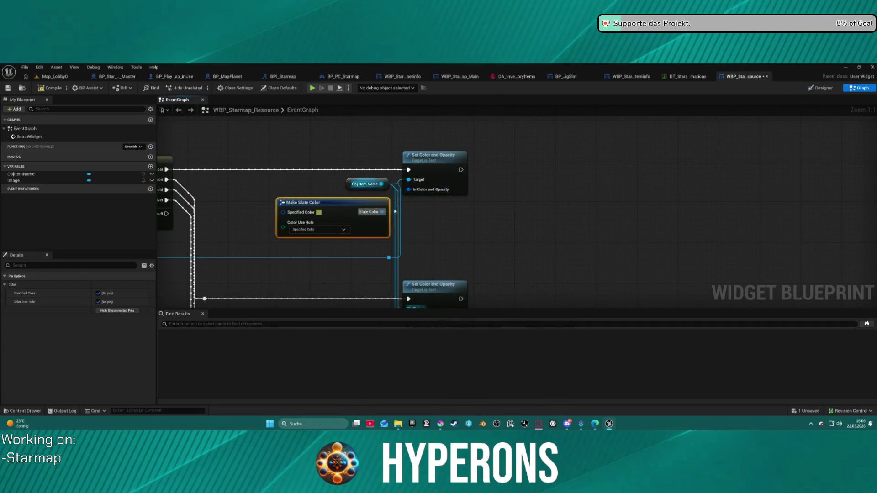
drag(320, 202, 291, 196)
mouse_move(329, 258)
mouse_down()
mouse_move(350, 205)
mouse_move(391, 167)
mouse_move(362, 177)
mouse_move(393, 148)
mouse_up()
drag(375, 284, 443, 370)
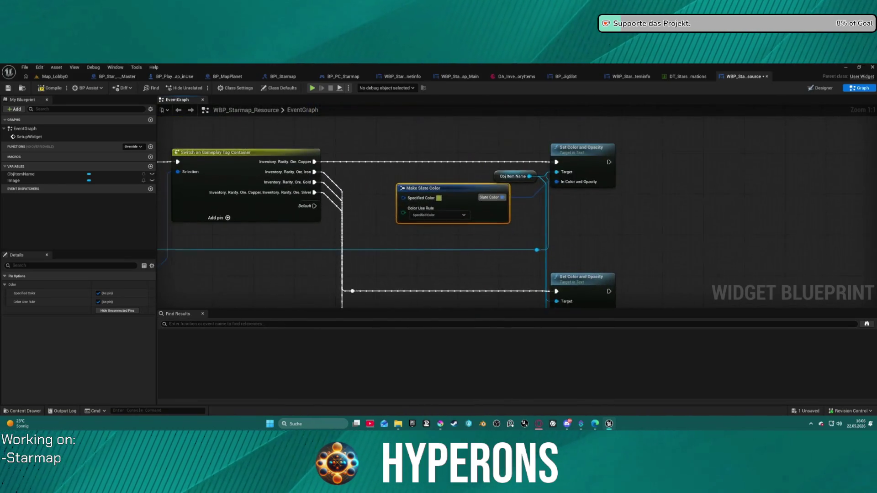
drag(196, 263, 820, 268)
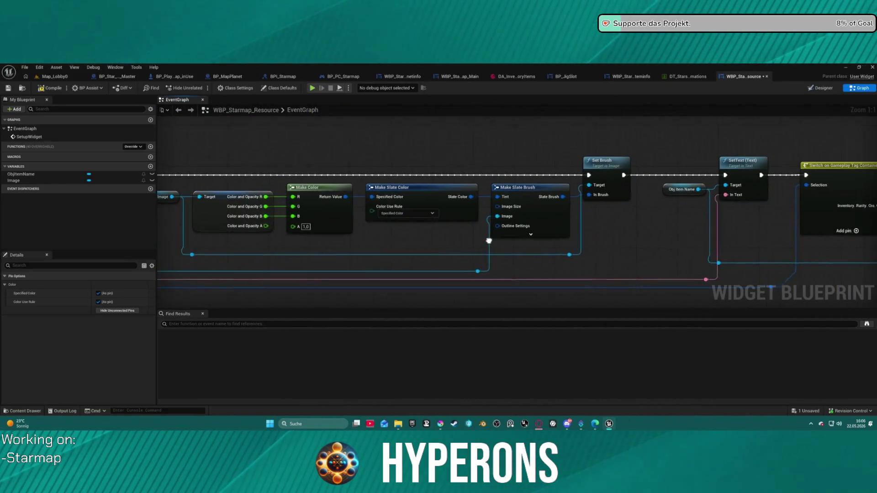
drag(593, 228, 752, 224)
mouse_move(648, 228)
mouse_down()
mouse_move(682, 226)
mouse_move(85, 221)
mouse_move(391, 221)
mouse_move(389, 230)
mouse_move(164, 270)
mouse_move(410, 114)
mouse_up()
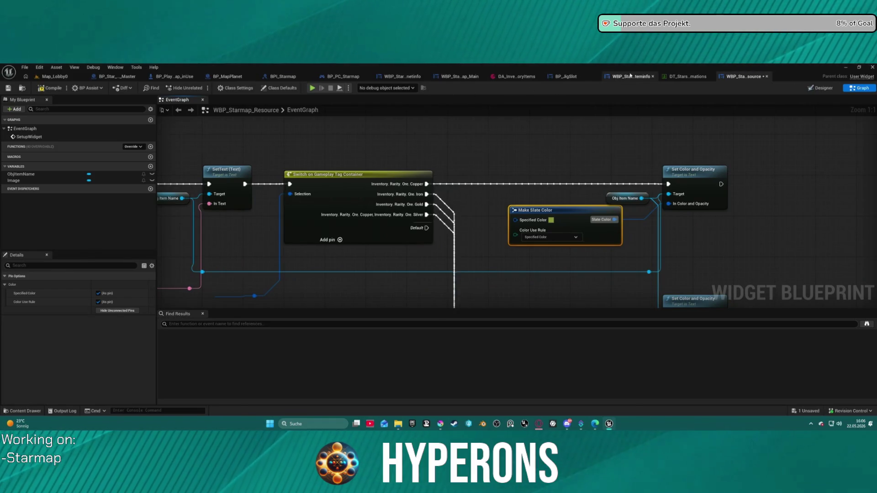
Step: Open WBP_Starmap_Systeminfo's graph for HB_Resources and frame the For Each Loop, Create Widget and Add Child chain
click(630, 76)
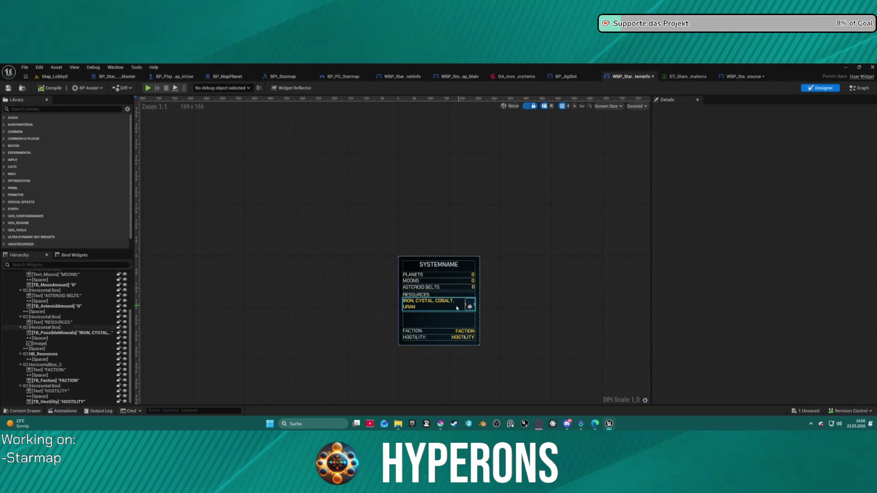
click(442, 318)
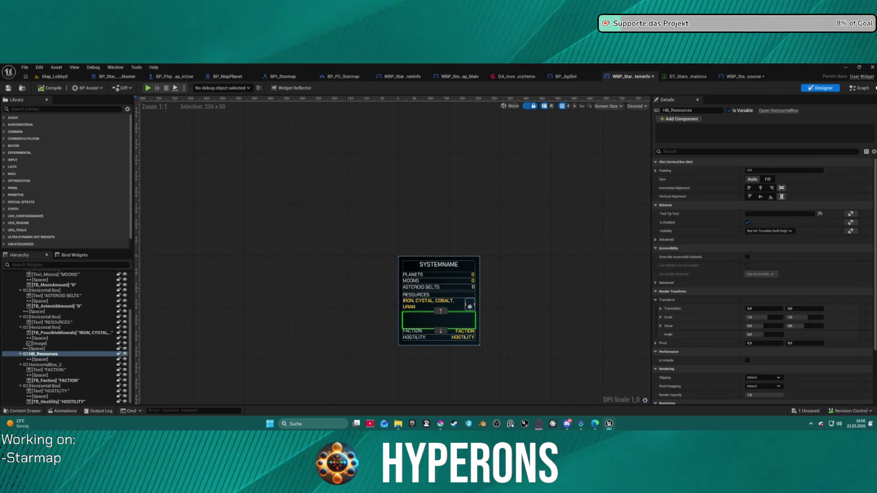
click(860, 88)
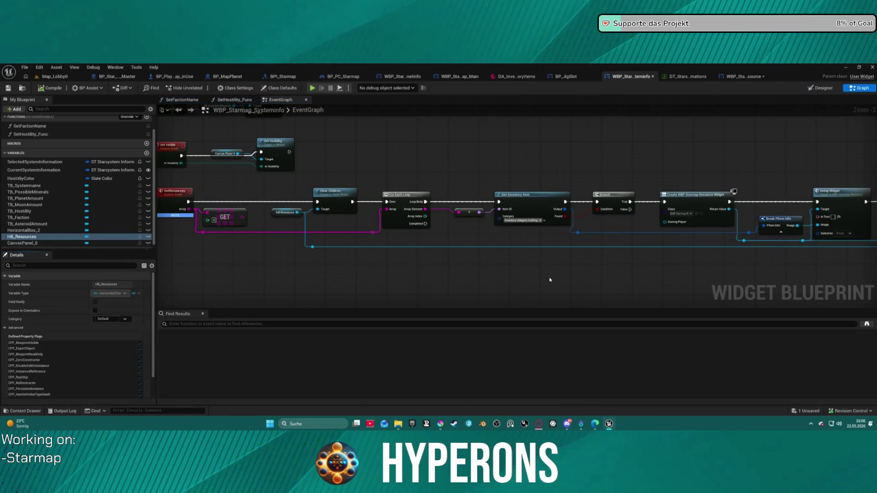
drag(549, 279, 331, 241)
scroll(484, 195, up, 2)
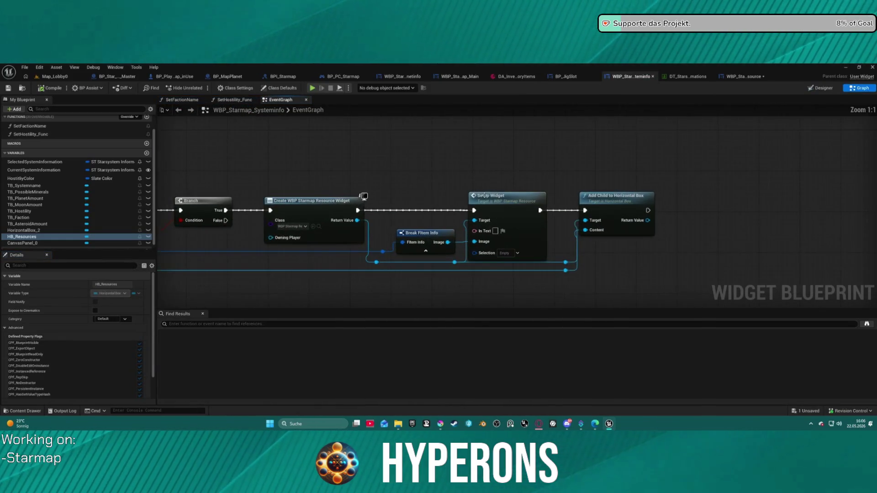
mouse_move(446, 192)
mouse_down()
mouse_move(446, 149)
mouse_move(486, 131)
mouse_up()
mouse_move(466, 192)
mouse_down()
mouse_move(521, 192)
mouse_move(545, 161)
mouse_move(521, 206)
mouse_up()
mouse_move(305, 202)
mouse_down()
mouse_move(419, 202)
mouse_move(457, 187)
mouse_move(292, 182)
mouse_up()
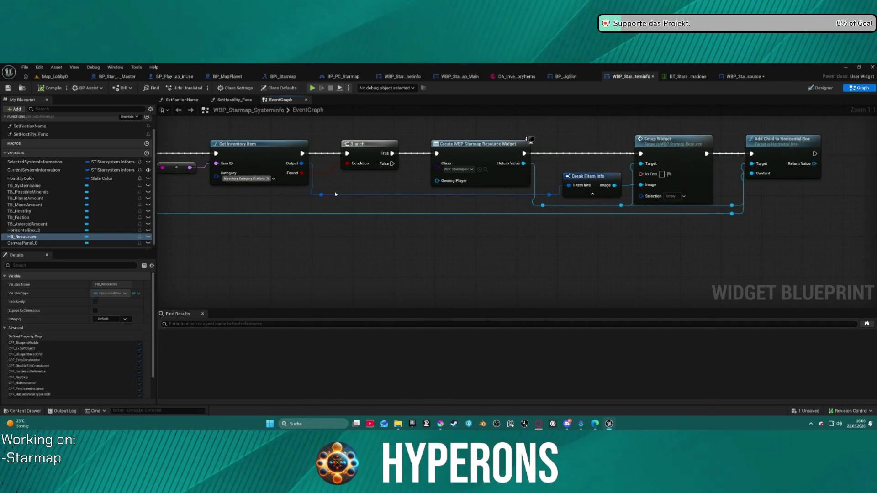
Step: Expose Name and InfoTagContainer as output pins on the Break FItem Info node
click(588, 180)
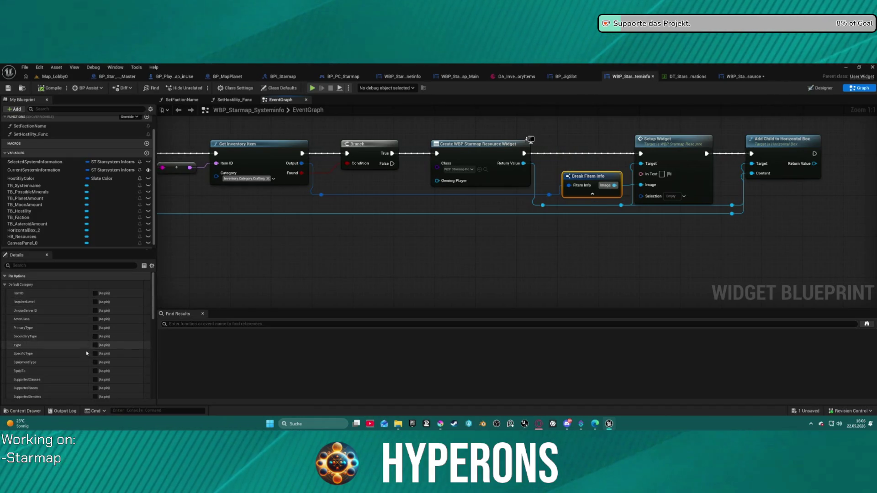
scroll(81, 361, down, 2)
scroll(83, 347, up, 2)
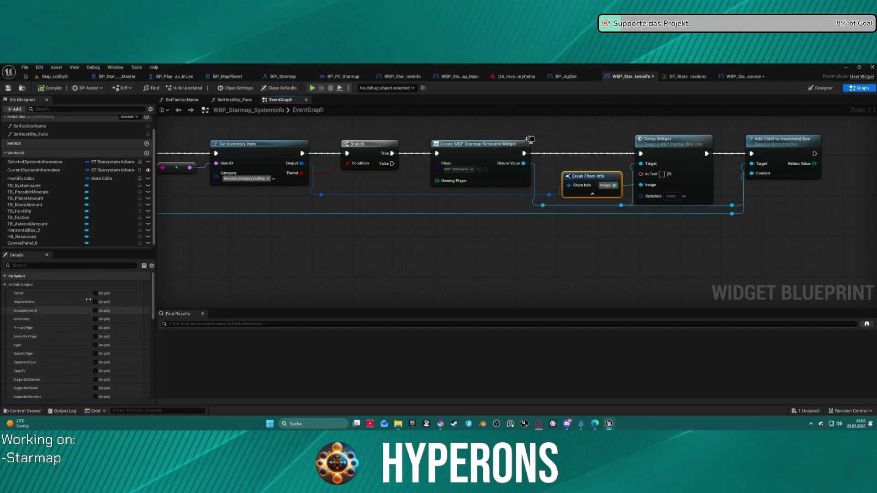
scroll(88, 333, down, 5)
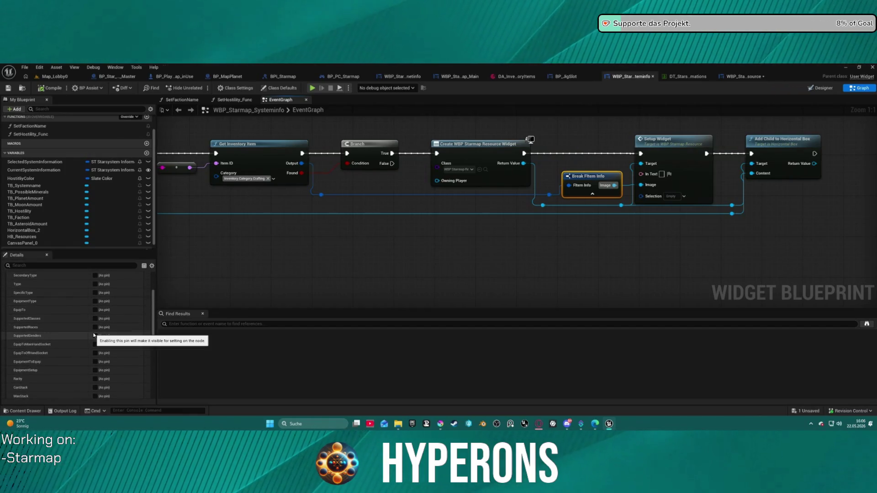
scroll(92, 343, down, 3)
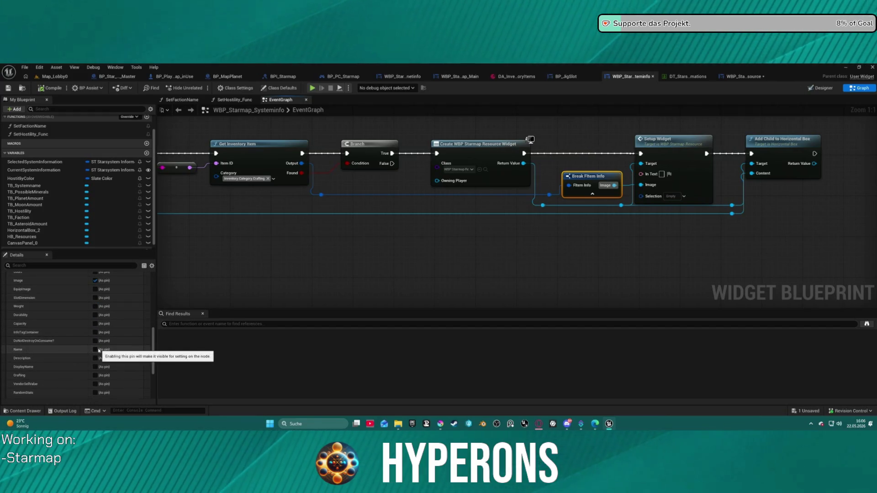
click(96, 349)
scroll(95, 347, down, 1)
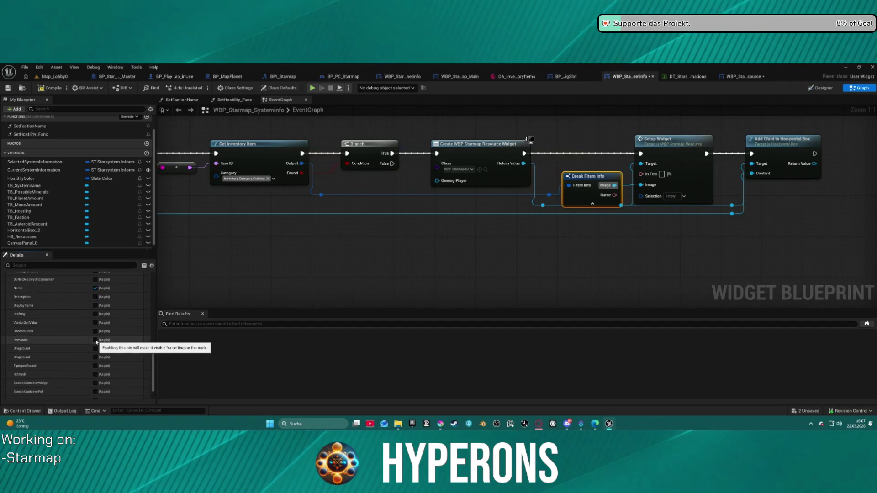
scroll(103, 325, down, 1)
scroll(99, 338, up, 1)
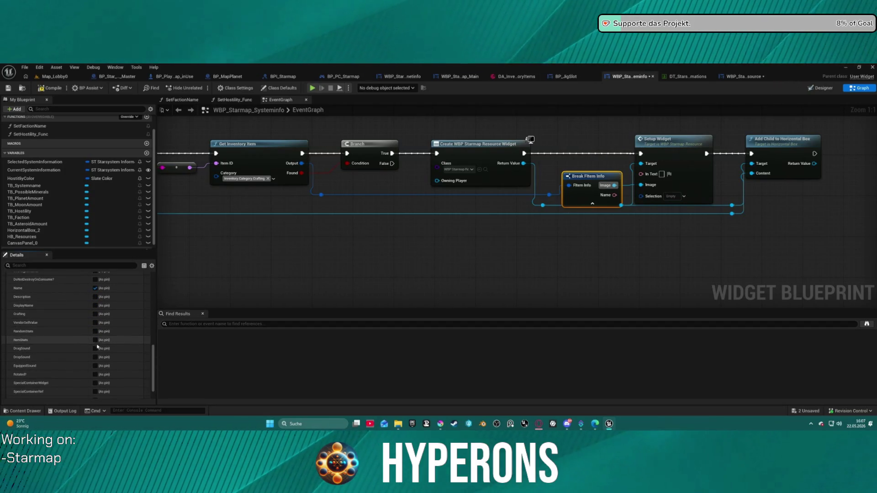
scroll(97, 350, up, 5)
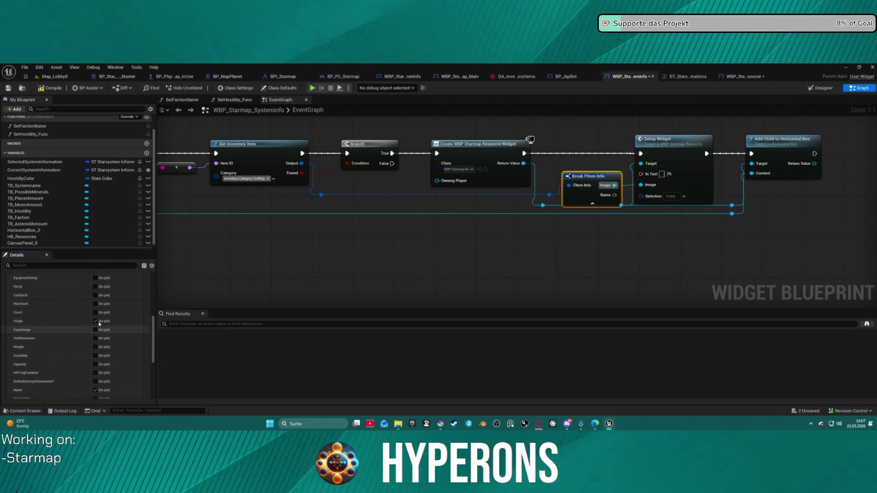
scroll(99, 322, up, 5)
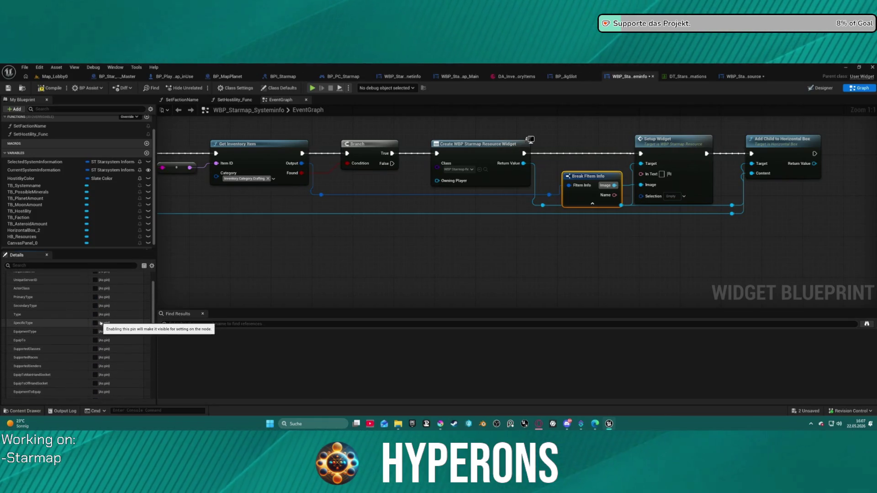
scroll(100, 325, down, 5)
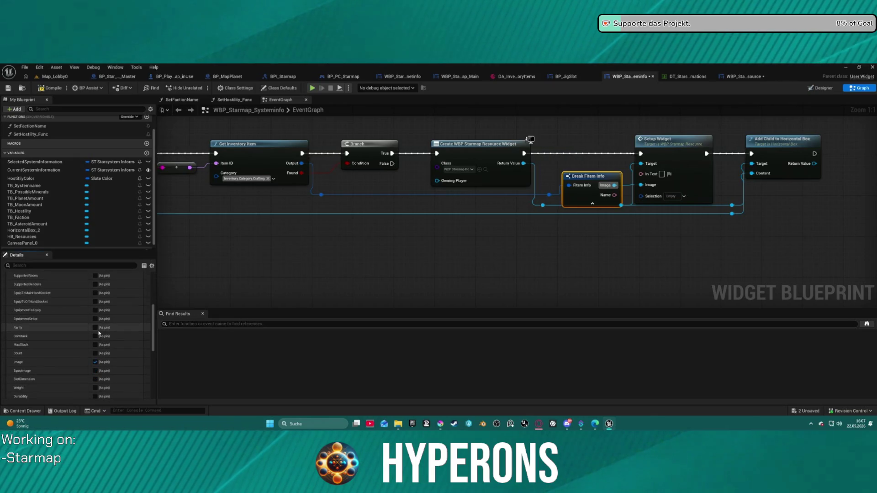
scroll(68, 358, down, 4)
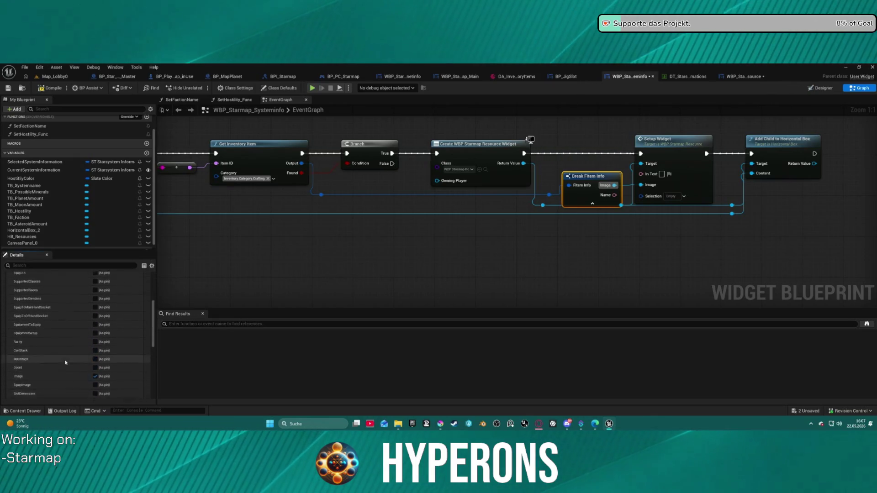
scroll(71, 357, down, 5)
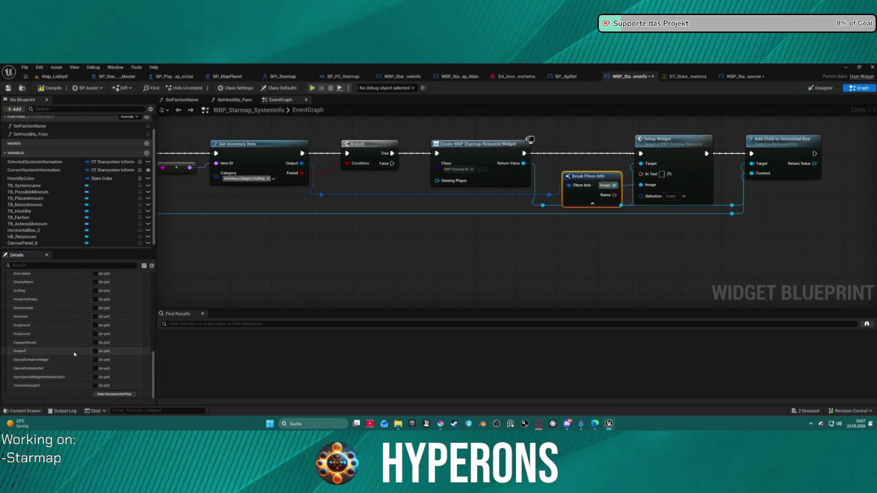
scroll(82, 336, up, 4)
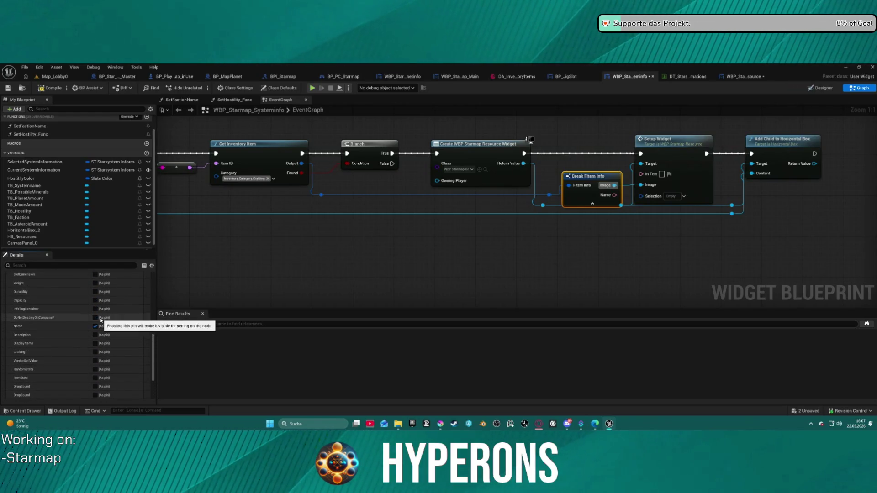
click(96, 309)
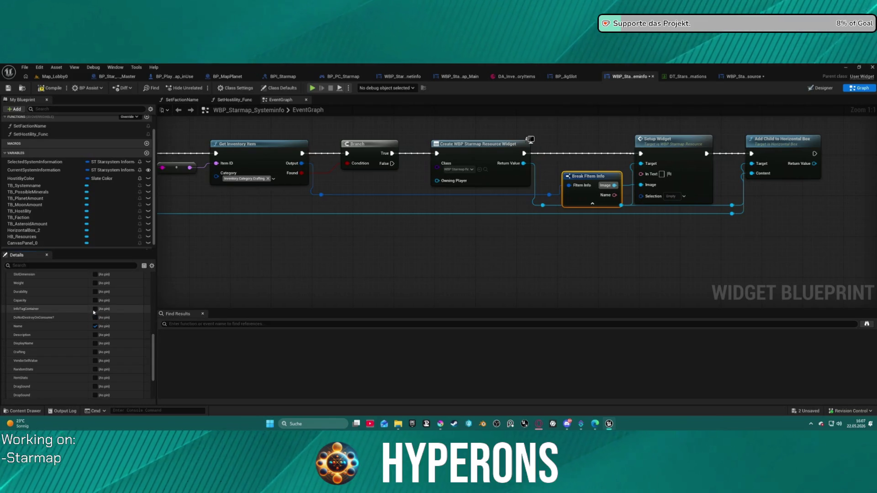
Step: Connect Name to Setup Widget's In Text, straighten the nodes, and launch a Standalone Game preview
click(525, 217)
mouse_move(602, 186)
mouse_down()
mouse_move(495, 243)
mouse_move(417, 259)
mouse_move(315, 252)
mouse_move(421, 231)
mouse_move(457, 206)
mouse_up()
mouse_move(353, 272)
mouse_down()
mouse_move(434, 196)
mouse_move(465, 185)
mouse_up()
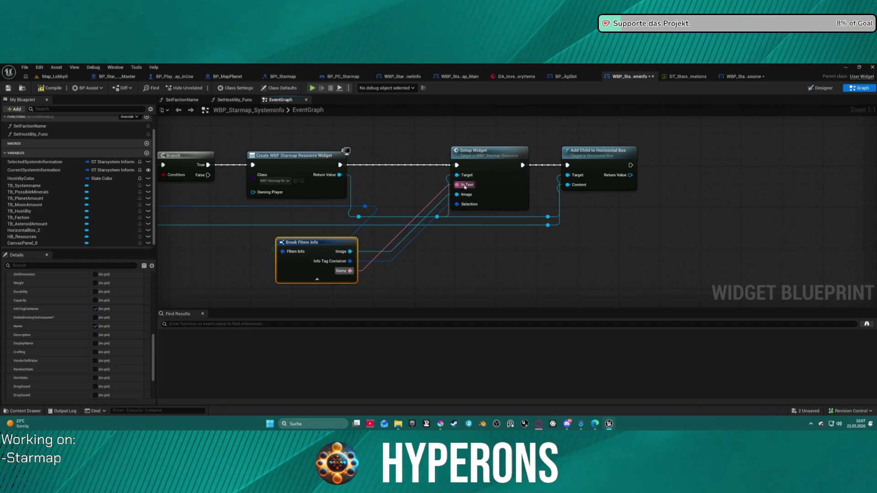
click(499, 184)
key(f)
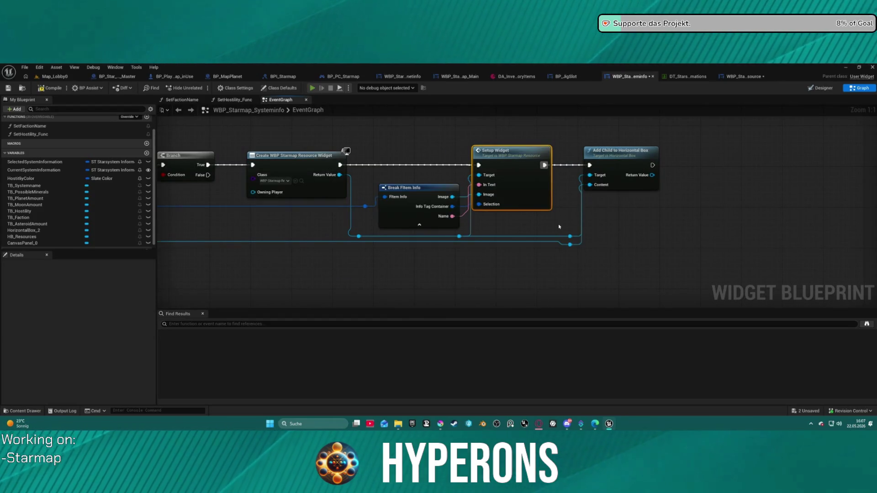
key(alt+p)
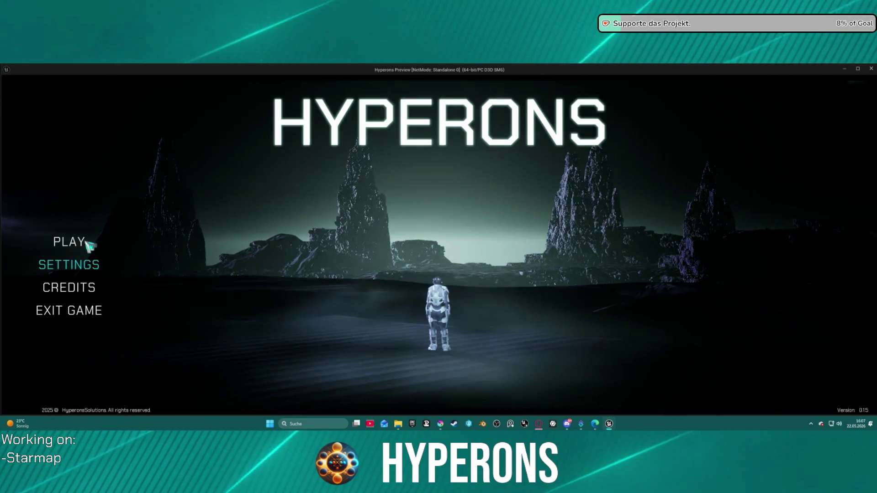
Step: Start the standalone game as the Mining character
click(69, 241)
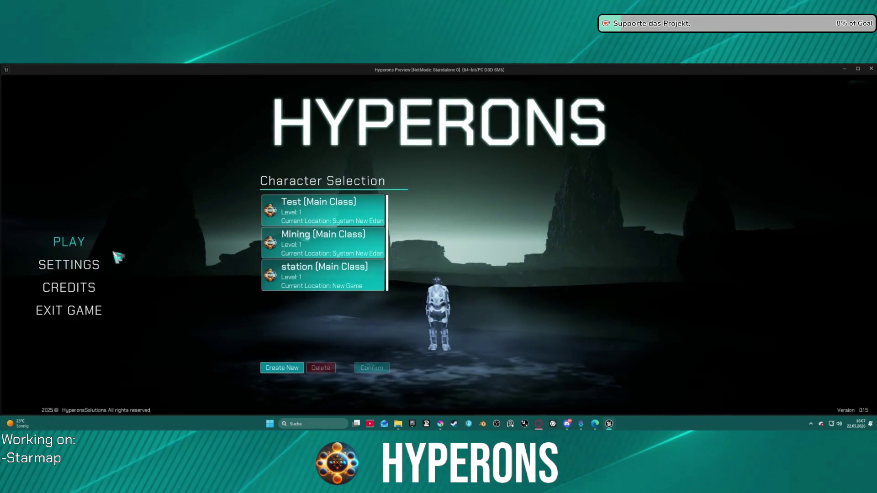
click(333, 248)
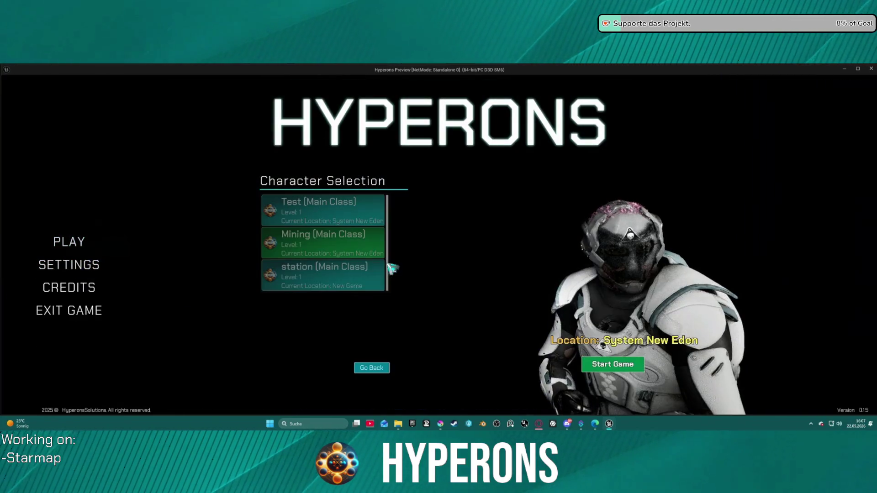
click(613, 363)
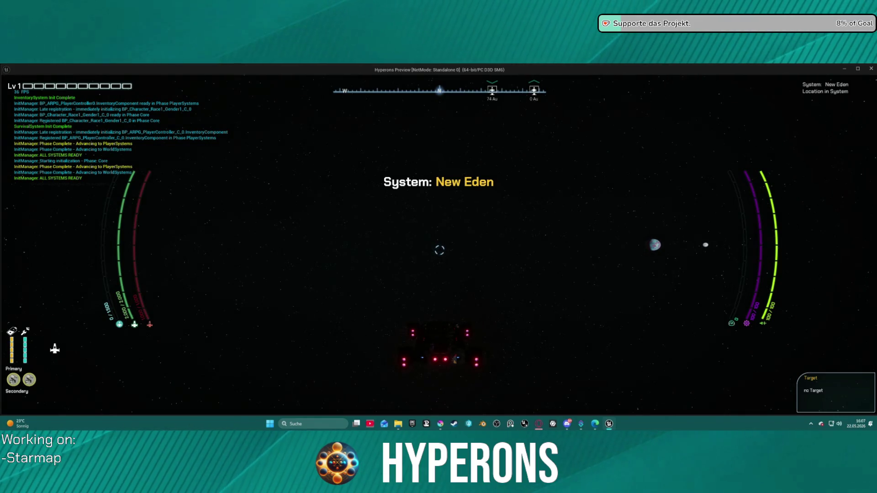
Step: Open the starmap, check system info for Oton, Pollux and New Eden, then close the preview
key(m)
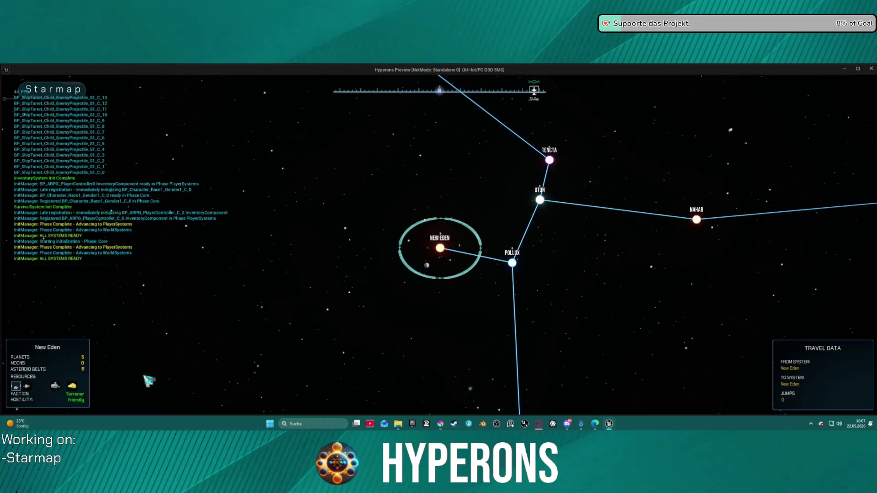
click(539, 201)
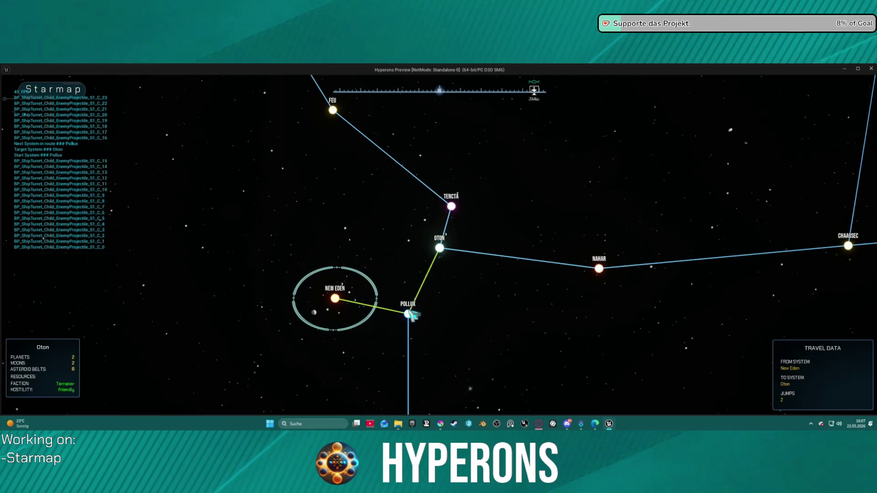
click(411, 314)
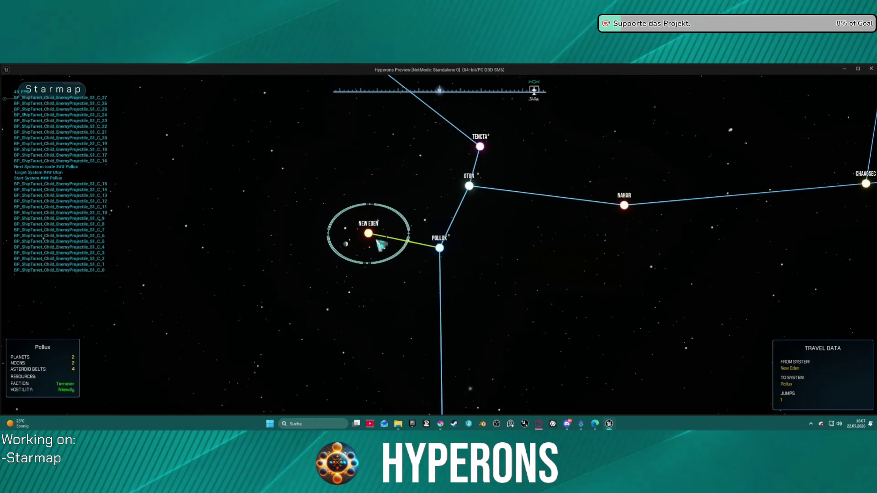
click(368, 235)
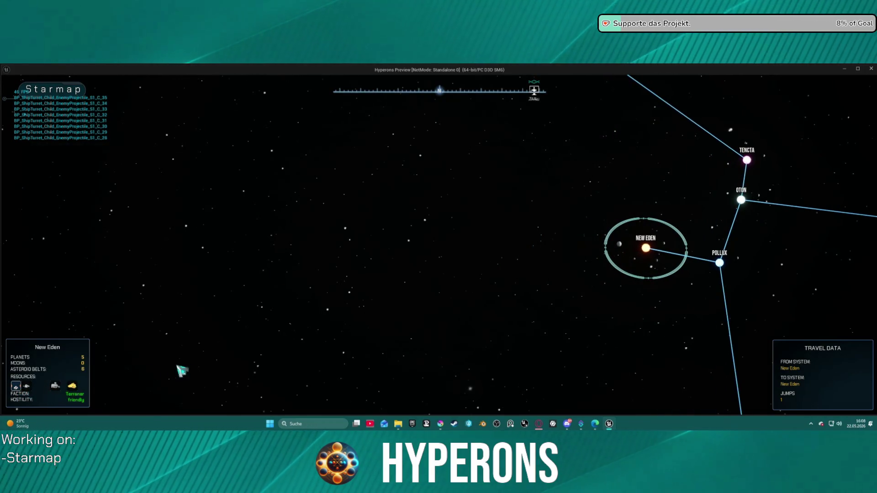
key(Escape)
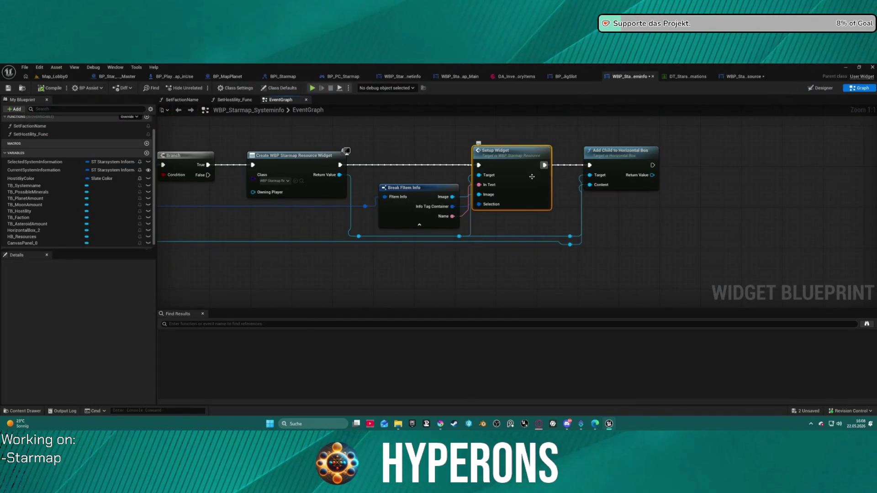
Step: Reposition Break FItem Info, nudge Add Child to Horizontal Box up, and jump to the resource widget's SetupWidget event
mouse_move(420, 199)
mouse_down()
mouse_move(433, 167)
mouse_move(410, 222)
mouse_up()
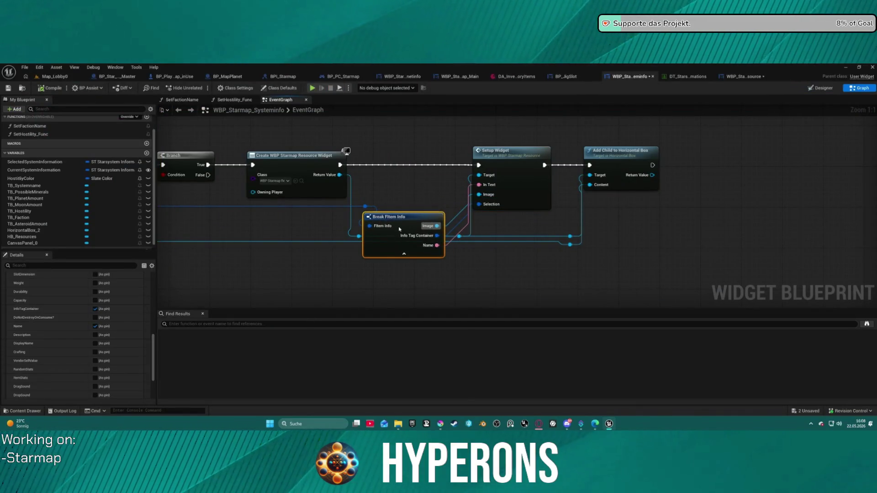
click(516, 172)
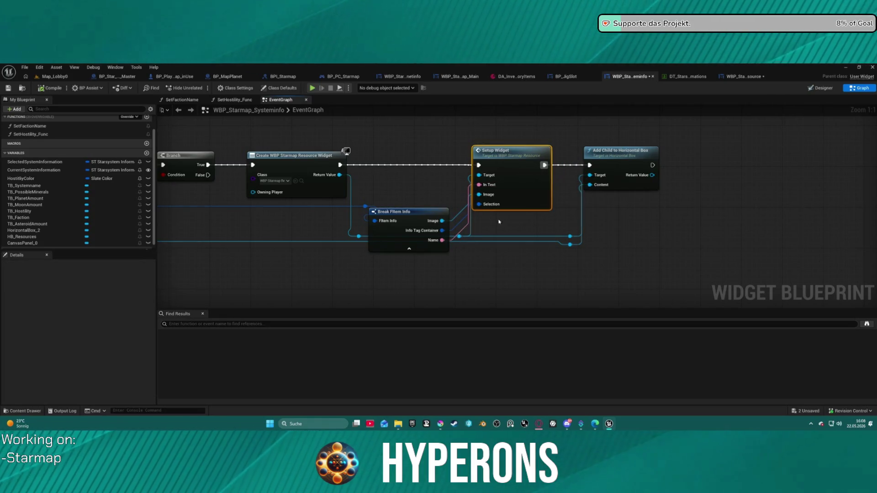
drag(465, 228, 365, 210)
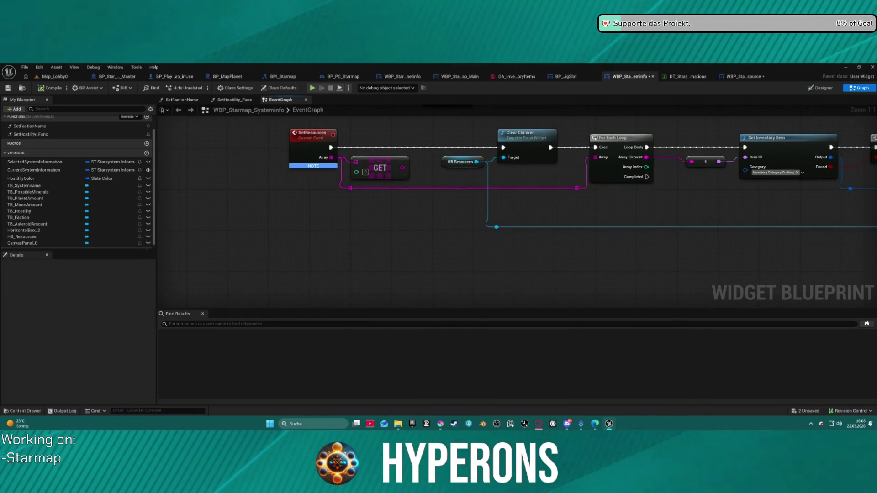
mouse_move(730, 206)
mouse_down()
mouse_move(183, 228)
mouse_move(228, 247)
mouse_move(616, 242)
mouse_move(457, 240)
mouse_up()
mouse_move(603, 256)
mouse_down()
mouse_move(858, 256)
mouse_move(589, 259)
mouse_move(734, 263)
mouse_up()
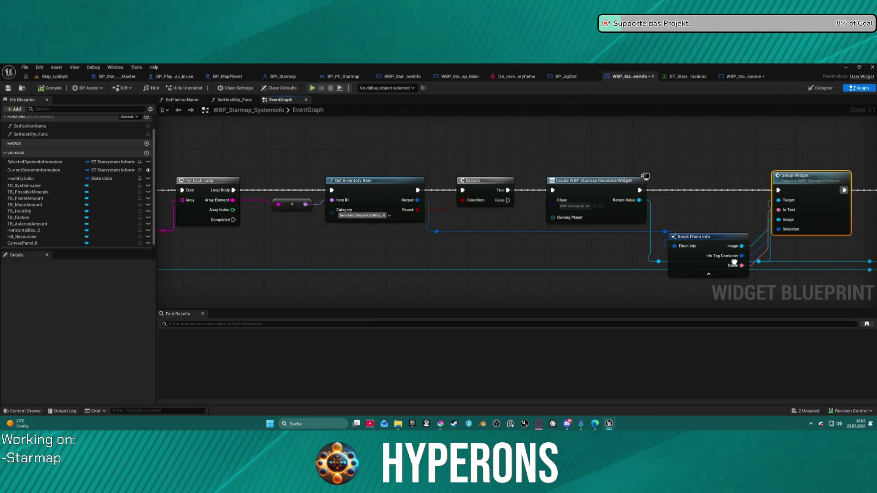
drag(734, 262, 504, 261)
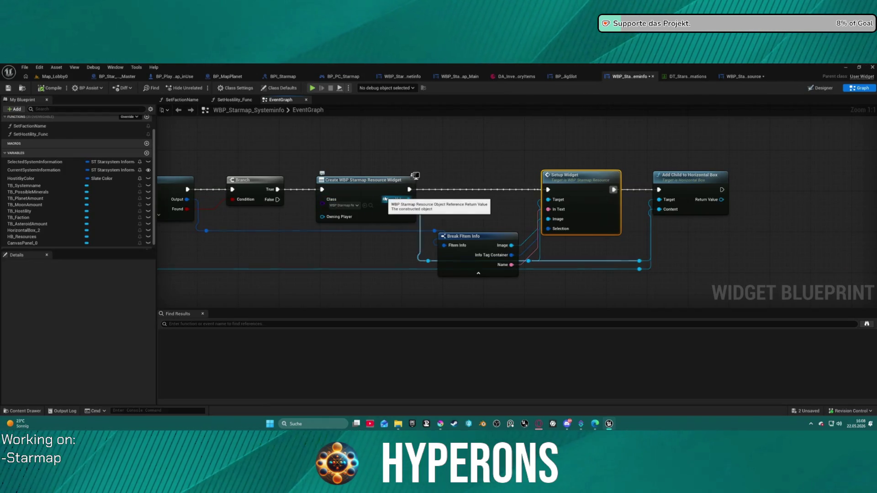
mouse_move(369, 186)
mouse_down()
mouse_move(744, 188)
mouse_move(352, 192)
mouse_move(229, 182)
mouse_move(284, 182)
mouse_move(161, 190)
mouse_up()
drag(503, 191, 503, 186)
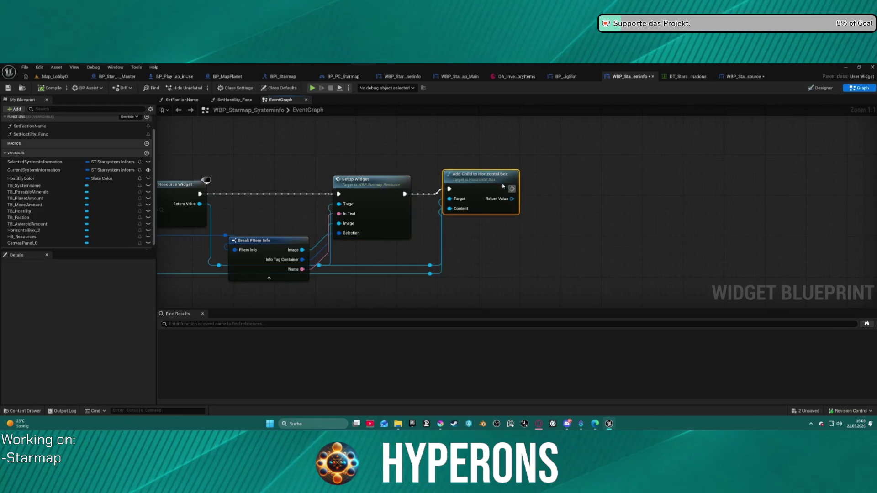
double_click(370, 184)
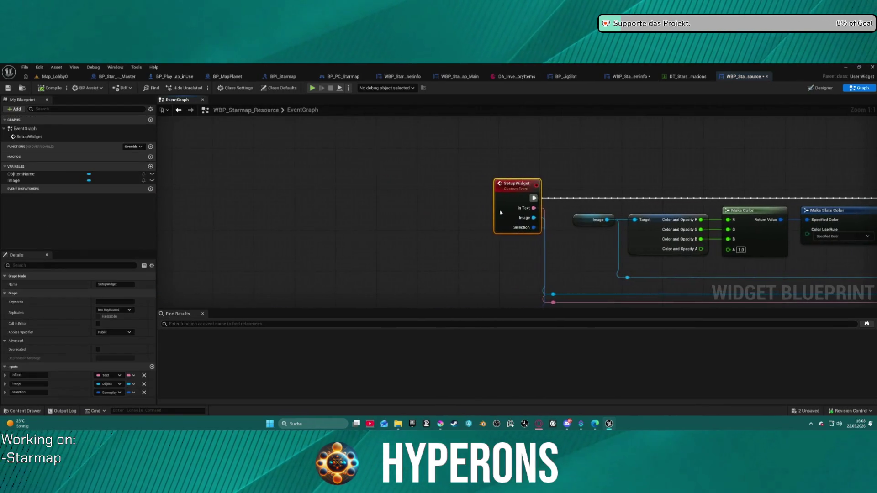
Step: Zoom out over the SetupWidget graph and drag from the rarity switch's Default pin to list actions
scroll(612, 238, down, 1)
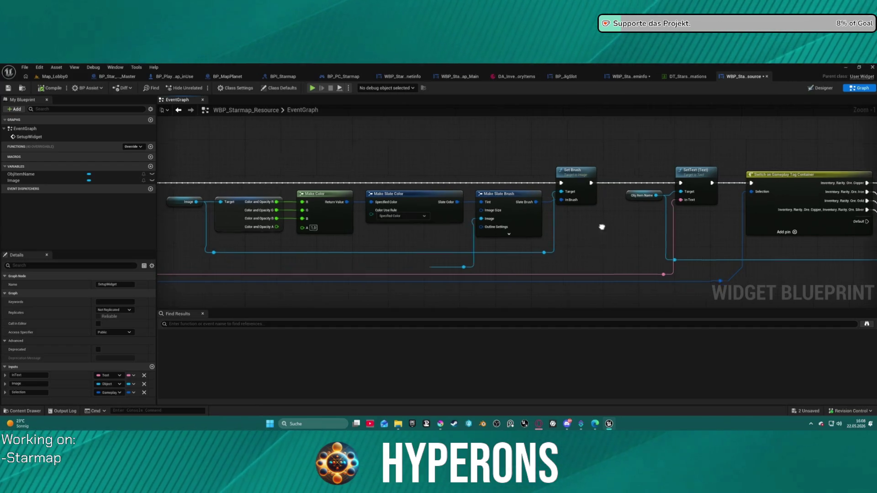
mouse_move(598, 233)
mouse_down()
mouse_move(641, 220)
mouse_move(222, 227)
mouse_move(247, 210)
mouse_move(241, 161)
mouse_up()
scroll(295, 191, down, 2)
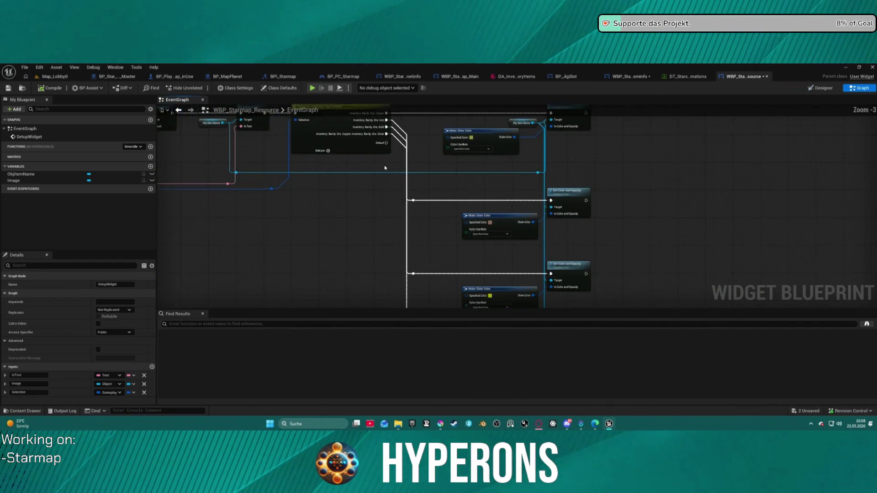
mouse_move(300, 163)
mouse_down()
mouse_move(405, 165)
mouse_move(328, 187)
mouse_move(386, 190)
mouse_move(434, 230)
mouse_up()
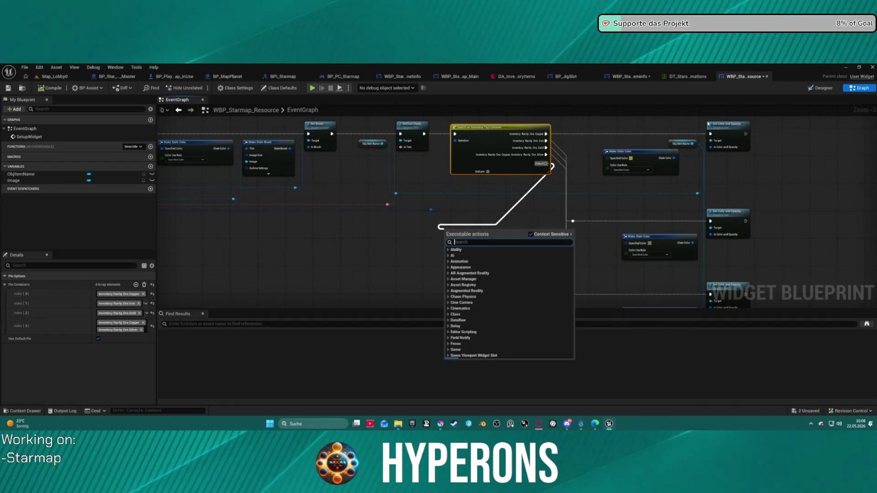
Step: In the Designer, move ObjItemName out of its Scale Box into the Overlay and delete the empty Scale Box
click(821, 88)
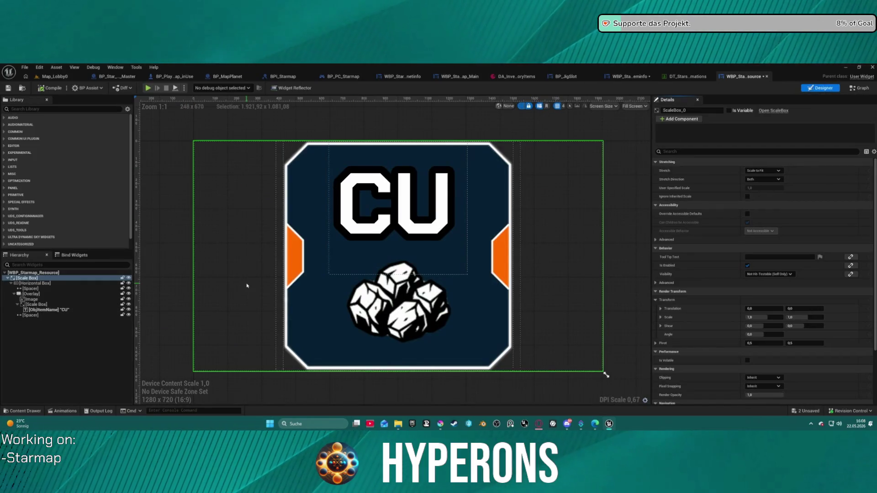
click(36, 304)
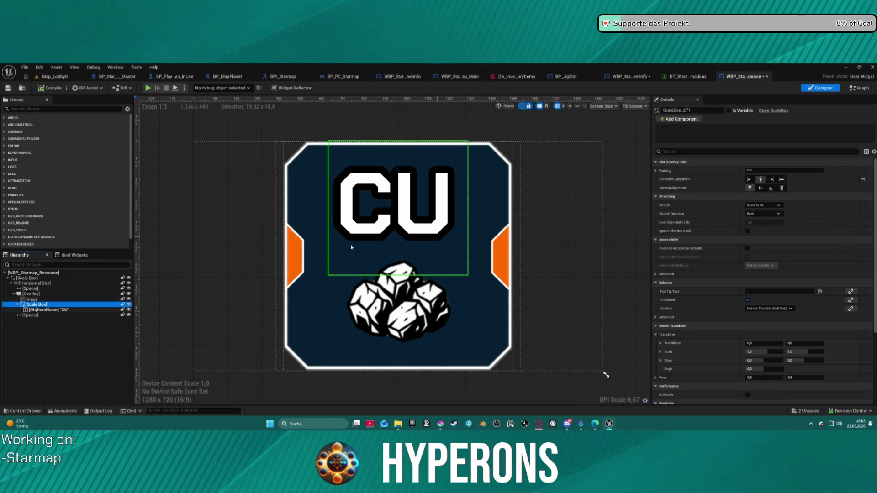
right_click(27, 305)
mouse_move(74, 383)
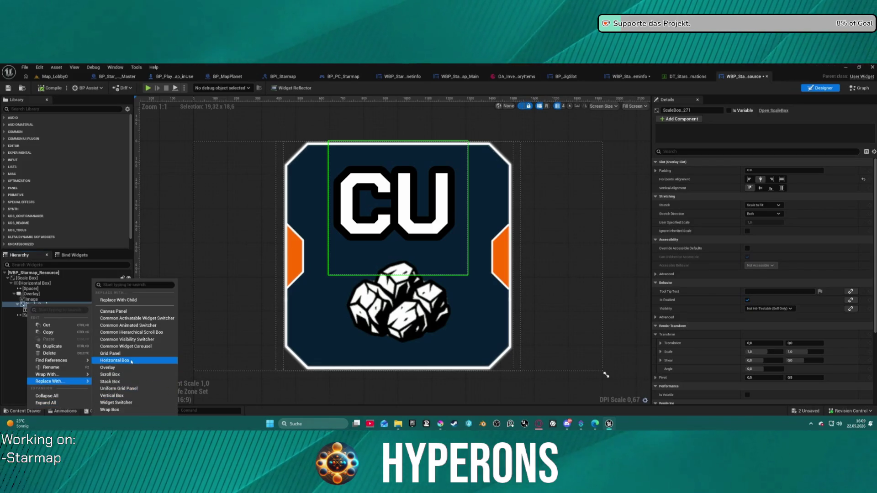
key(Escape)
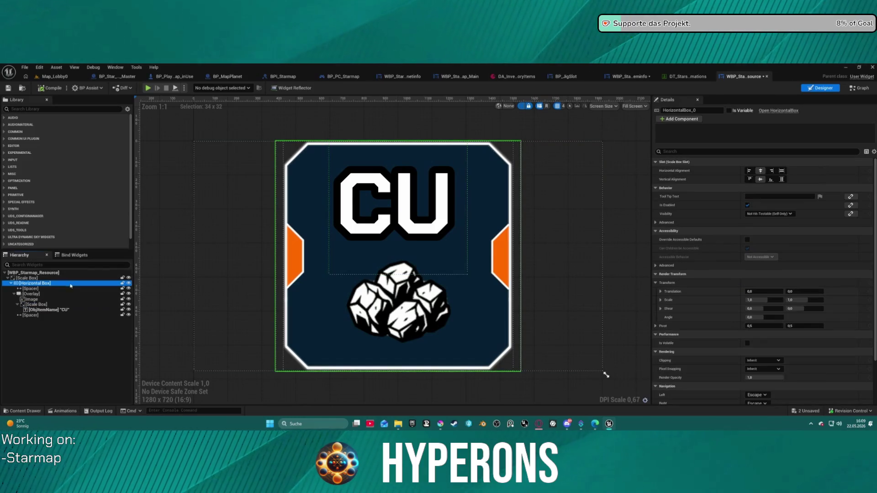
click(37, 304)
click(46, 310)
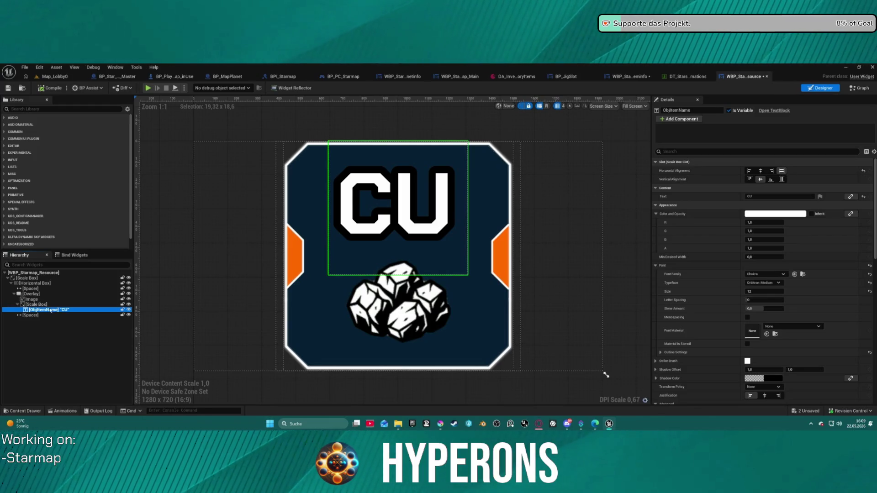
drag(46, 305, 47, 308)
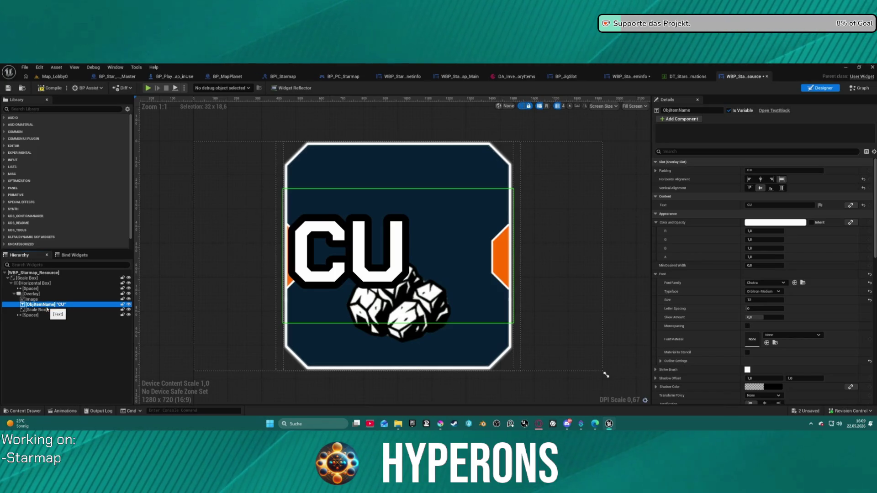
click(36, 309)
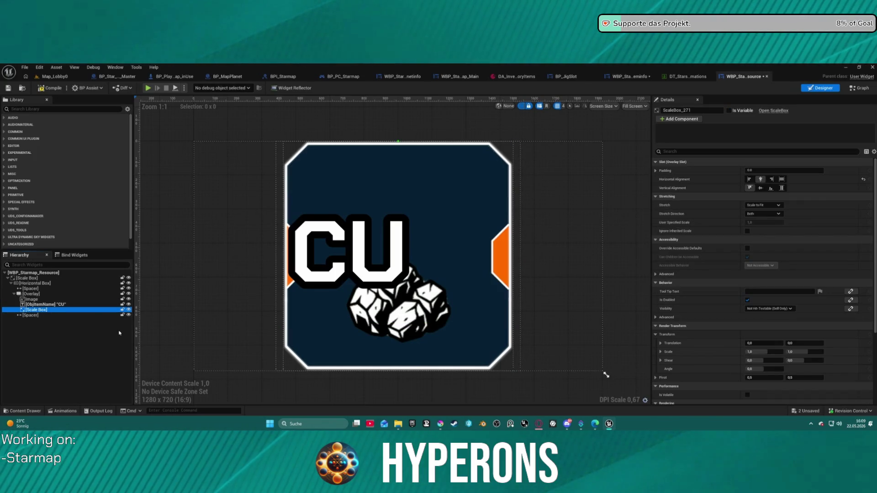
key(Delete)
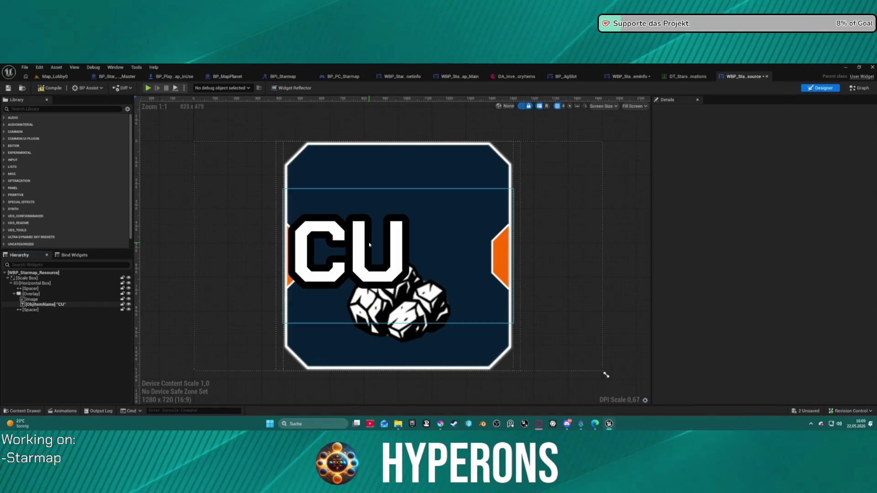
Step: Align the CU name text to horizontal Center and vertical Top, then return to Map_Lobby0
click(502, 240)
click(764, 181)
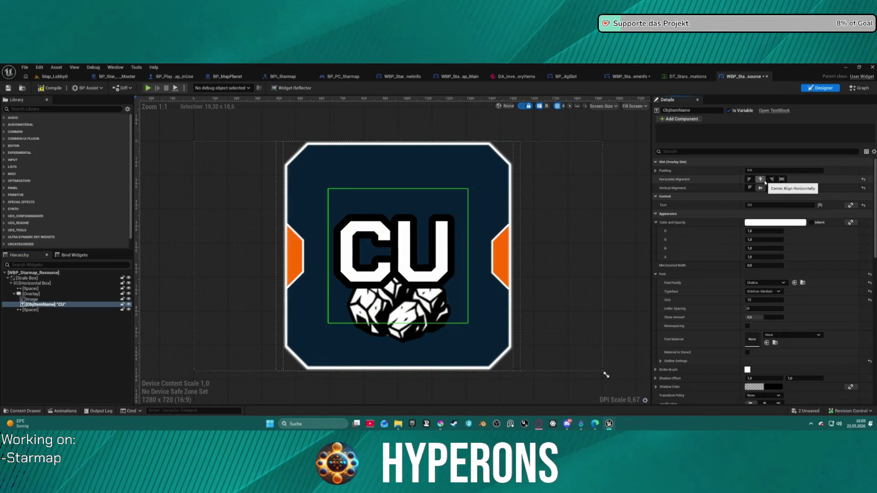
click(754, 189)
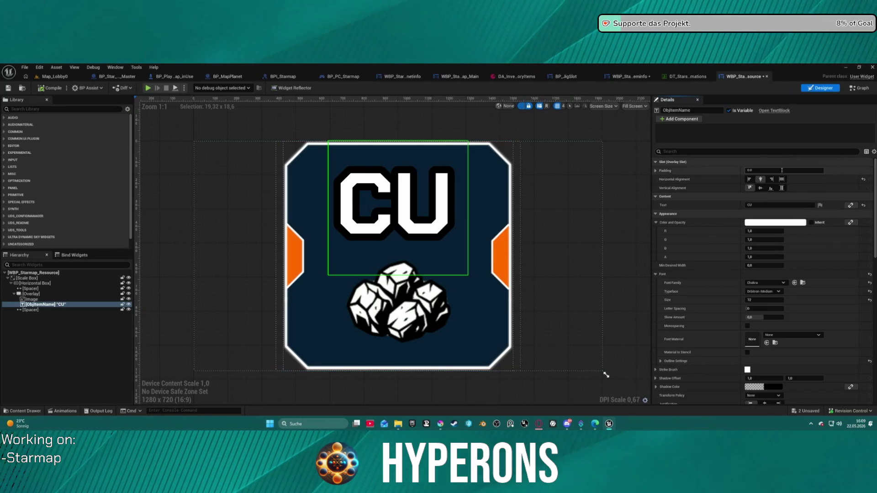
click(48, 77)
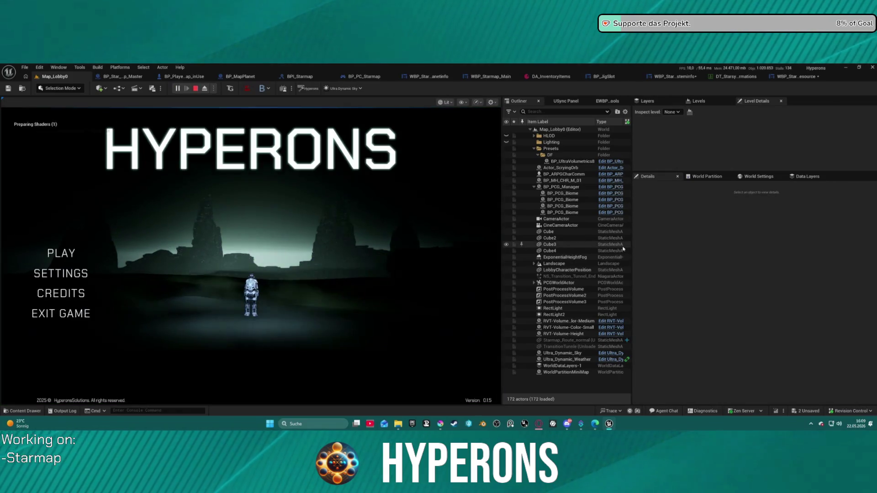
Step: Play as Mining, open the starmap with M to check New Eden's resources, then stop the session
click(63, 253)
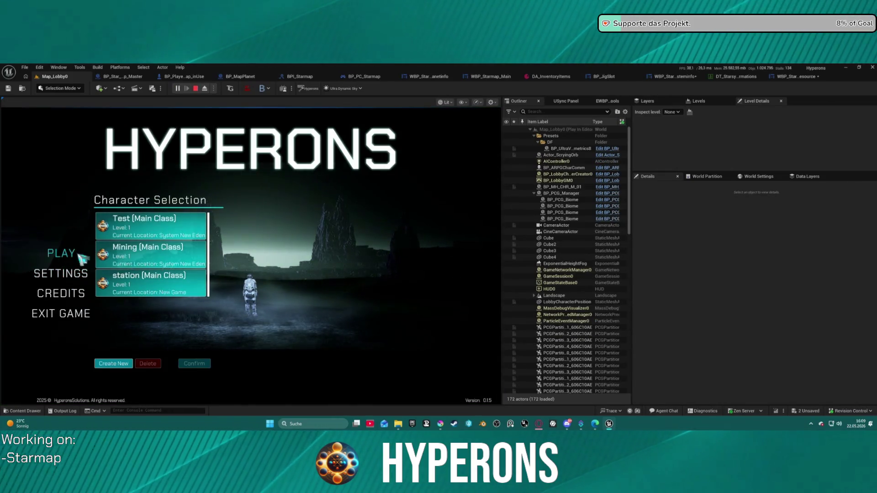
click(150, 254)
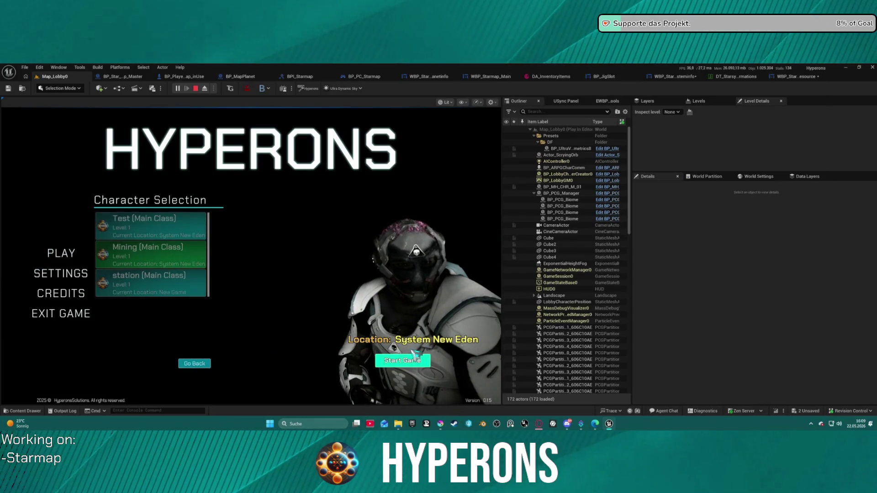
click(402, 360)
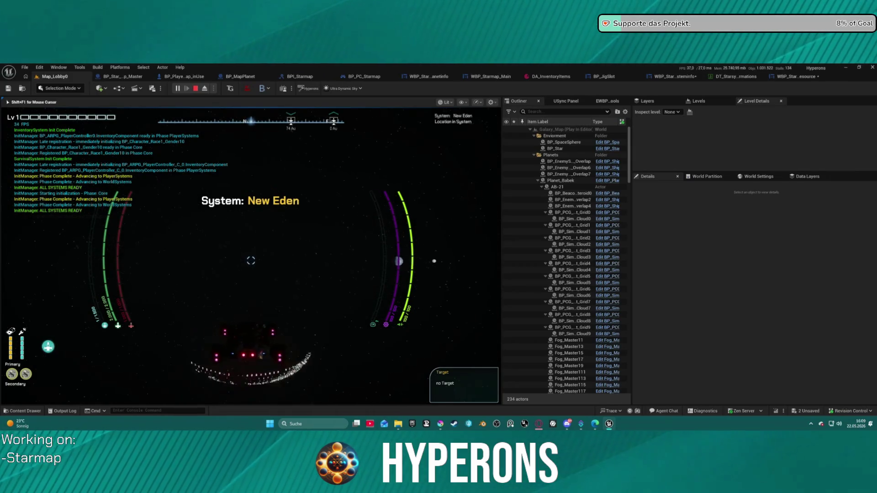
key(m)
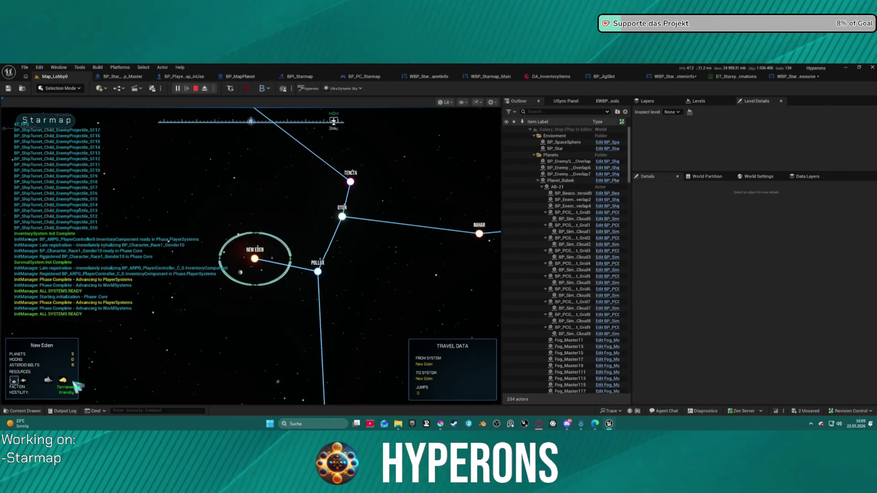
key(Escape)
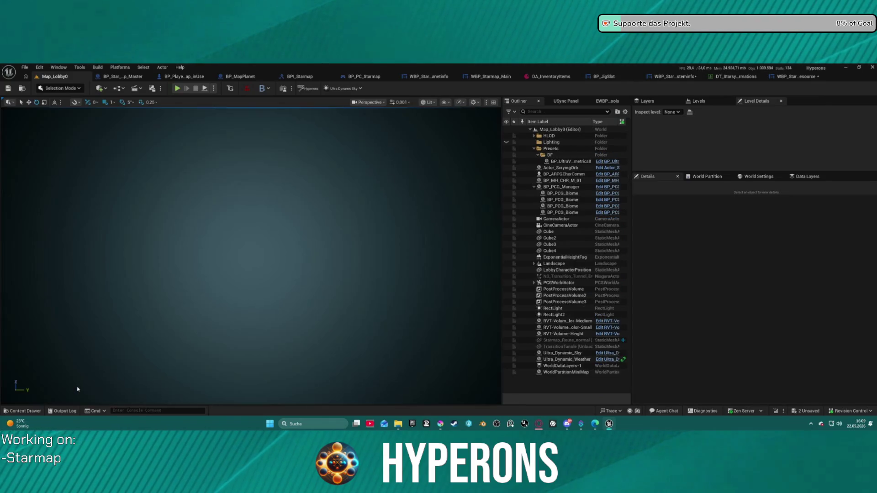
Step: In WBP_Starmap_Resource, select the two Spacers, ObjItemName text and ore Image, then zoom the designer out
click(808, 78)
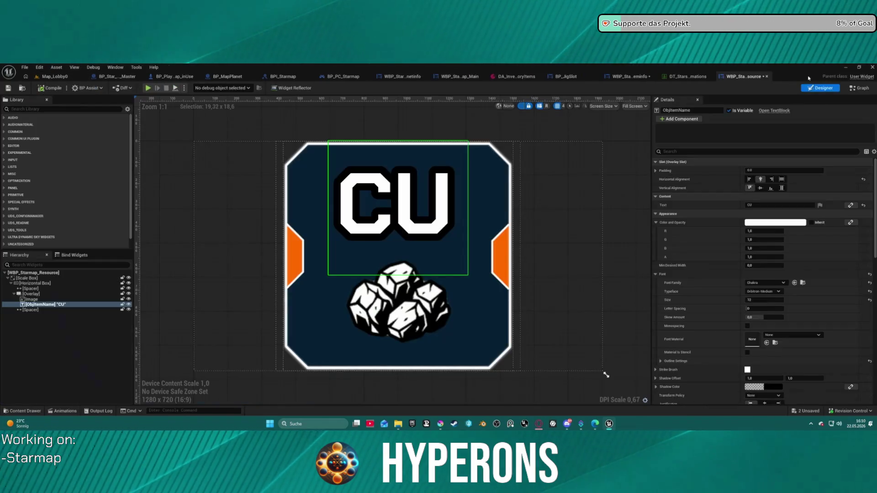
click(30, 310)
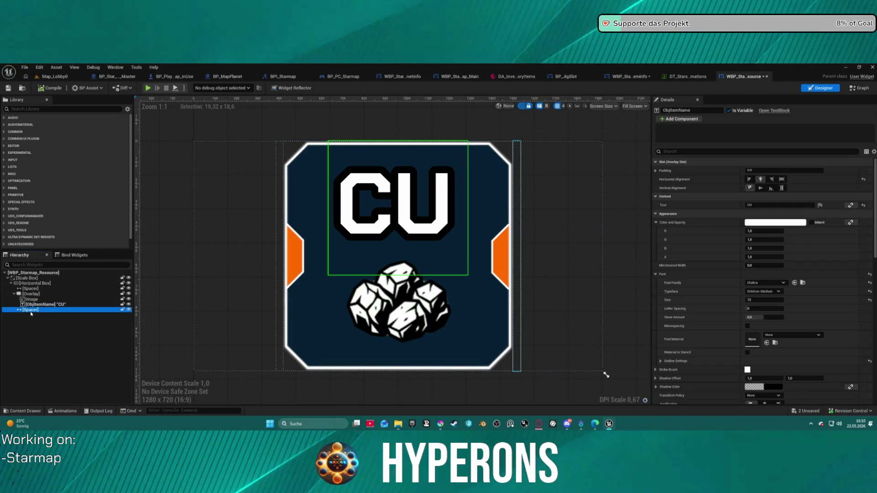
click(31, 288)
click(424, 245)
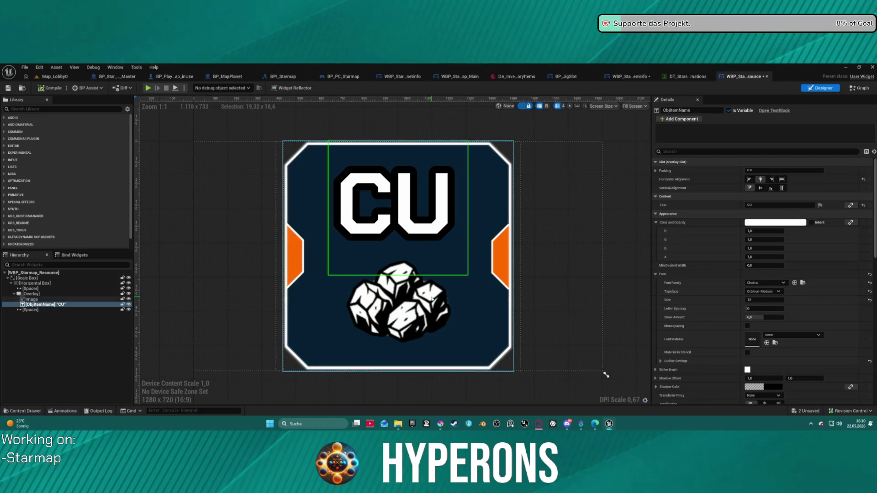
click(424, 244)
scroll(460, 249, down, 3)
scroll(460, 248, down, 7)
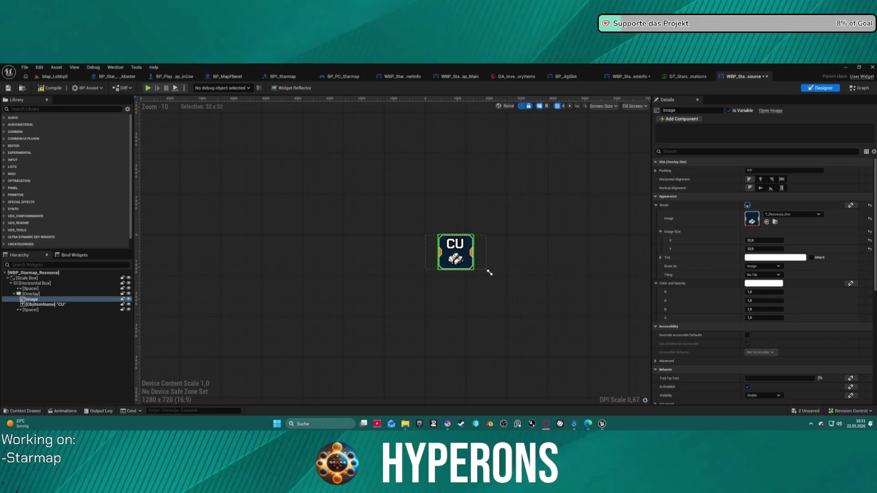
key(super+d)
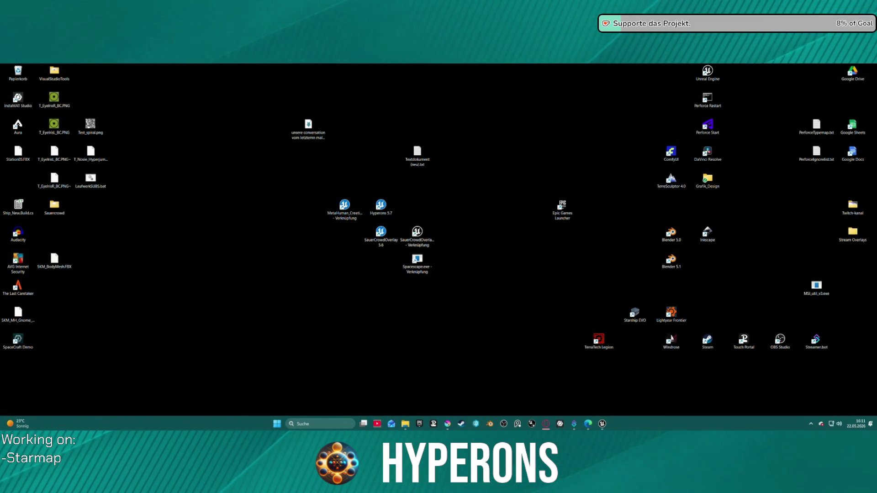
key(super+d)
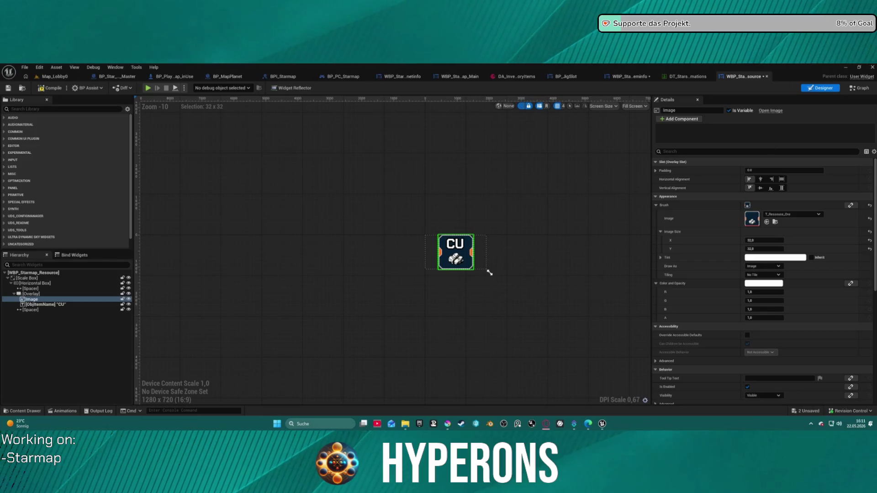
key(super+d)
key(super+d)
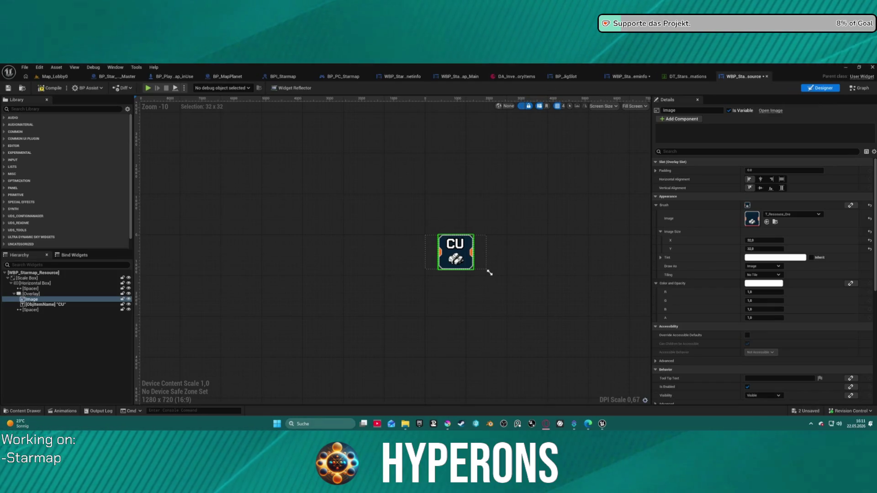
key(super+d)
key(super+d)
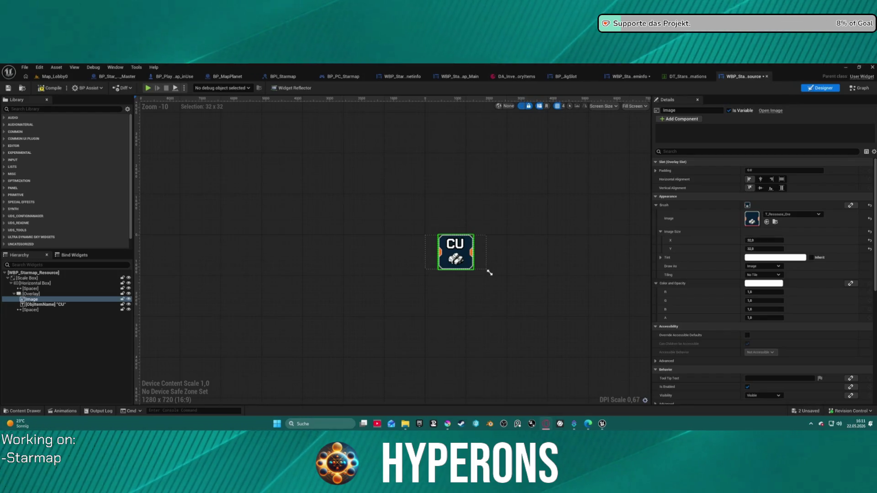